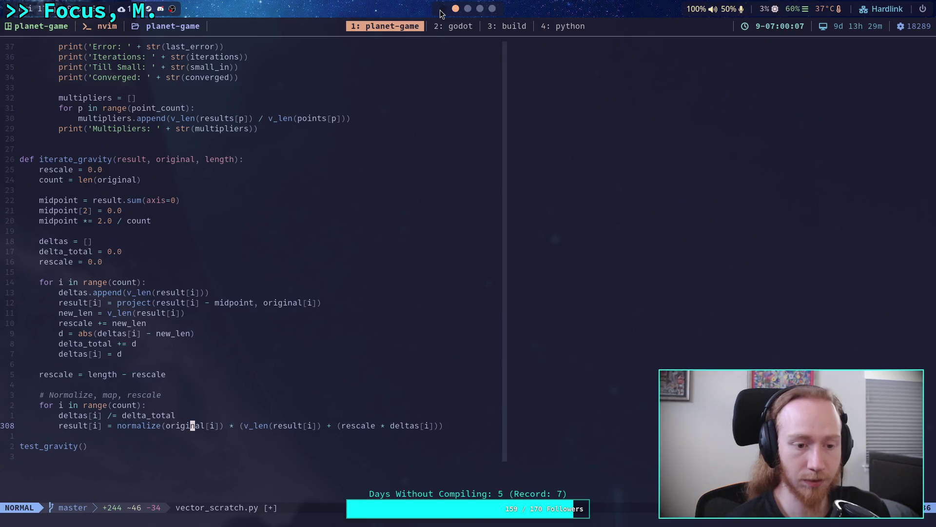
# Invert the is_finite check on new_vec by adding 'not' to the if condition
pyautogui.click(442, 10)
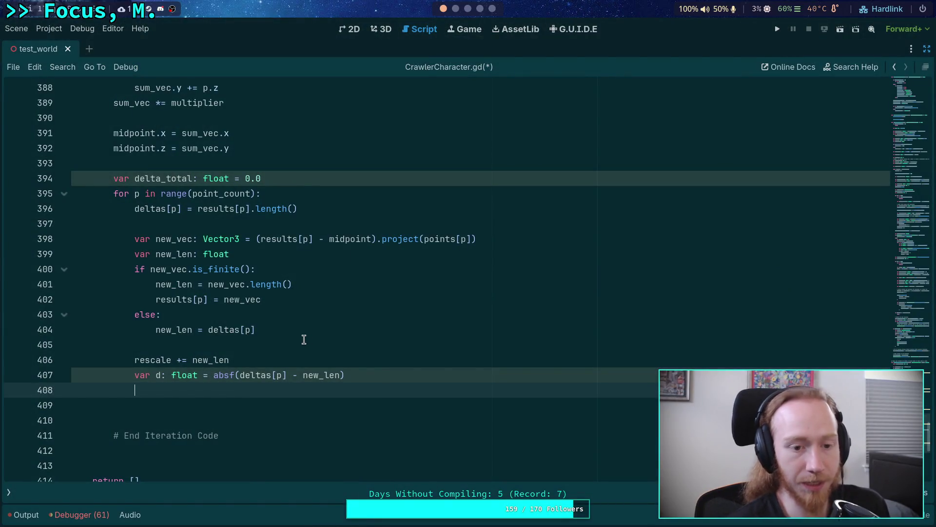
pyautogui.click(150, 271)
pyautogui.write('not')
# In that branch, add 'rescale += deltas[p].length()' above 'deltas[p] = 0.0'
pyautogui.click(356, 266)
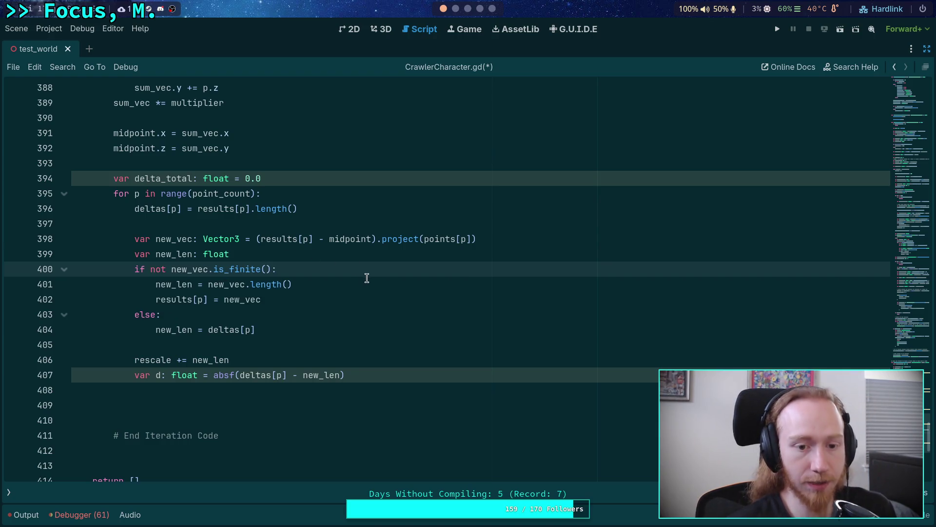
pyautogui.press('Return')
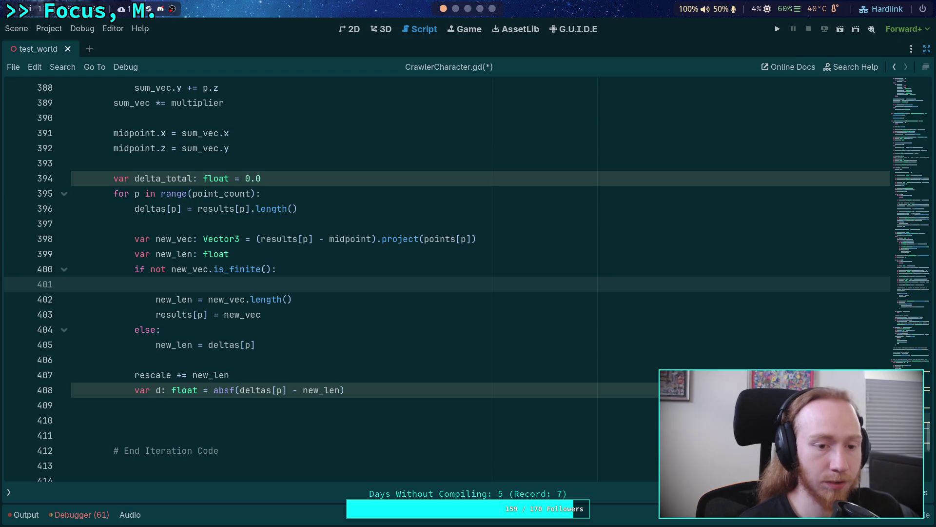
pyautogui.write('deltas[')
pyautogui.press('Escape')
pyautogui.write('p] = 0.0')
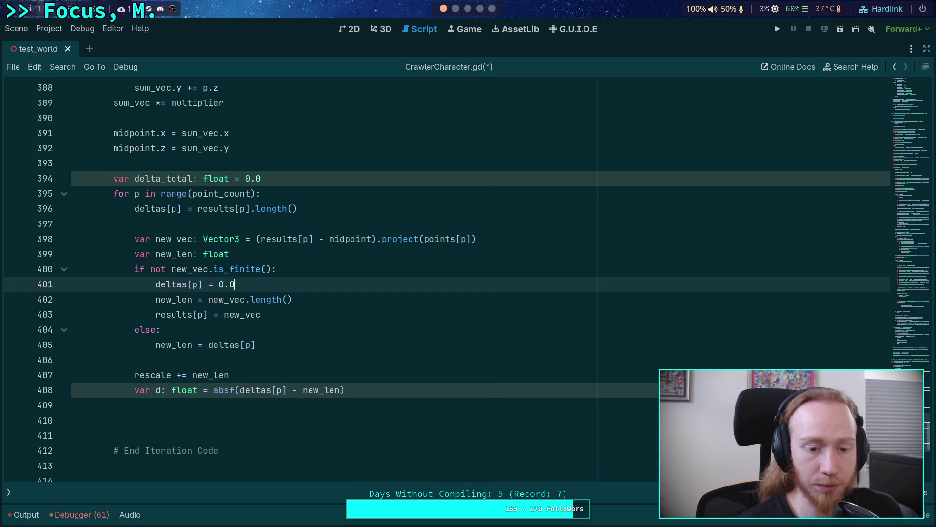
pyautogui.press('Return')
pyautogui.write('res')
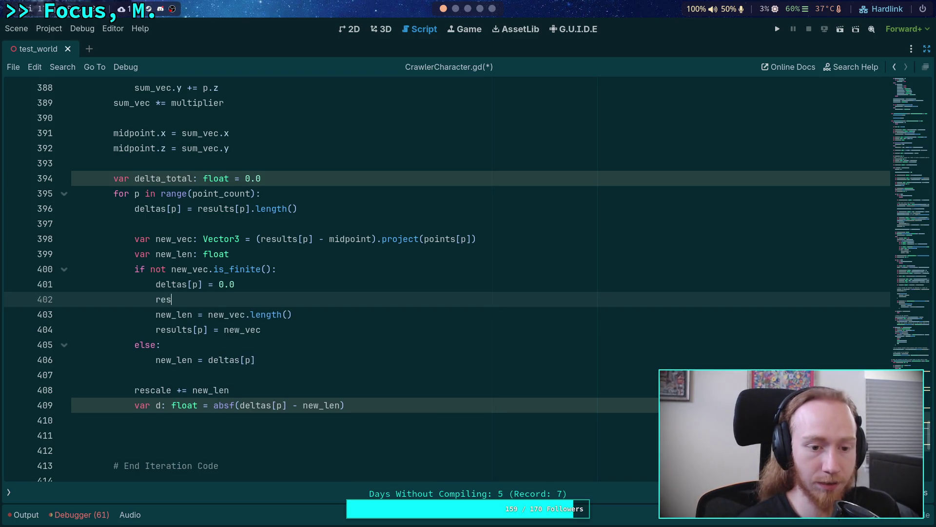
pyautogui.write('cale += ')
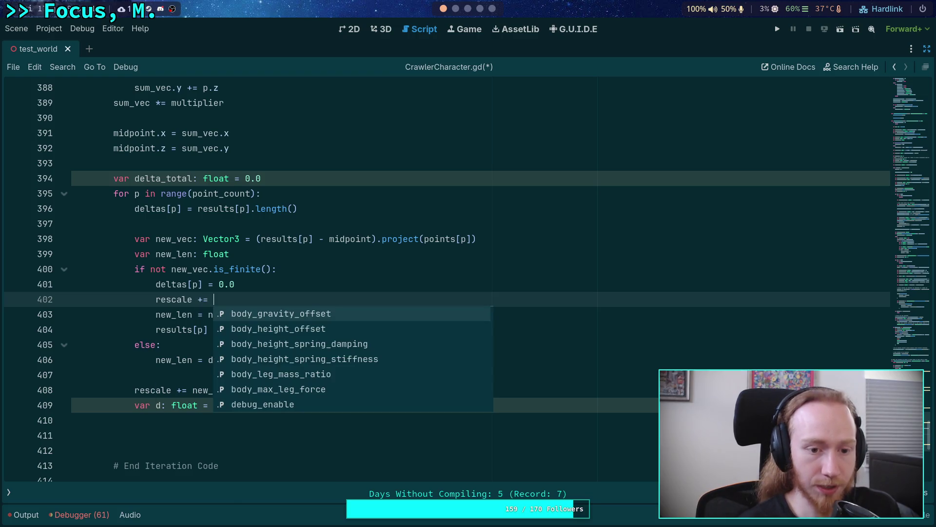
pyautogui.write('delta')
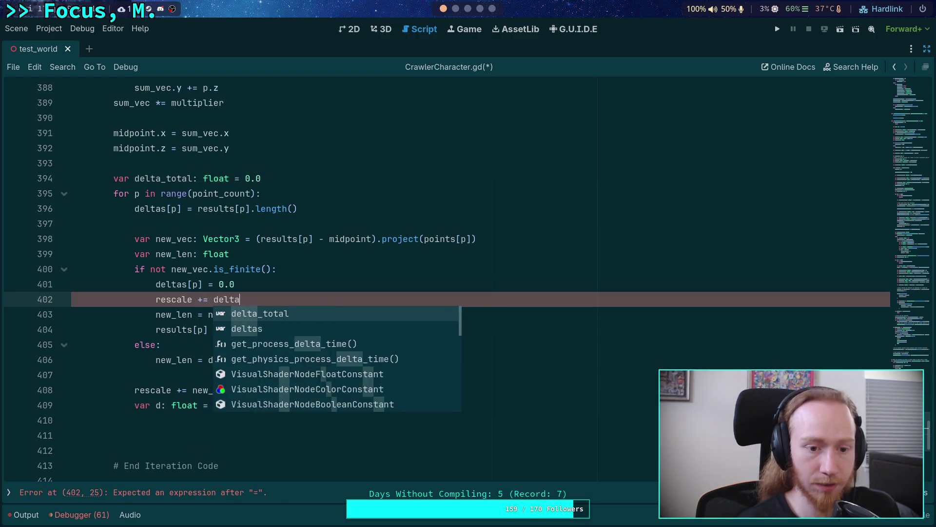
pyautogui.write('s[p].l')
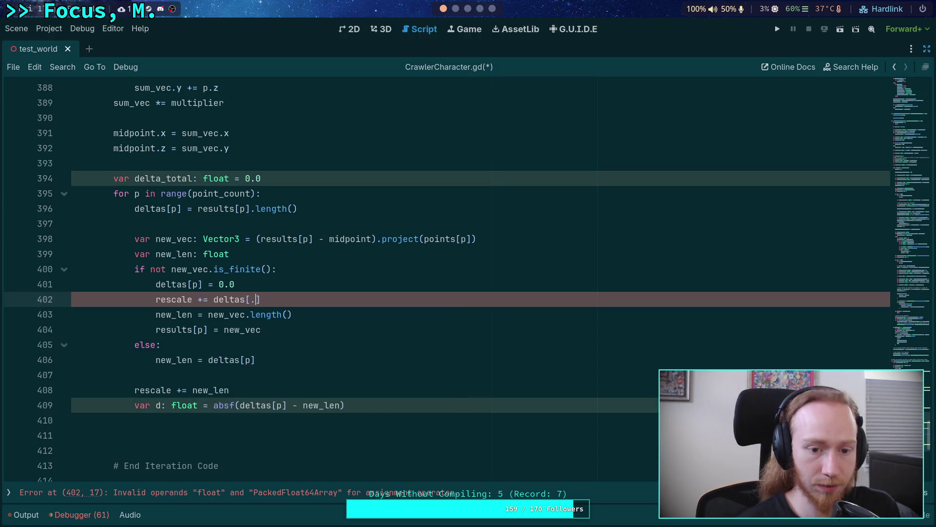
pyautogui.write('ength()')
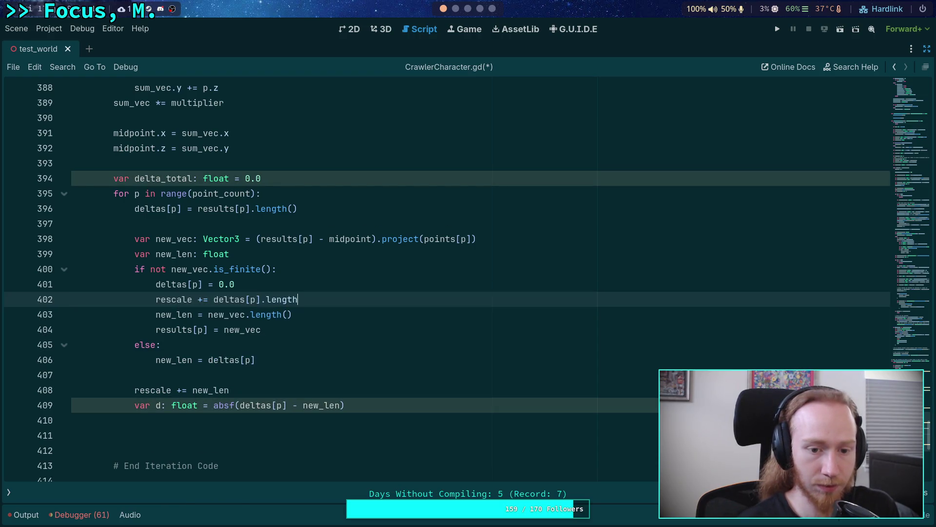
pyautogui.hotkey('alt', 'Up')
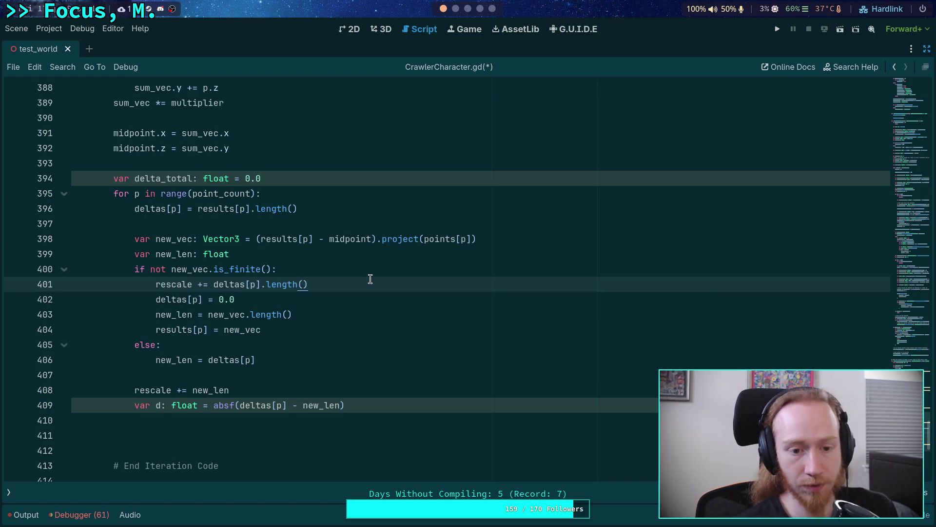
pyautogui.click(455, 13)
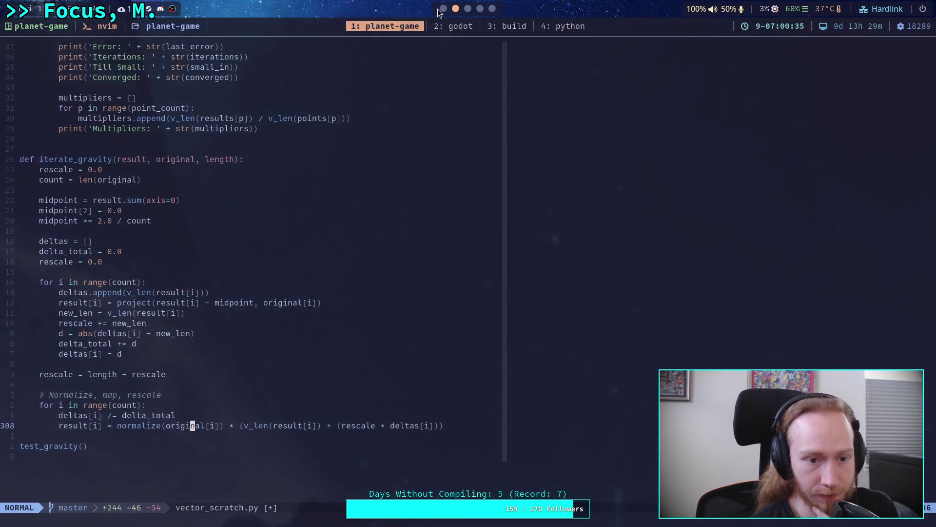
# Drop .length() from the rescale line and add 'continue' after the deltas reset
pyautogui.click(442, 9)
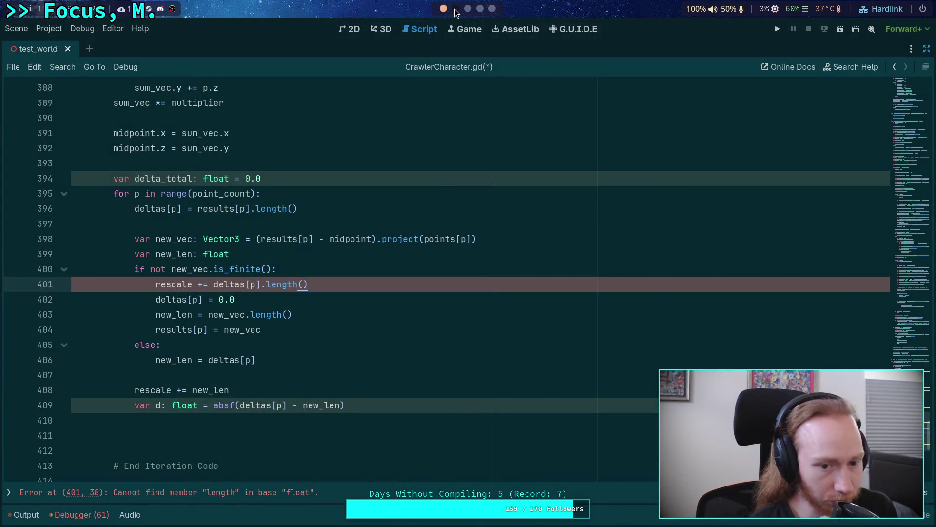
pyautogui.moveTo(262, 284); pyautogui.dragTo(345, 278)
pyautogui.press('BackSpace')
pyautogui.press('Down')
pyautogui.press('Return')
pyautogui.write('centu')
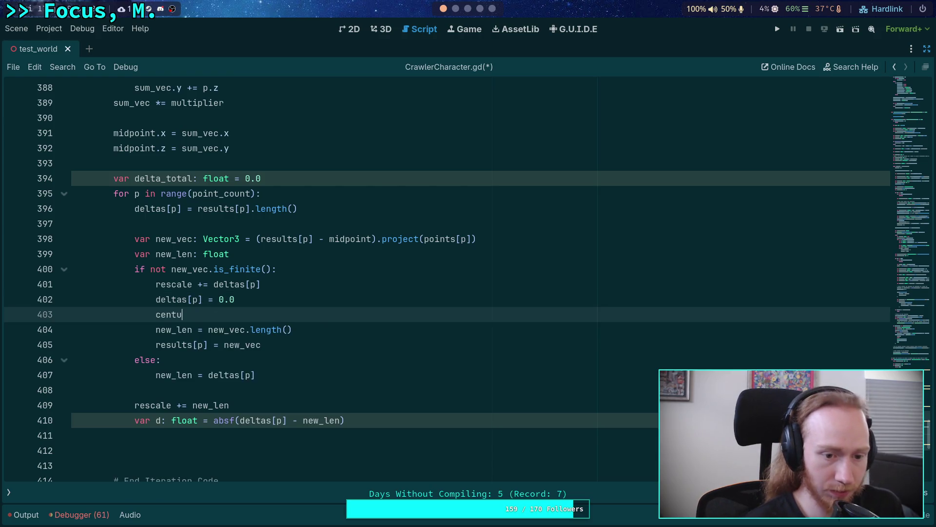
pyautogui.press('BackSpace')
pyautogui.press('BackSpace')
pyautogui.press('BackSpace')
pyautogui.write('ontinue')
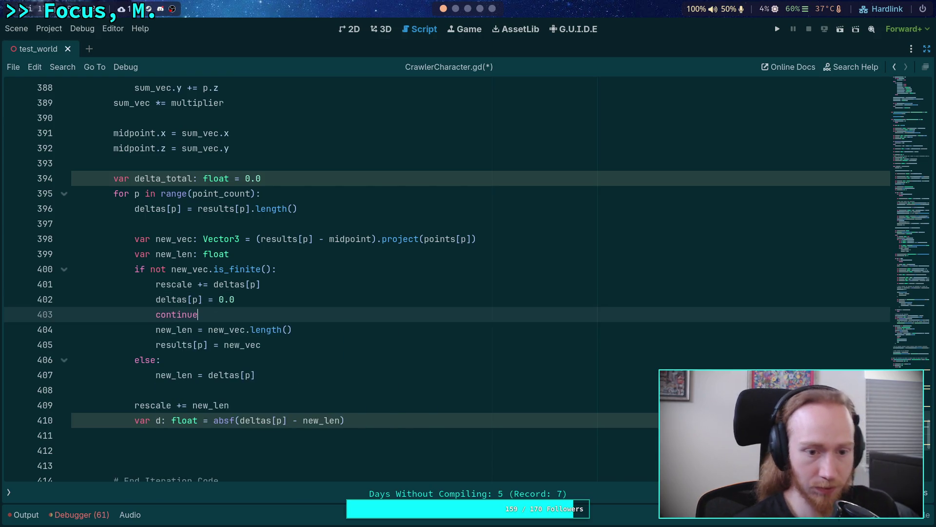
# Move the new_len declaration and the results[p] = new_vec line below the if/else block
pyautogui.click(261, 298)
pyautogui.moveTo(285, 347); pyautogui.dragTo(288, 319)
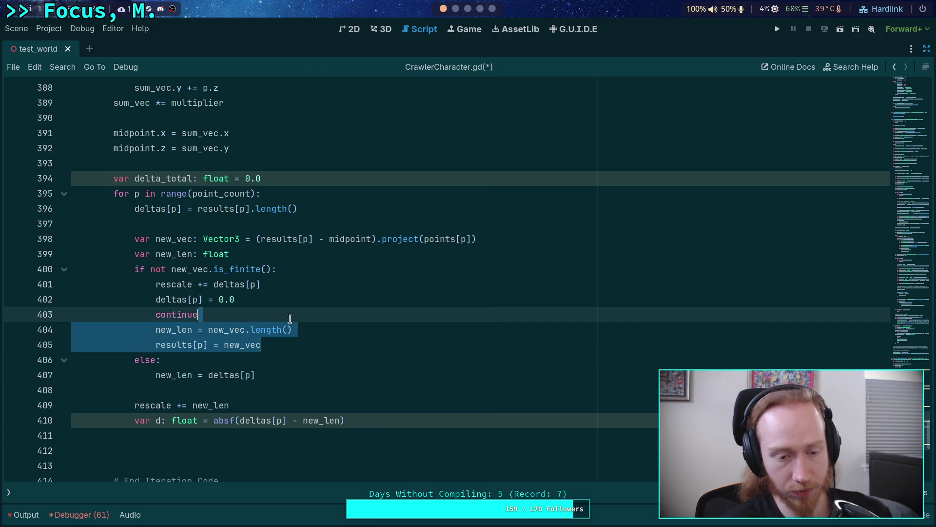
pyautogui.click(218, 258)
pyautogui.hotkey('alt', 'Down')
pyautogui.hotkey('alt', 'Down')
pyautogui.hotkey('alt', 'Down')
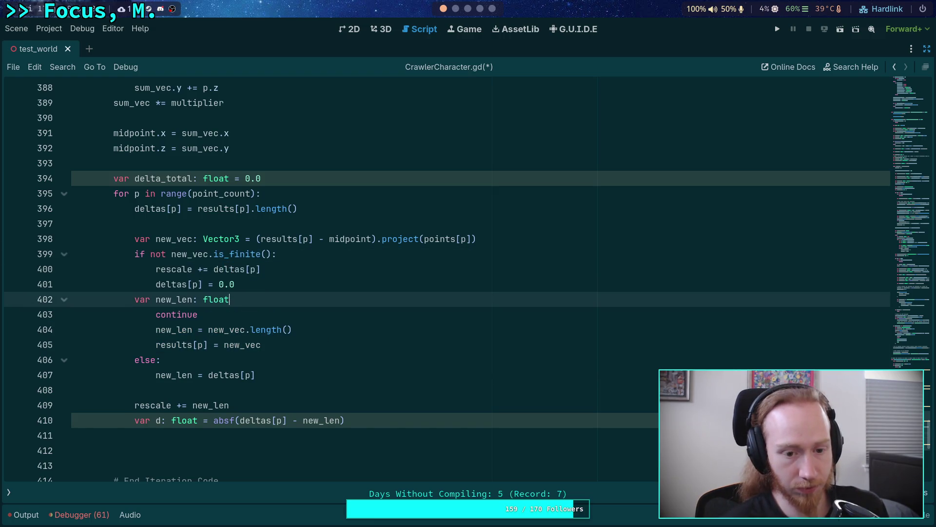
pyautogui.hotkey('alt', 'Down')
pyautogui.hotkey('alt', 'Down')
pyautogui.hotkey('alt', 'Down')
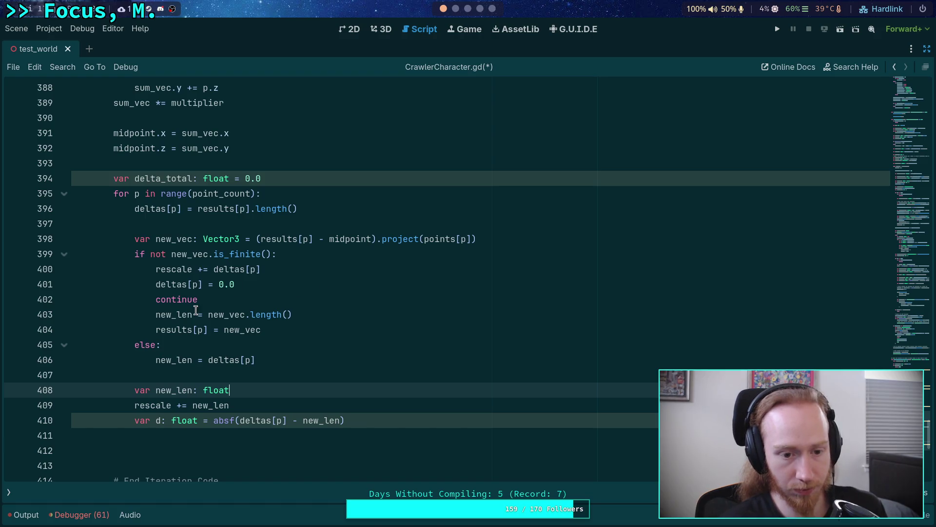
pyautogui.moveTo(196, 309); pyautogui.dragTo(345, 313)
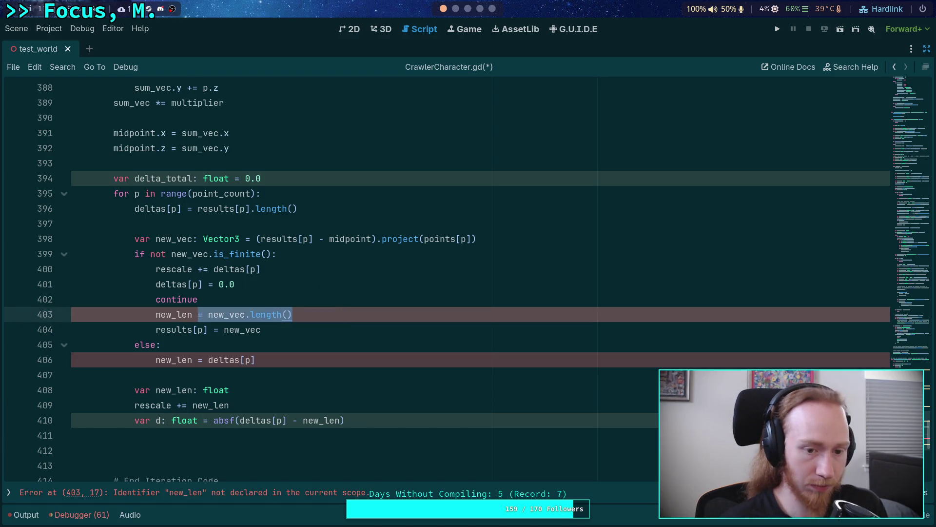
pyautogui.click(262, 329)
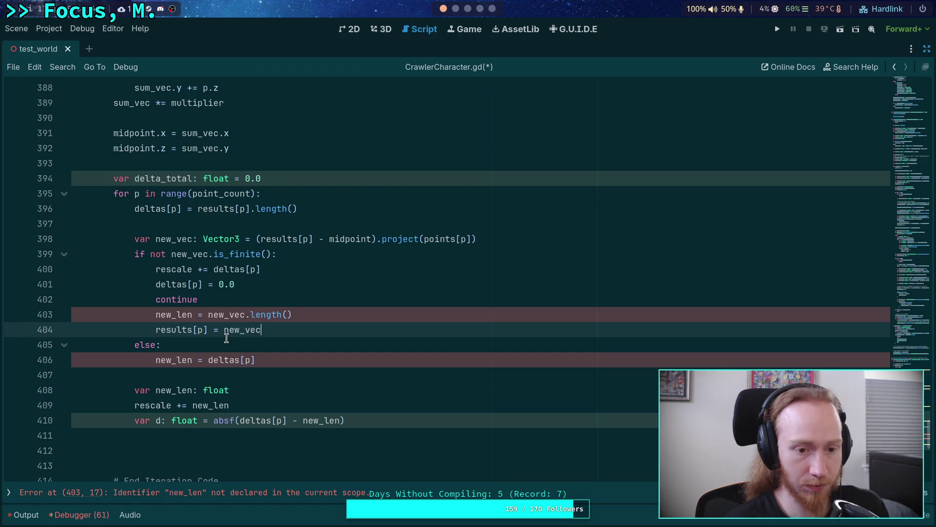
pyautogui.click(239, 331)
pyautogui.hotkey('alt', 'Down')
pyautogui.hotkey('alt', 'Down')
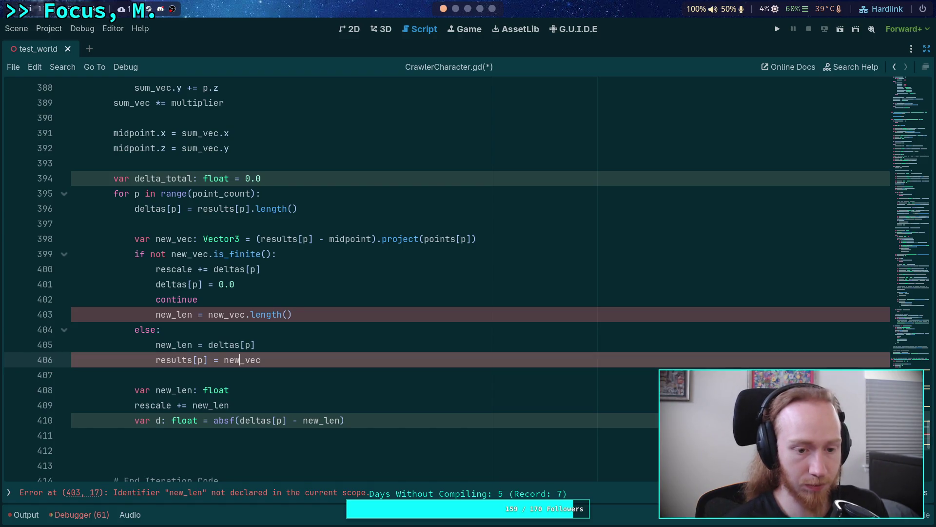
pyautogui.hotkey('shift', 'Tab')
# Set new_len to results[p].length() and delete the old else-block lines
pyautogui.click(290, 315)
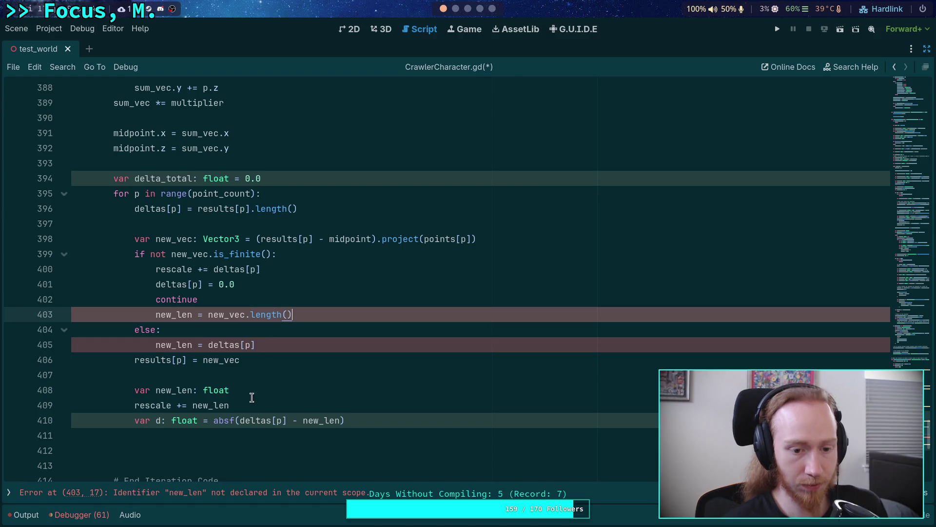
pyautogui.click(284, 390)
pyautogui.write('= results[p].l')
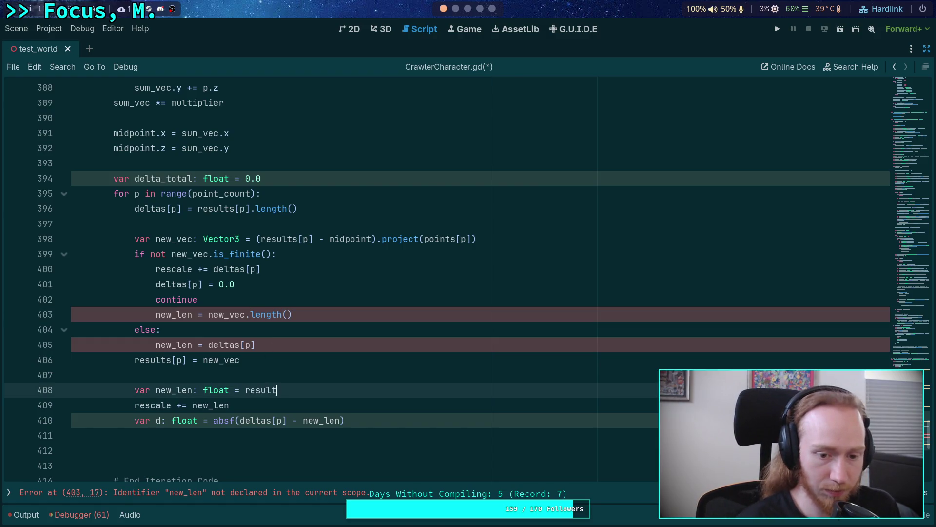
pyautogui.write('ength(')
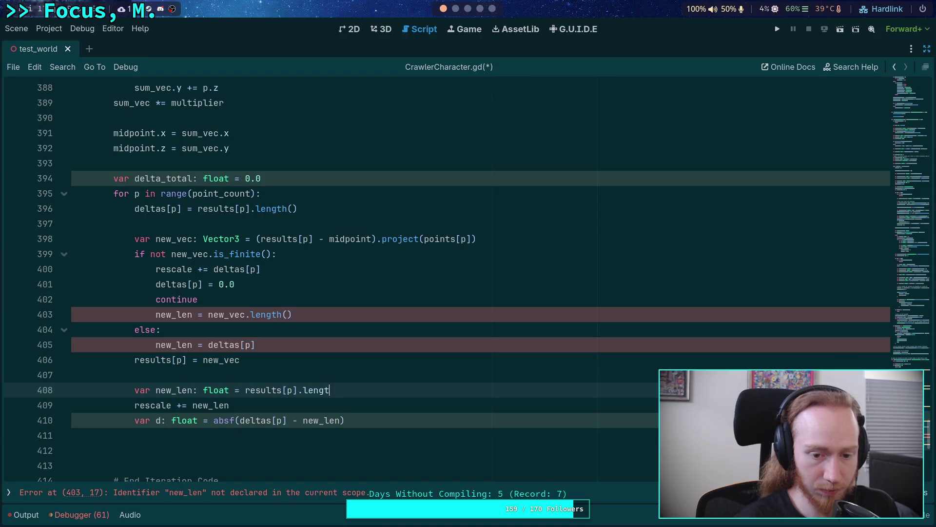
pyautogui.click(282, 353)
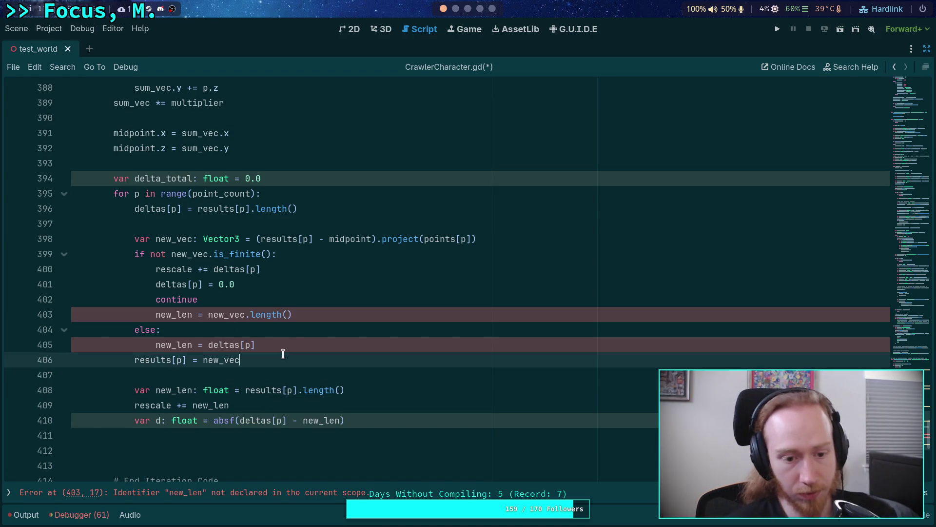
pyautogui.moveTo(283, 354); pyautogui.dragTo(306, 300)
pyautogui.press('BackSpace')
pyautogui.click(308, 314)
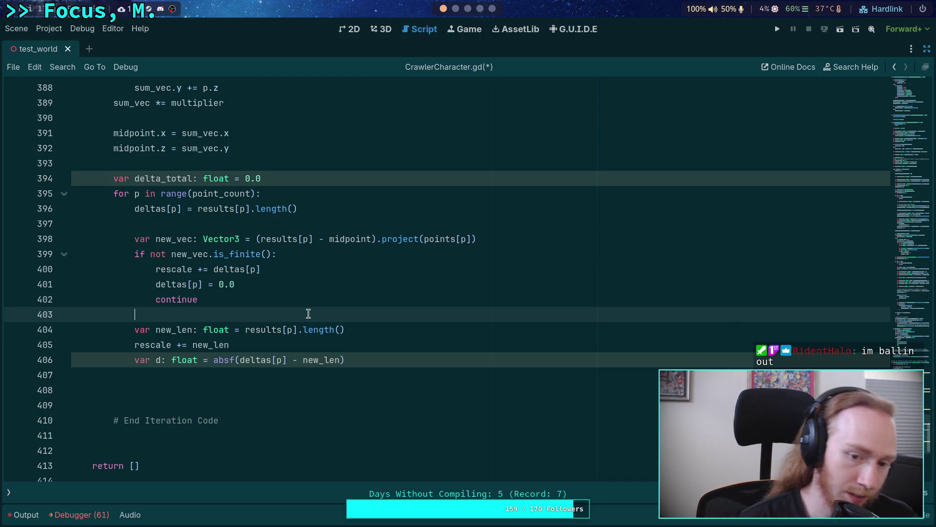
# Remove the old else lines and use new_vec instead of results[p] on line 405
pyautogui.hotkey('ctrl', 'z')
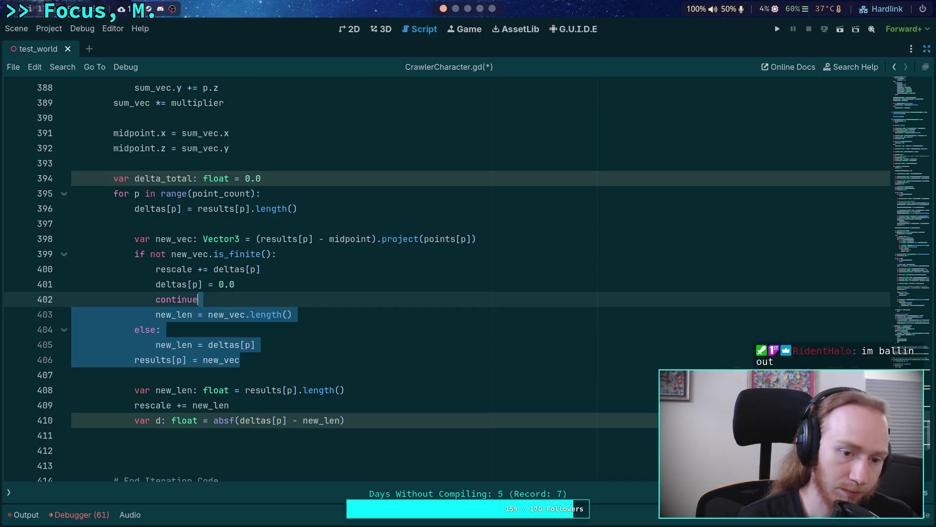
pyautogui.keyDown('shift'); pyautogui.click(278, 336); pyautogui.keyUp('shift')
pyautogui.press('BackSpace')
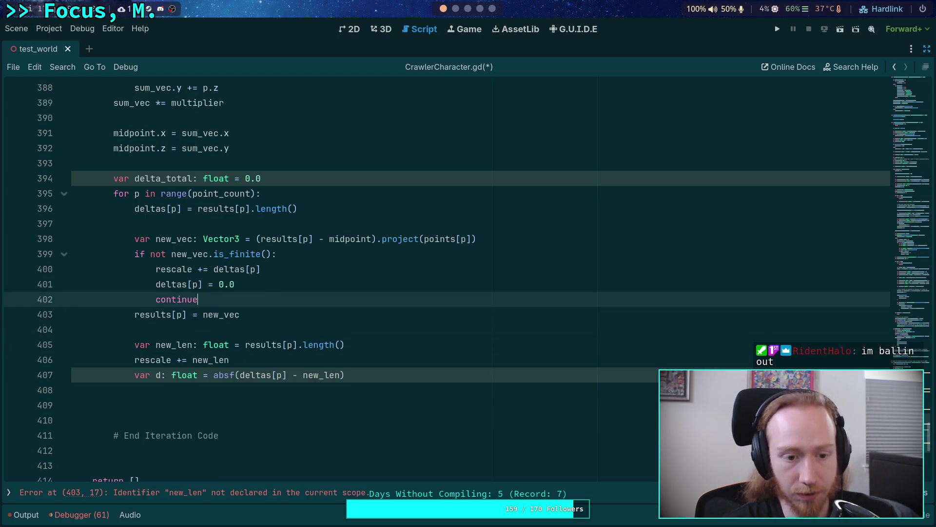
pyautogui.press('Return')
pyautogui.click(214, 343)
pyautogui.press('BackSpace')
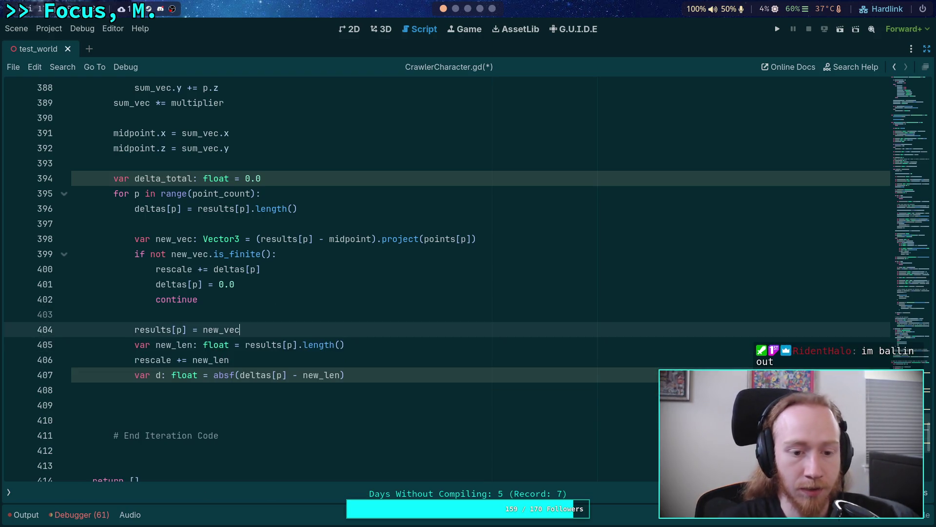
pyautogui.click(244, 345)
pyautogui.moveTo(245, 344); pyautogui.dragTo(296, 345)
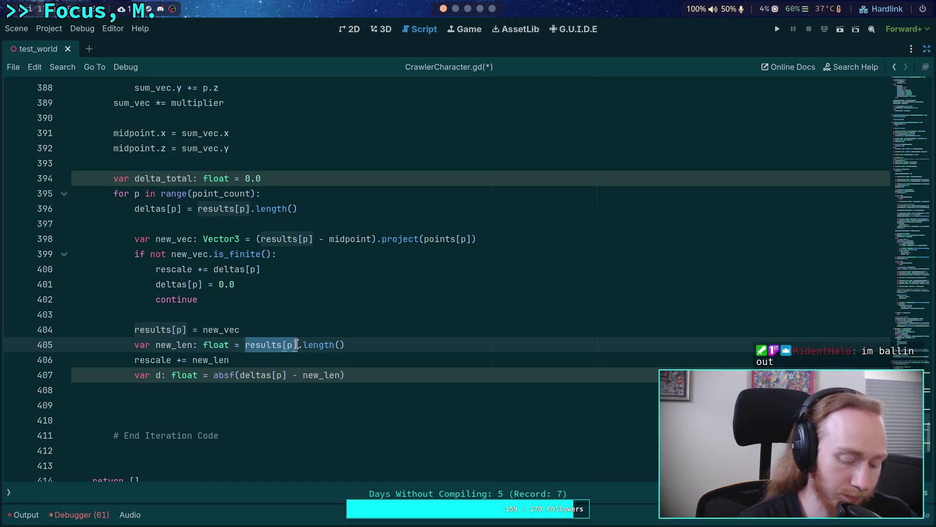
pyautogui.write('new_vec')
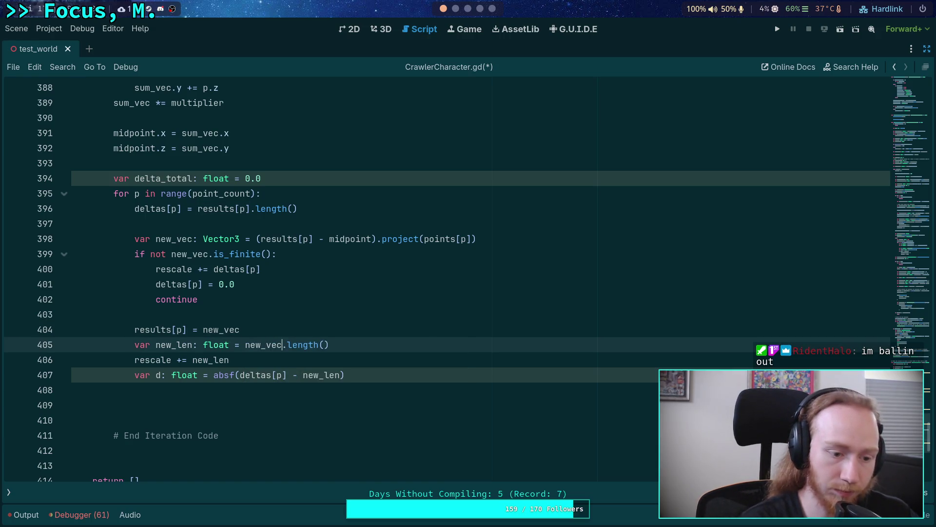
# Compare with the Python reference and insert a blank line after the rescale line
pyautogui.click(312, 282)
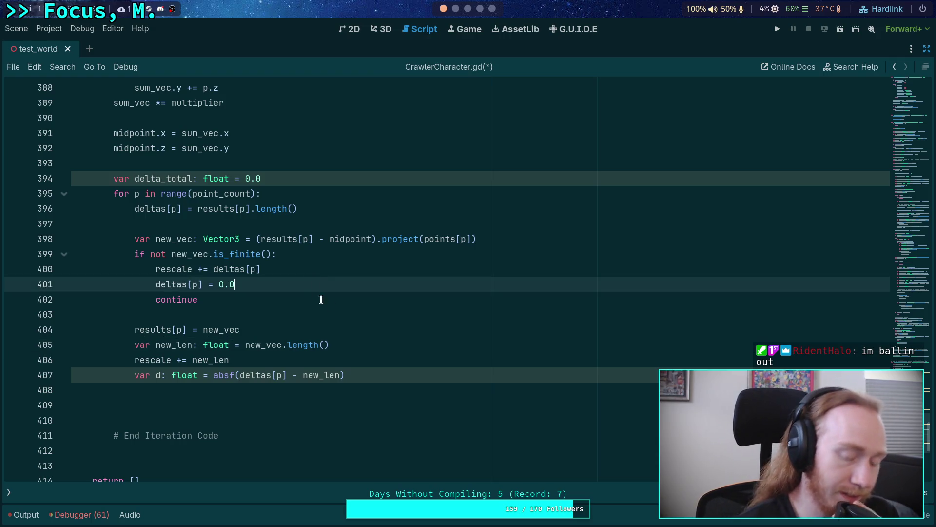
pyautogui.click(300, 393)
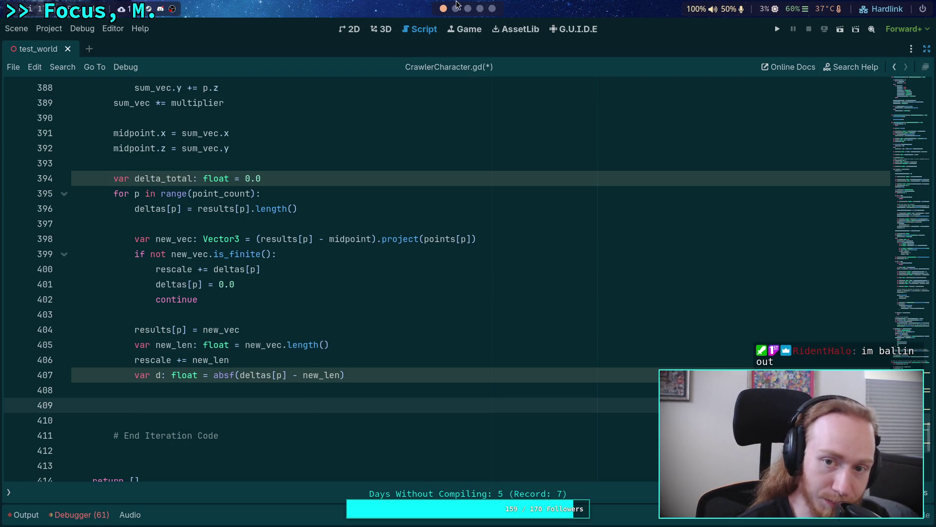
pyautogui.click(456, 8)
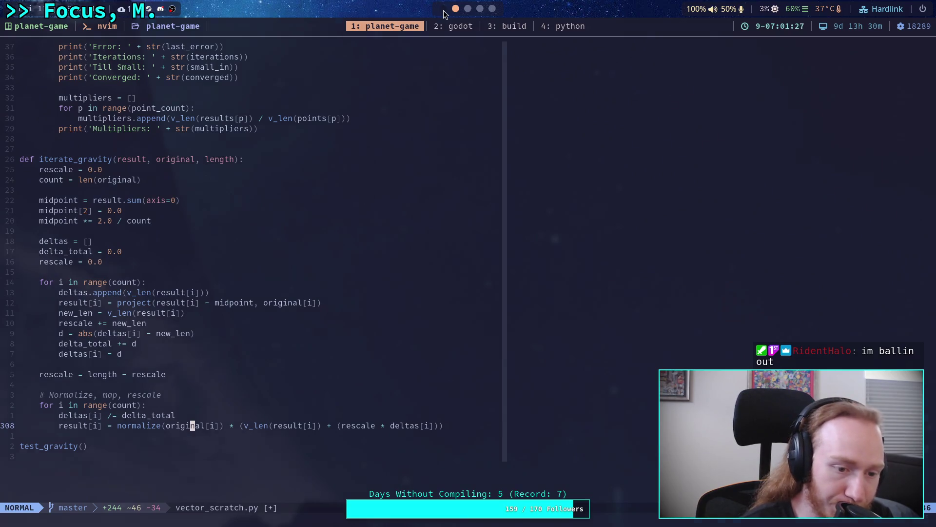
pyautogui.click(444, 10)
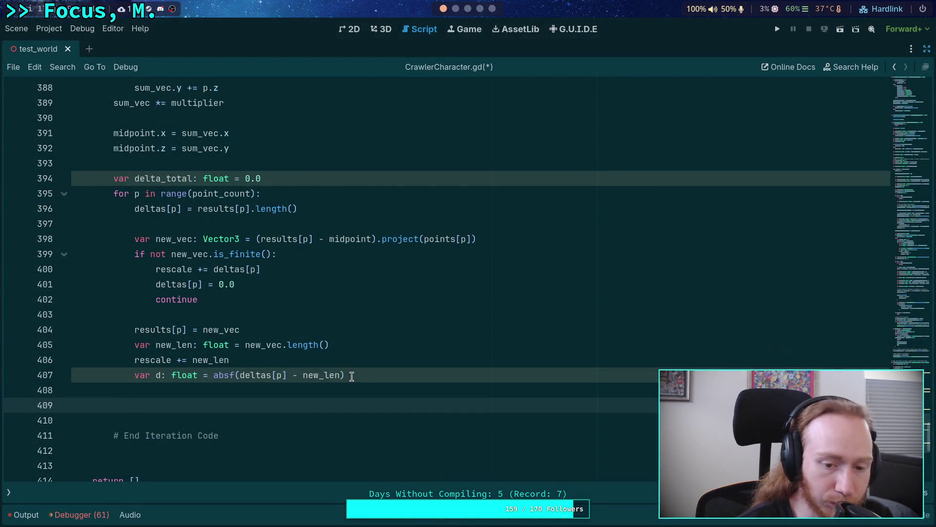
pyautogui.doubleClick(257, 376)
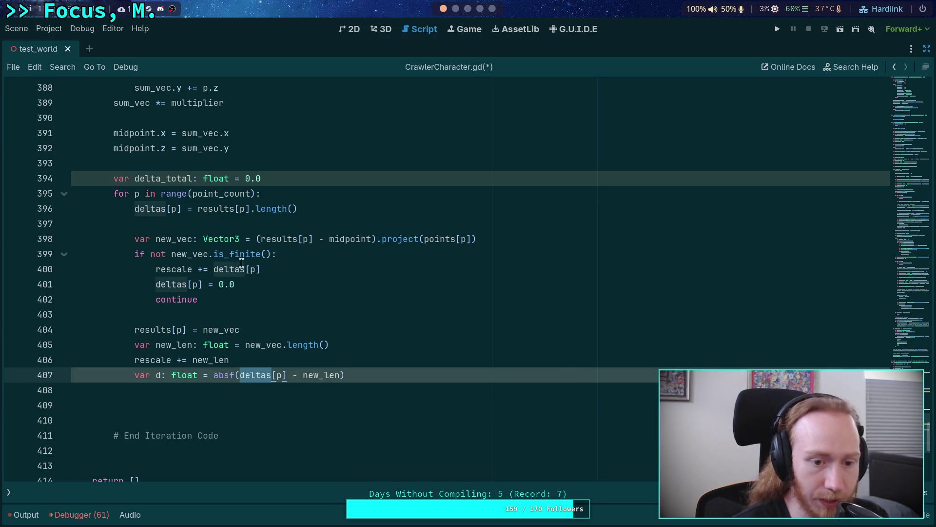
pyautogui.click(313, 359)
pyautogui.press('Return')
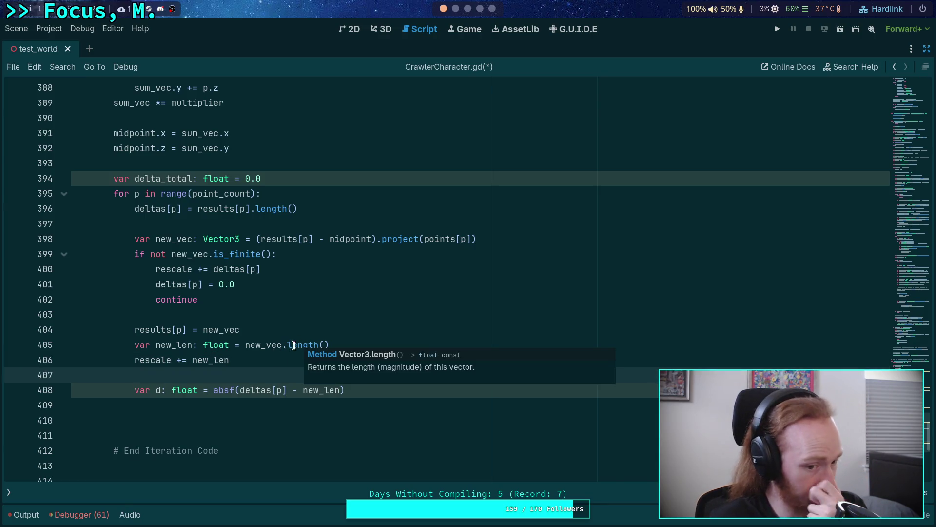
# Move the new_len and rescale lines above the results assignment, below the var d line
pyautogui.click(295, 345)
pyautogui.hotkey('alt', 'Up')
pyautogui.press('Down')
pyautogui.press('Down')
pyautogui.hotkey('alt', 'Up')
pyautogui.press('Down')
pyautogui.hotkey('alt', 'Down')
pyautogui.hotkey('alt', 'Down')
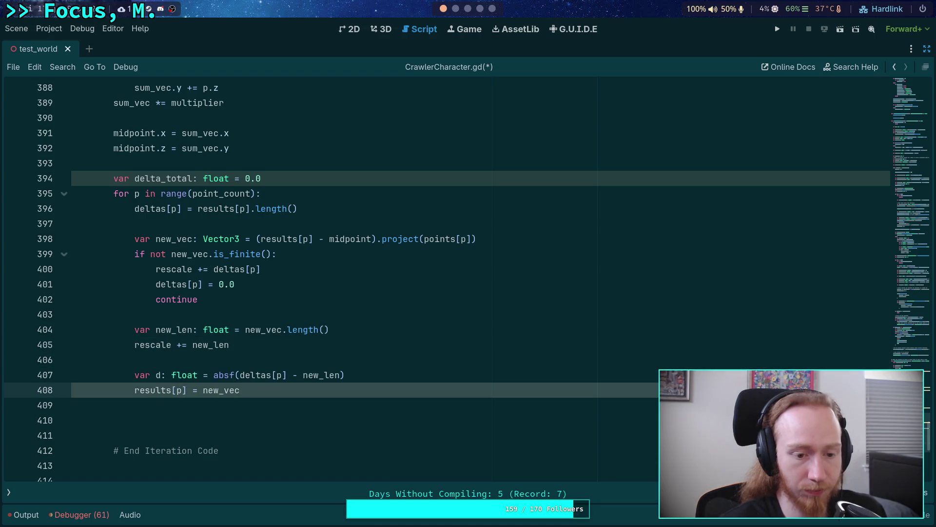
pyautogui.press('Up')
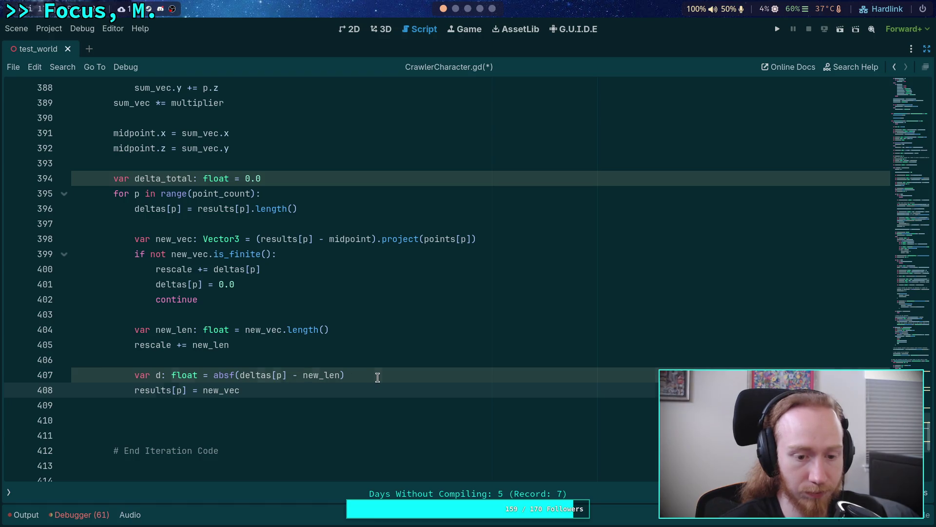
pyautogui.click(373, 377)
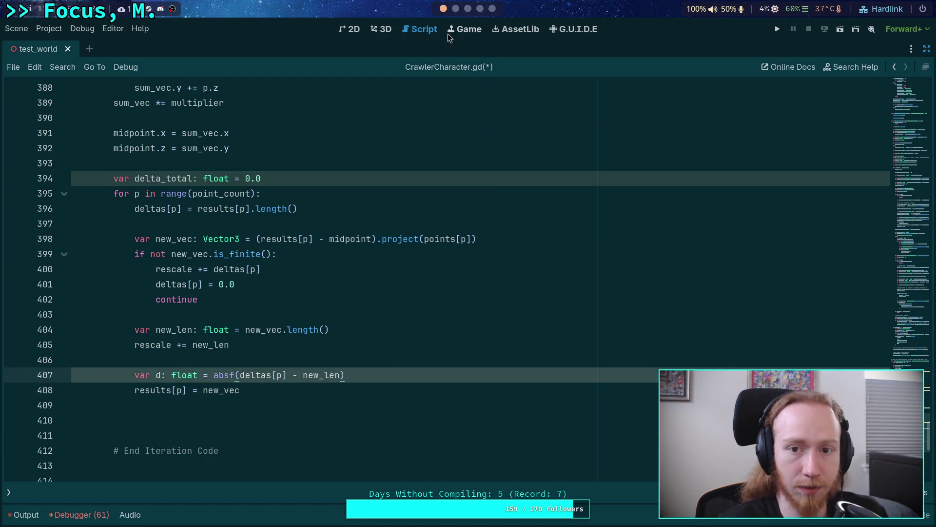
# Move the results assignment up under continue and the var d line above rescale
pyautogui.click(455, 9)
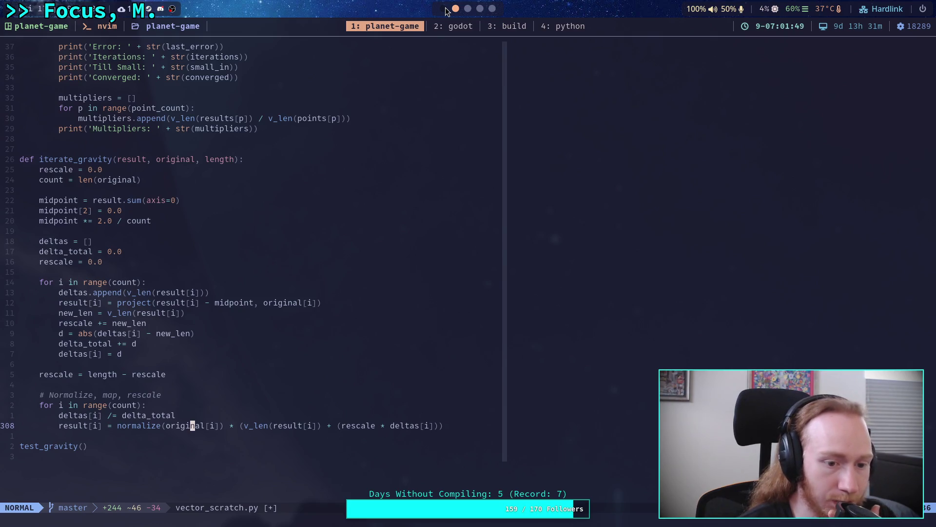
pyautogui.click(444, 9)
pyautogui.click(266, 394)
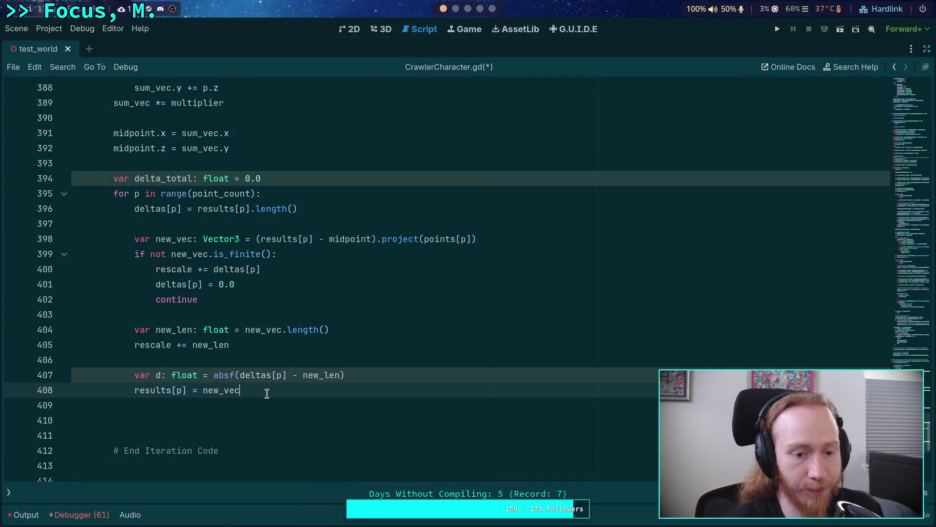
pyautogui.hotkey('alt', 'Up')
pyautogui.hotkey('alt', 'Up')
pyautogui.hotkey('alt', 'Up')
pyautogui.hotkey('alt', 'Up')
pyautogui.press('Up')
pyautogui.press('Return')
pyautogui.click(297, 393)
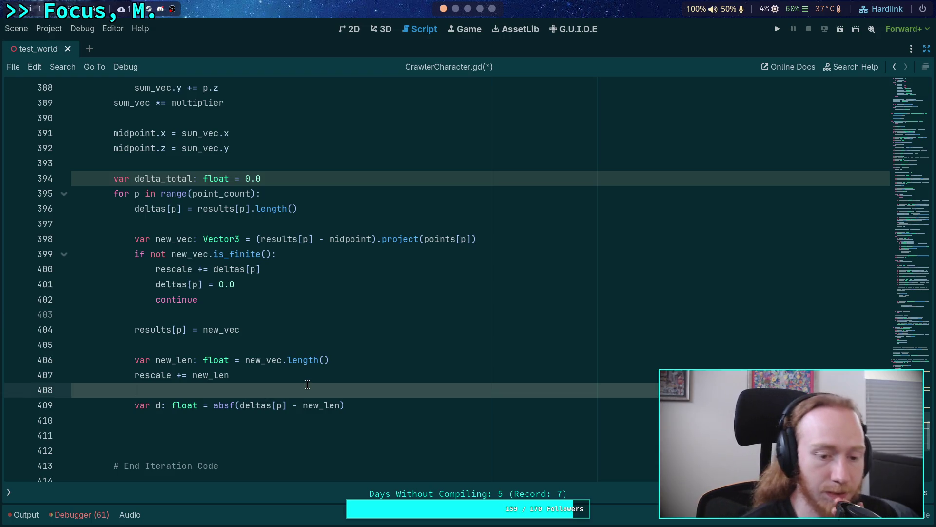
pyautogui.press('Down')
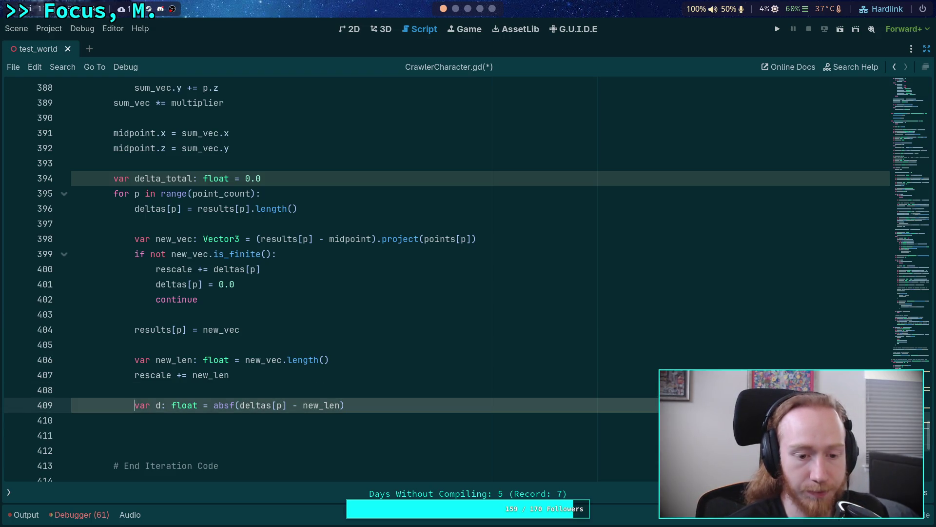
pyautogui.hotkey('alt', 'Up')
pyautogui.hotkey('alt', 'Up')
pyautogui.press('Down')
pyautogui.hotkey('alt', 'Down')
pyautogui.click(381, 386)
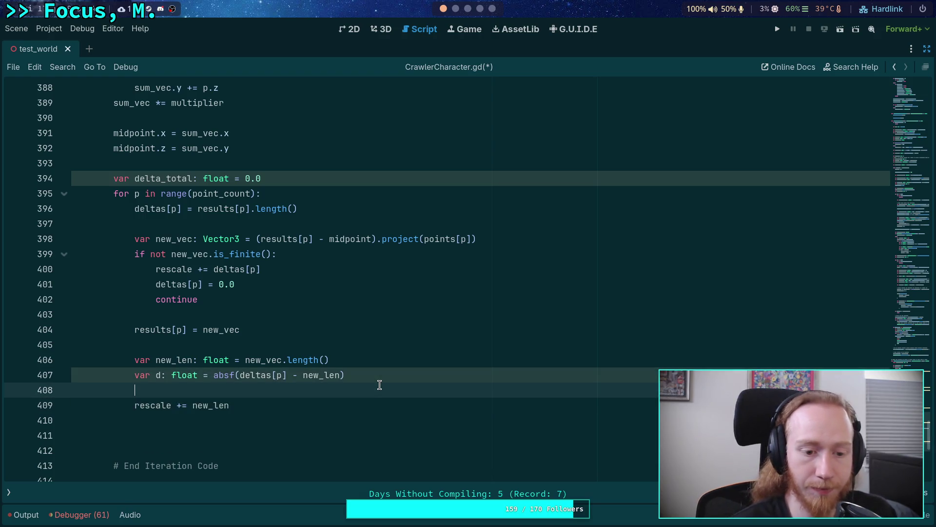
# Add 'delta_total += d' and 'deltas[i] = d' to the loop and tidy the trailing blank line
pyautogui.click(457, 9)
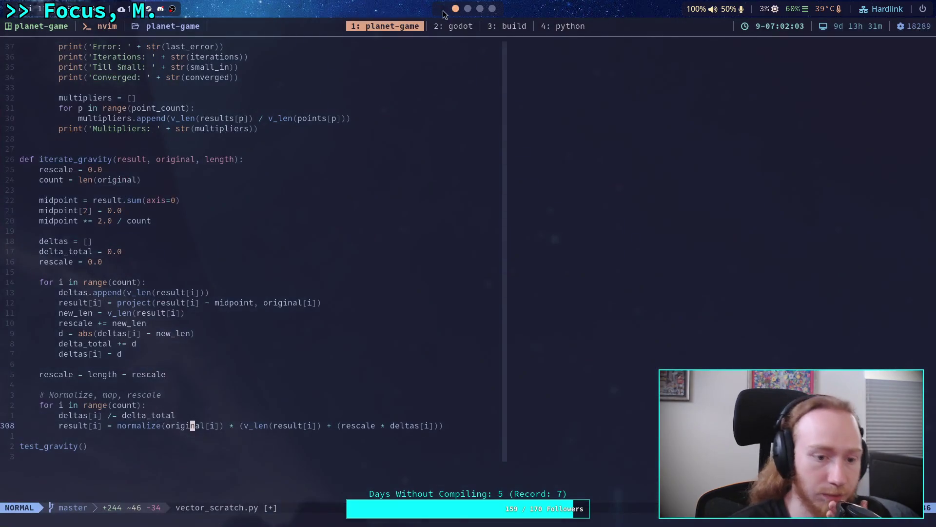
pyautogui.click(444, 10)
pyautogui.write('delta_')
pyautogui.press('Return')
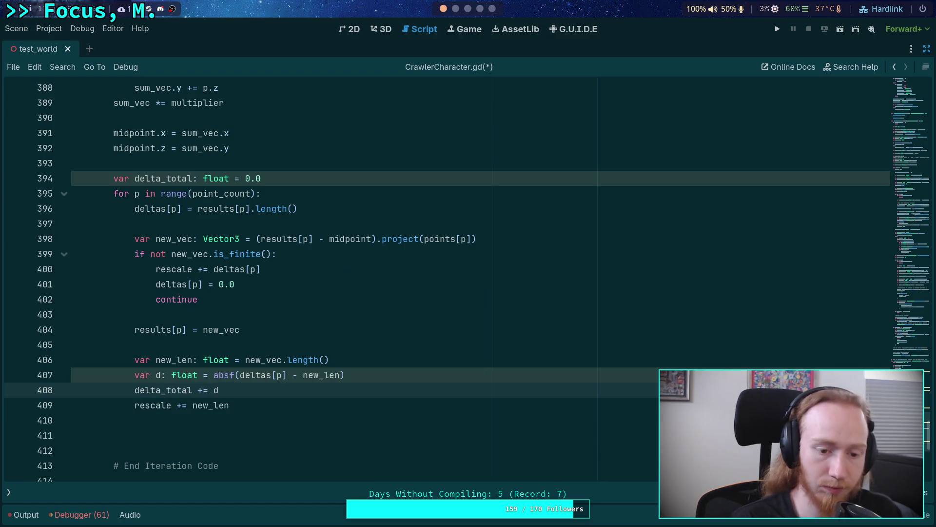
pyautogui.press('Return')
pyautogui.click(456, 9)
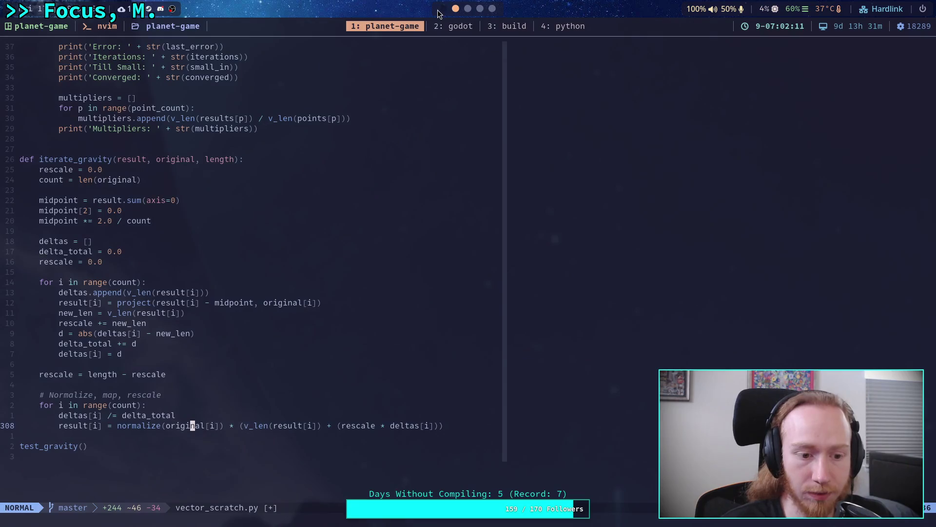
pyautogui.click(443, 8)
pyautogui.write('eltas[i] ')
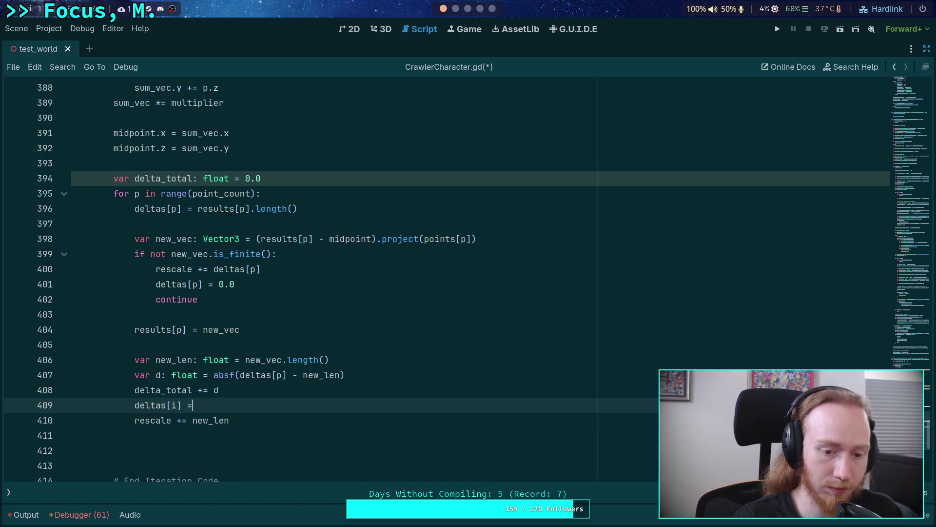
pyautogui.write('= d')
pyautogui.press('Escape')
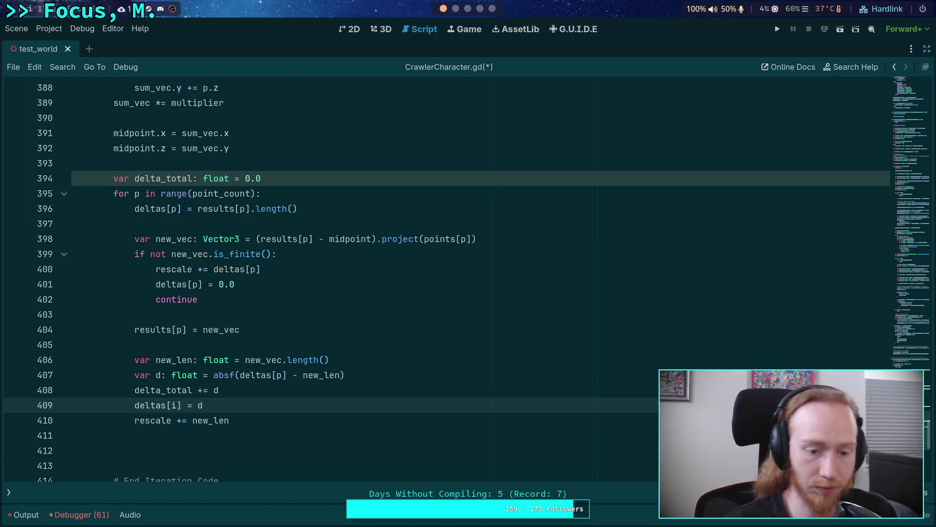
pyautogui.click(270, 452)
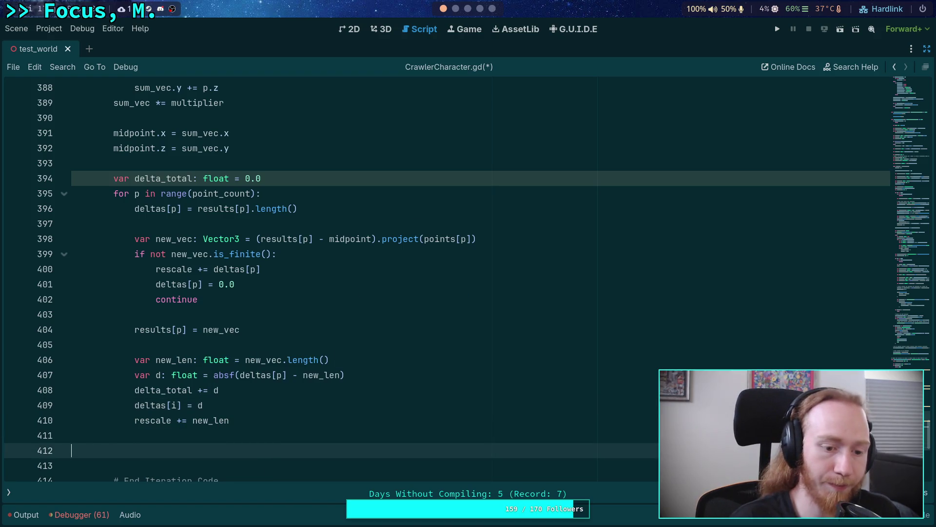
pyautogui.press('BackSpace')
pyautogui.press('Return')
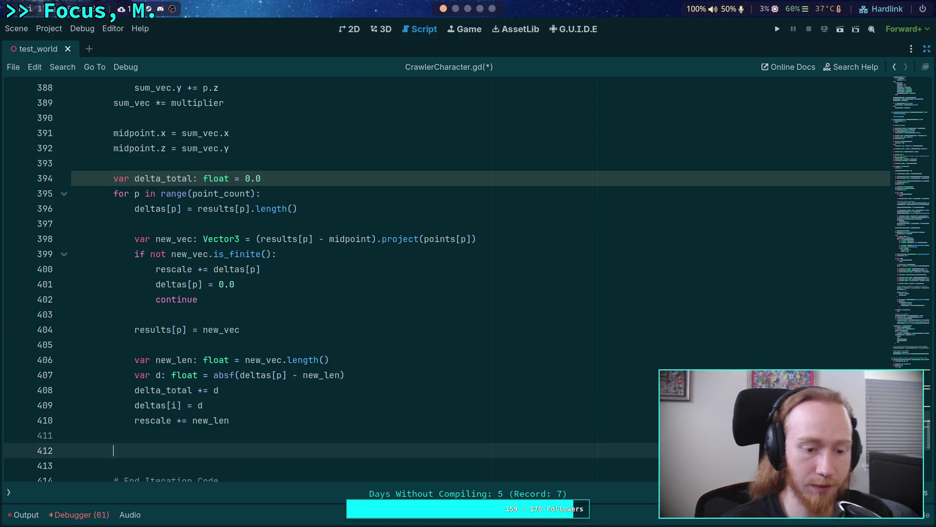
pyautogui.scroll(-1, 303, 373)
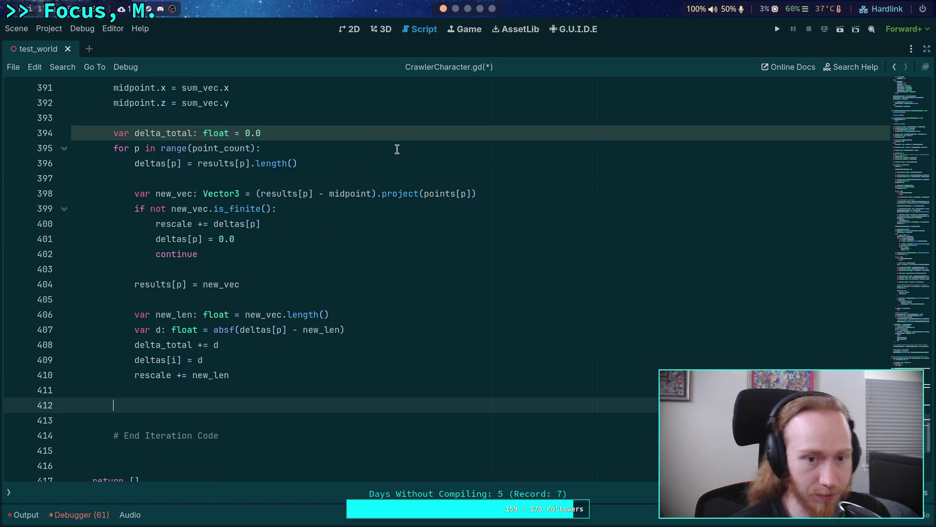
pyautogui.click(455, 8)
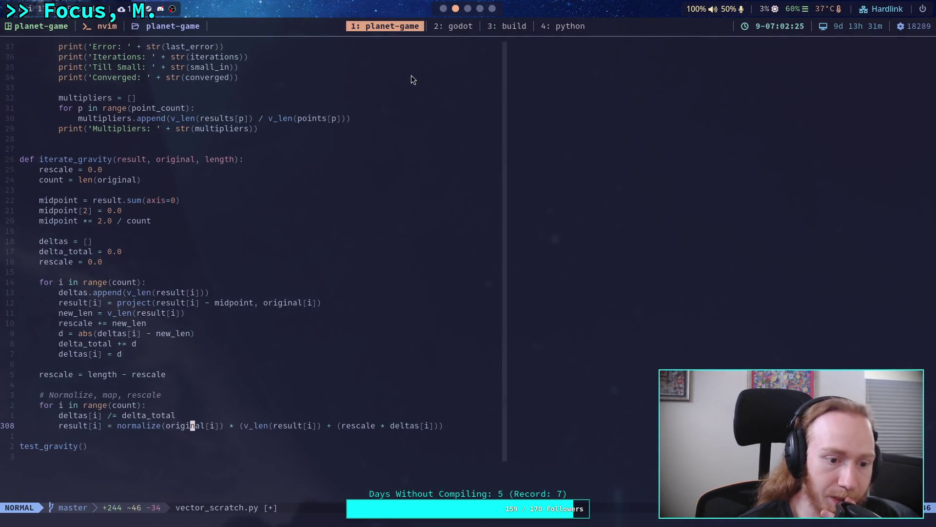
# Write 'rescale = original_length - rescale' after the loop
pyautogui.click(442, 9)
pyautogui.write('e')
pyautogui.write('r')
pyautogui.press('BackSpace')
pyautogui.press('BackSpace')
pyautogui.write('rescale = or')
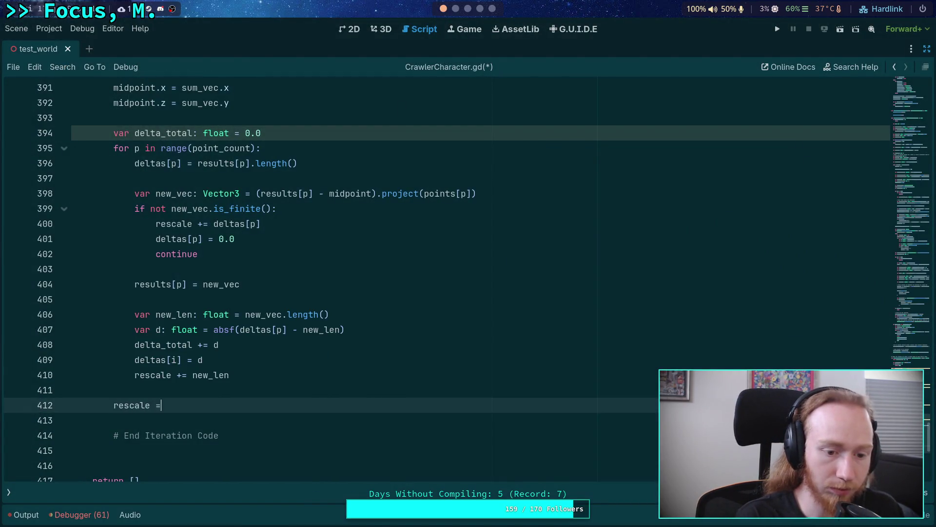
pyautogui.write('i')
pyautogui.press('Return')
pyautogui.write('- rescale')
pyautogui.click(451, 9)
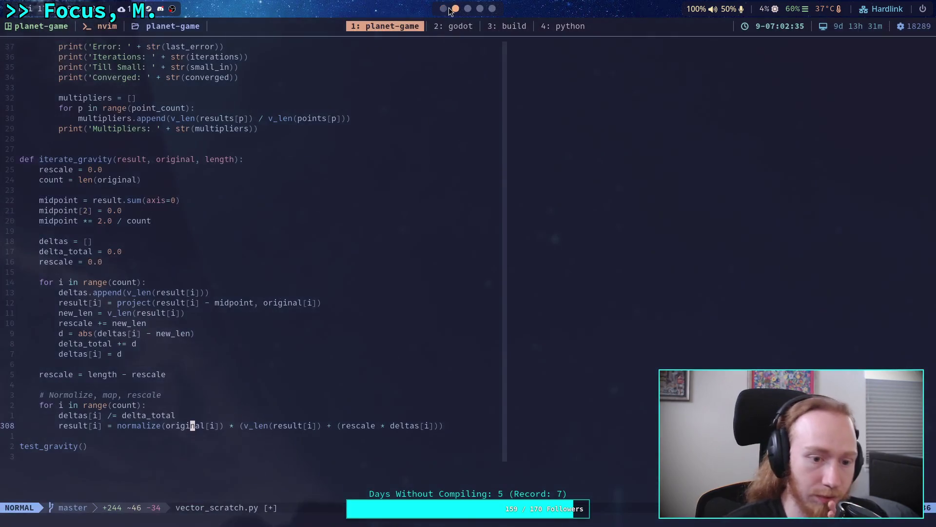
pyautogui.click(443, 9)
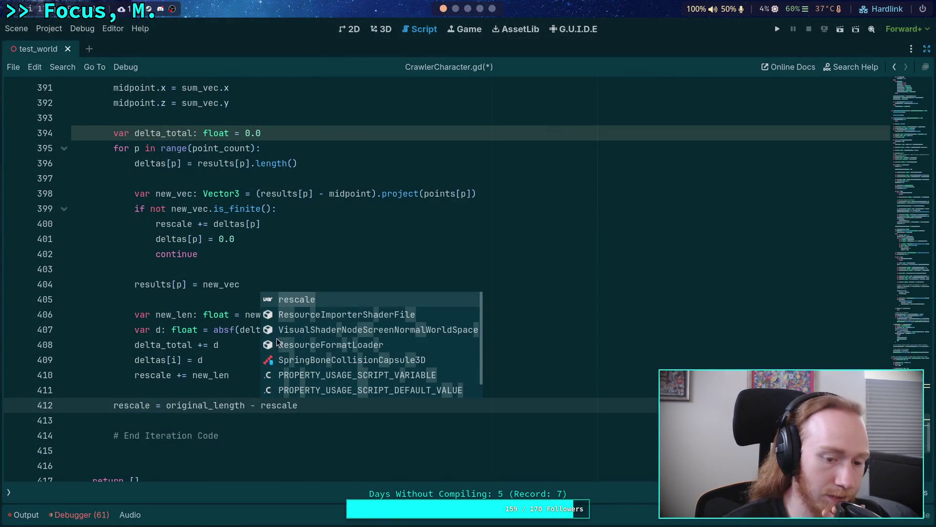
pyautogui.click(280, 435)
# Add the comment '# Normalize, map, rescale' below it, followed by an empty line
pyautogui.click(376, 407)
pyautogui.press('Return')
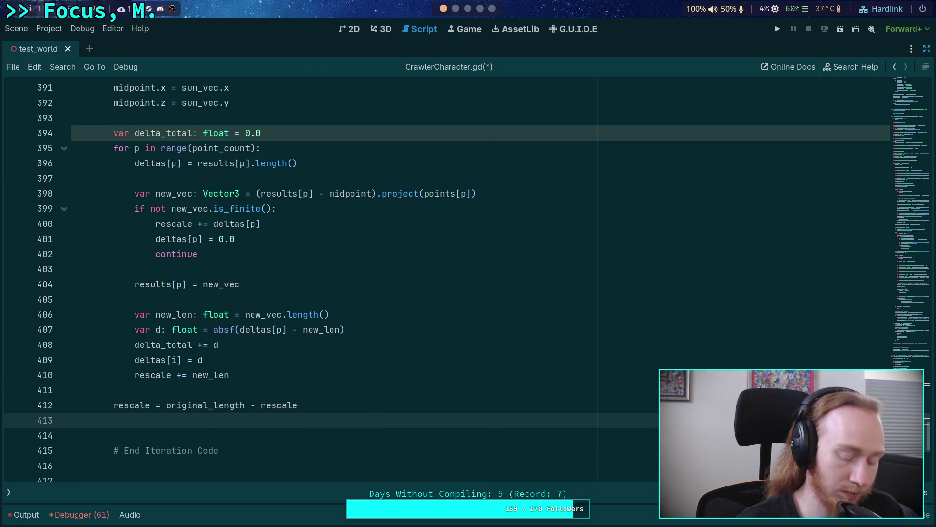
pyautogui.press('Return')
pyautogui.write('# Normalize, map,')
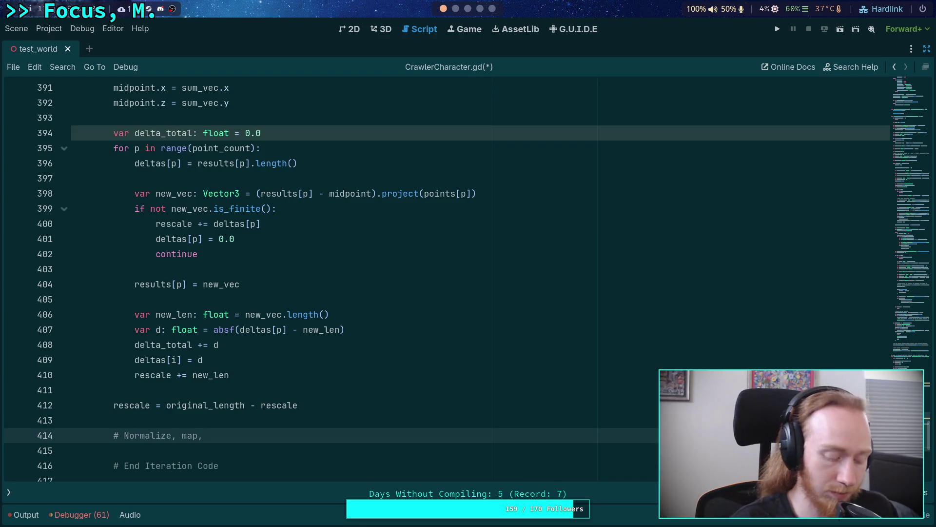
pyautogui.write('date')
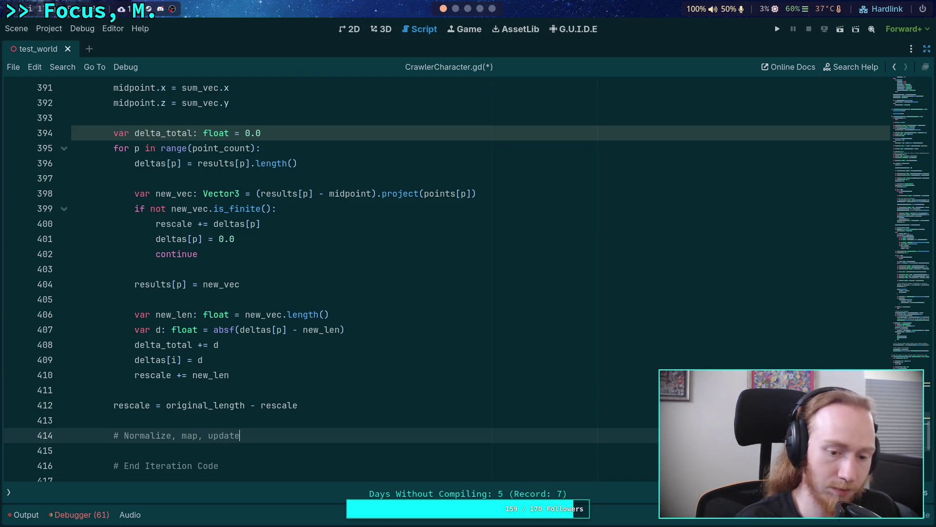
pyautogui.click(455, 9)
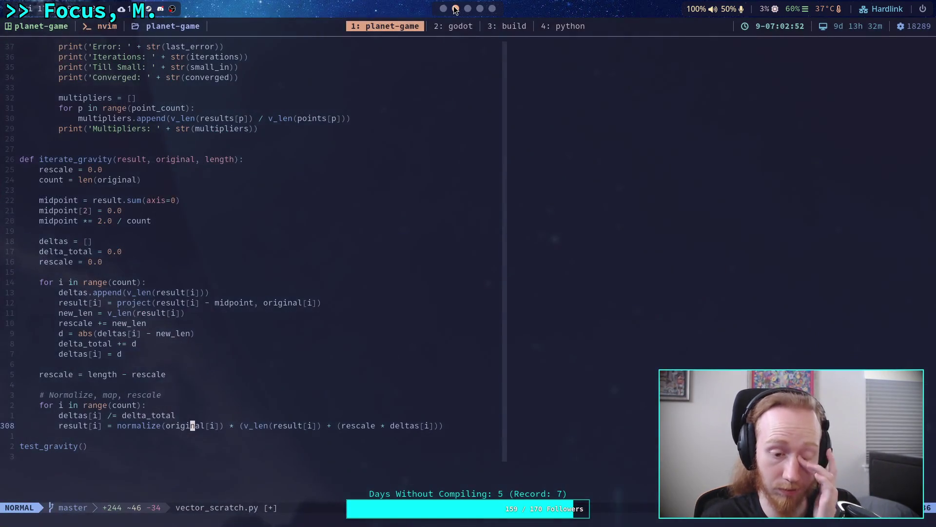
pyautogui.click(444, 9)
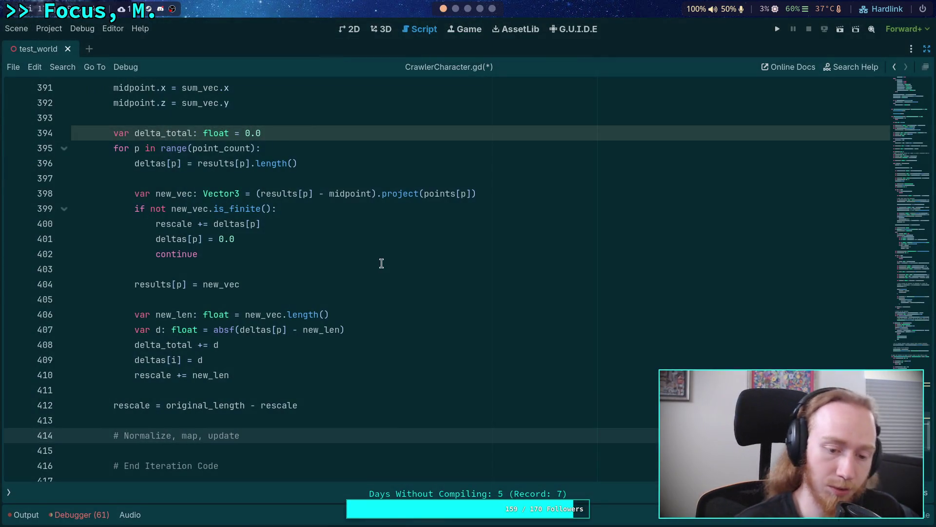
pyautogui.press('BackSpace')
pyautogui.press('BackSpace')
pyautogui.press('BackSpace')
pyautogui.write('cale')
pyautogui.press('Return')
pyautogui.scroll(-2, 388, 261)
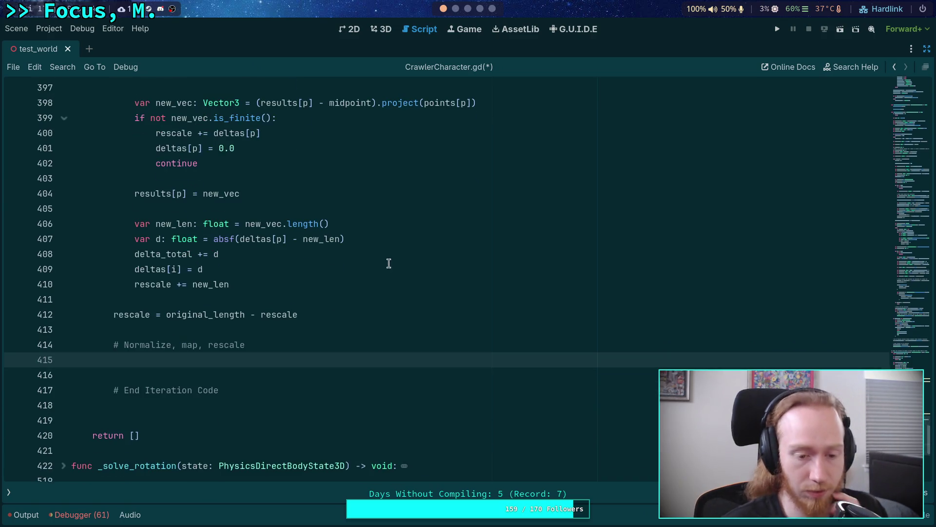
pyautogui.click(457, 9)
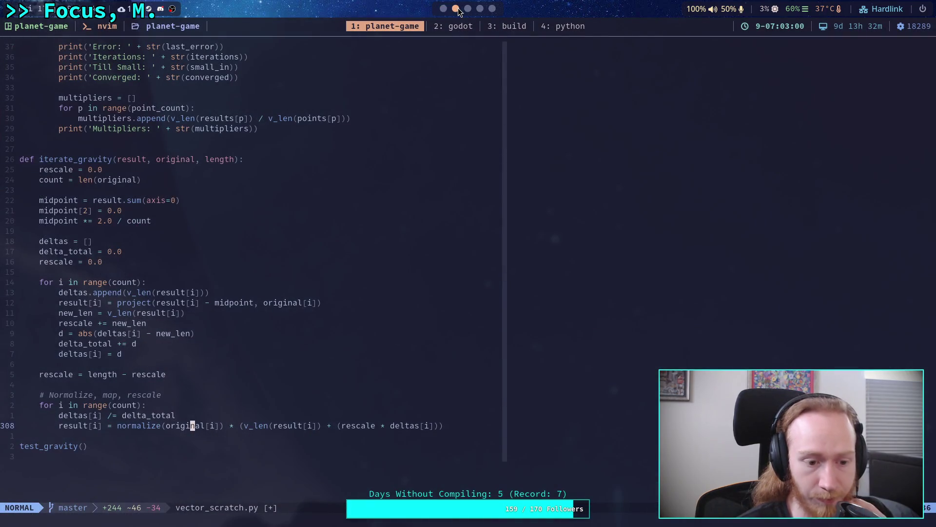
pyautogui.click(443, 9)
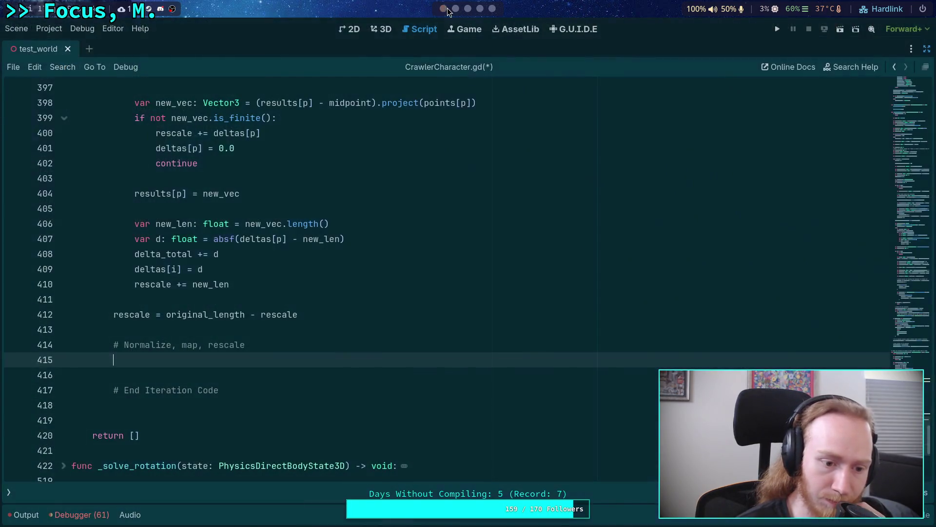
# Swap the comment for 'for p in range(point_count):' with 'deltas[i] /= delta_total' and a started results[i] line
pyautogui.tripleClick(271, 347)
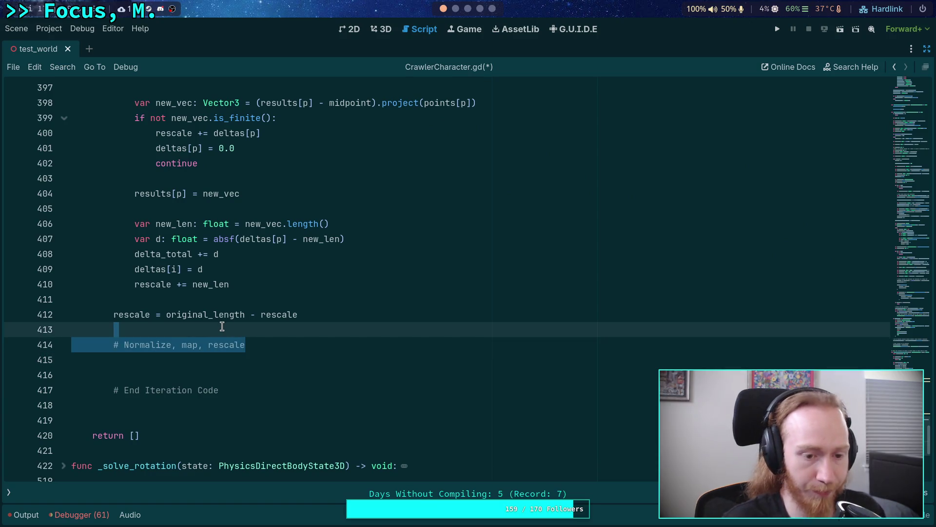
pyautogui.press('BackSpace')
pyautogui.write('for p i')
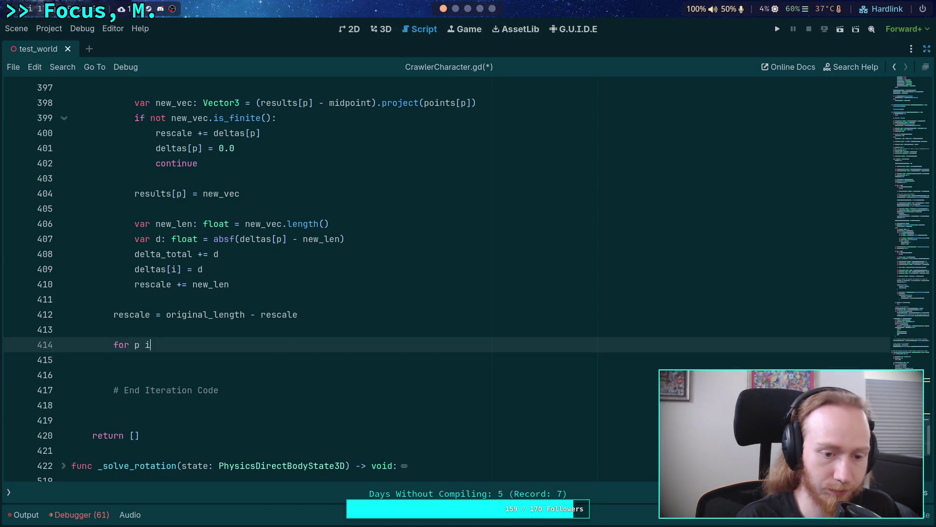
pyautogui.write('n range(point_')
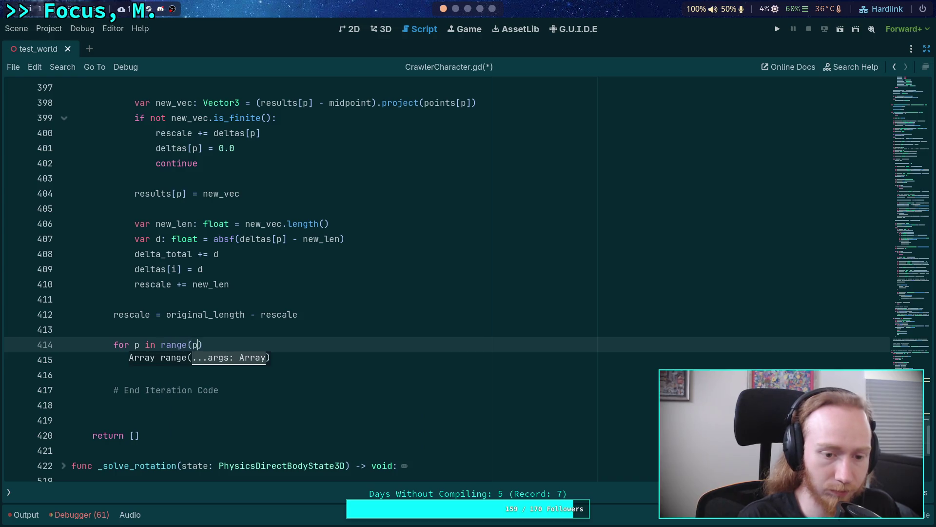
pyautogui.write('count):')
pyautogui.press('Return')
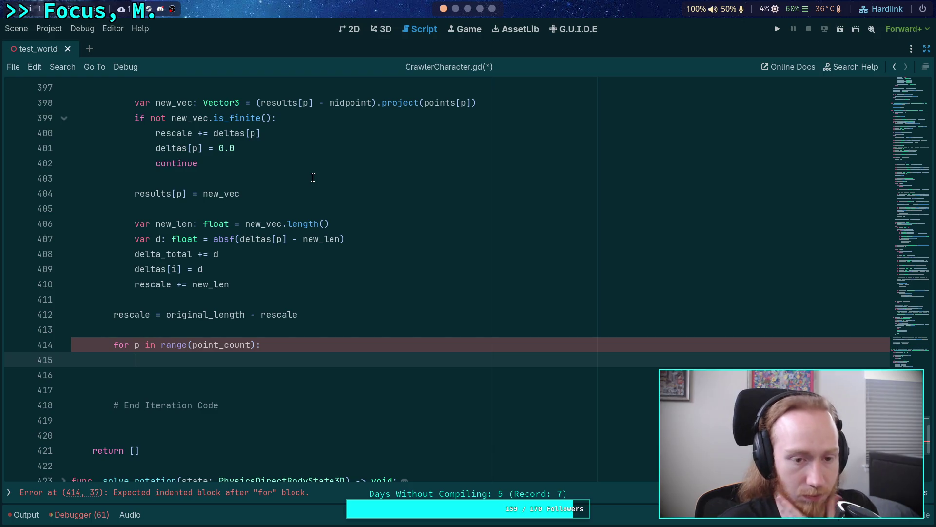
pyautogui.click(457, 9)
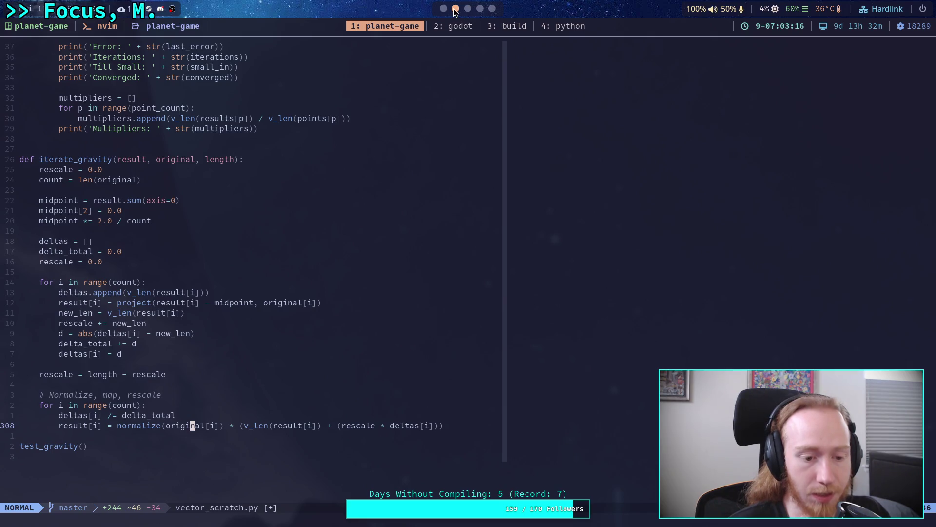
pyautogui.click(443, 8)
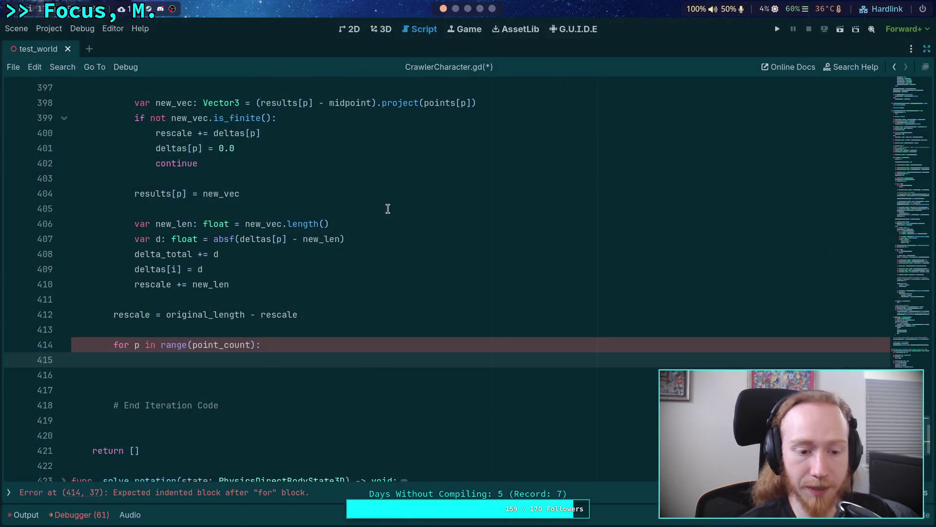
pyautogui.write('deltas[i] /')
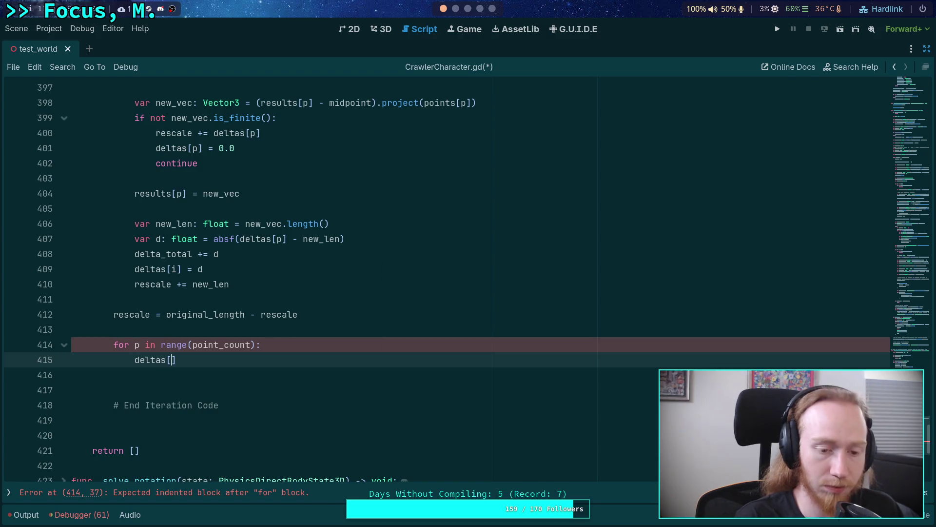
pyautogui.write('= delta_total')
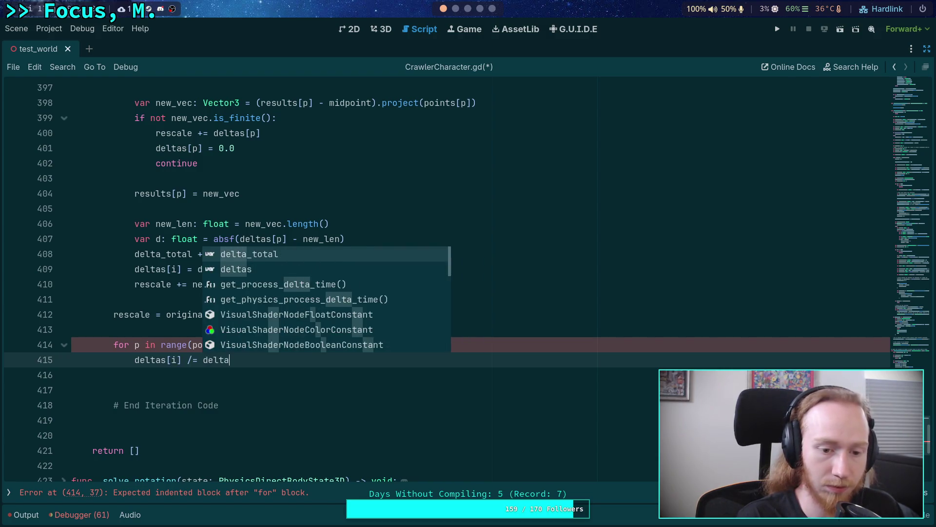
pyautogui.press('Return')
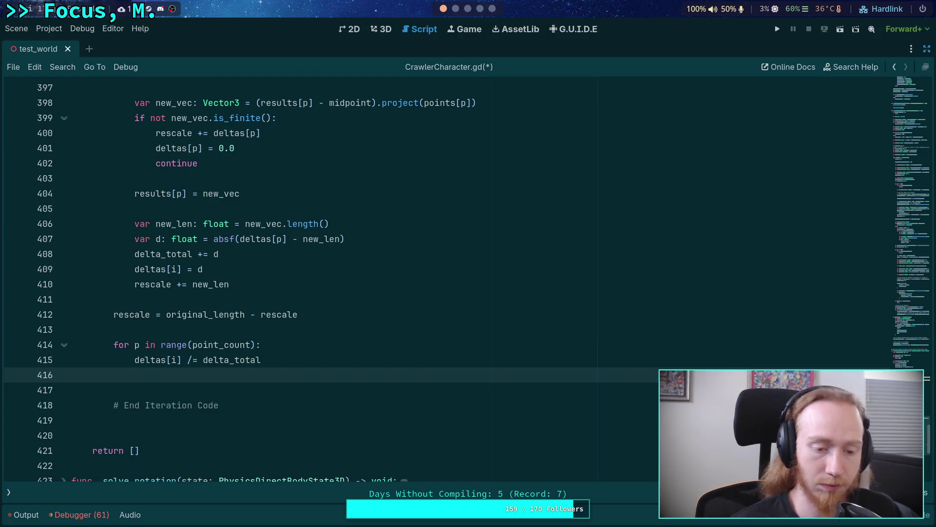
pyautogui.click(443, 9)
pyautogui.write('result')
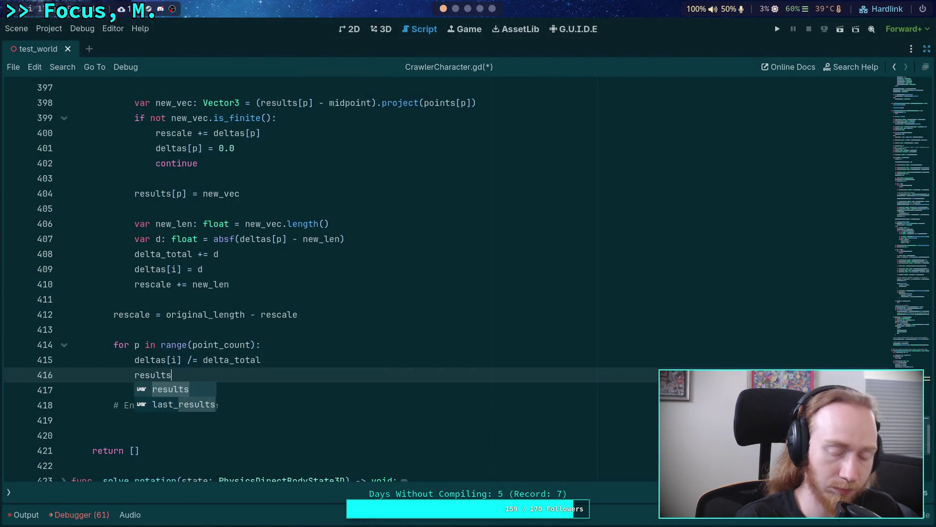
pyautogui.press('Escape')
# Start the results assignment and switch the results and deltas indices from i to p on lines 409–416
pyautogui.write('[i]')
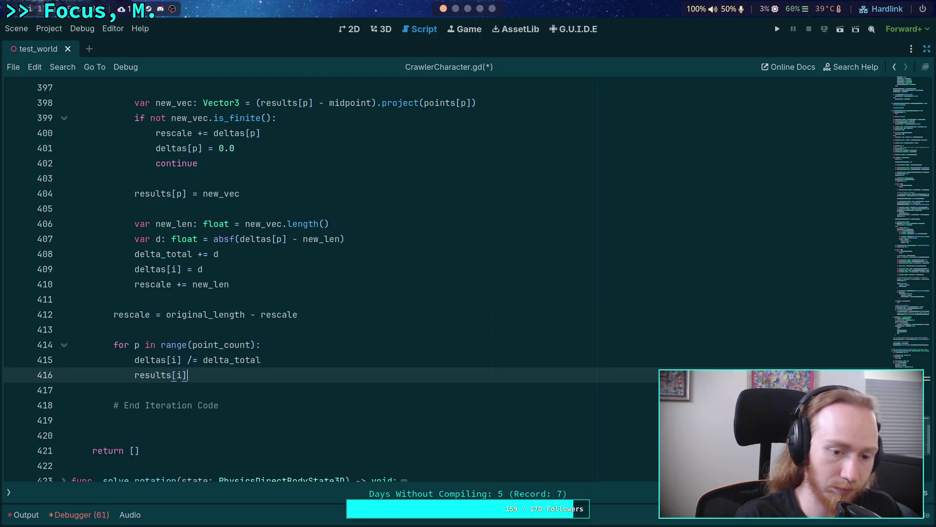
pyautogui.write(' =')
pyautogui.scroll(2, 153, 280)
pyautogui.doubleClick(154, 279)
pyautogui.scroll(-2, 238, 234)
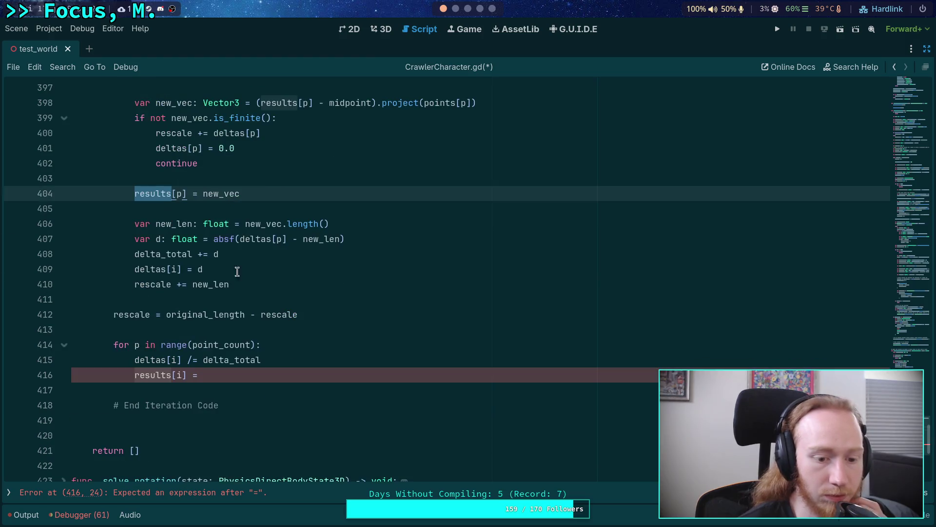
pyautogui.doubleClick(177, 374)
pyautogui.write('p')
pyautogui.doubleClick(174, 359)
pyautogui.write('p')
pyautogui.press('Escape')
pyautogui.doubleClick(174, 269)
pyautogui.write('p')
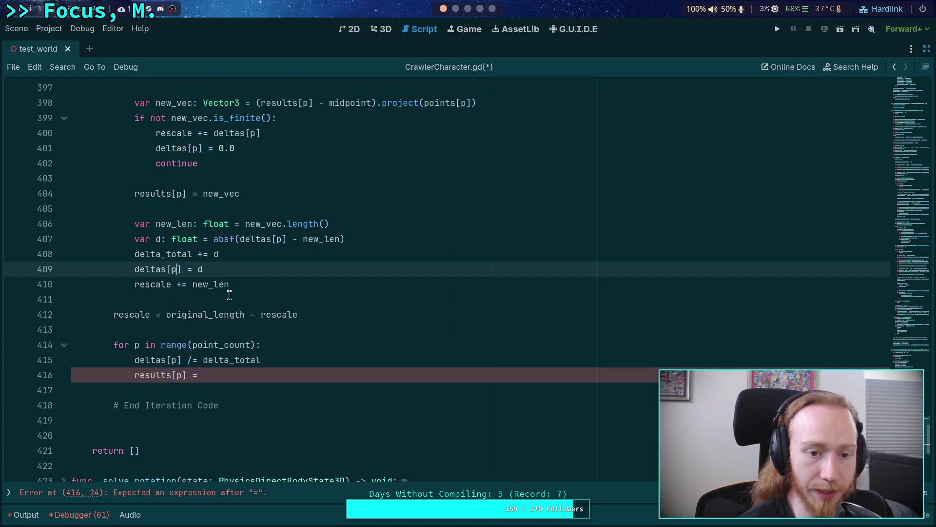
# Compare with the outer loop header's variable and revert line 409's deltas index to i
pyautogui.scroll(2, 227, 294)
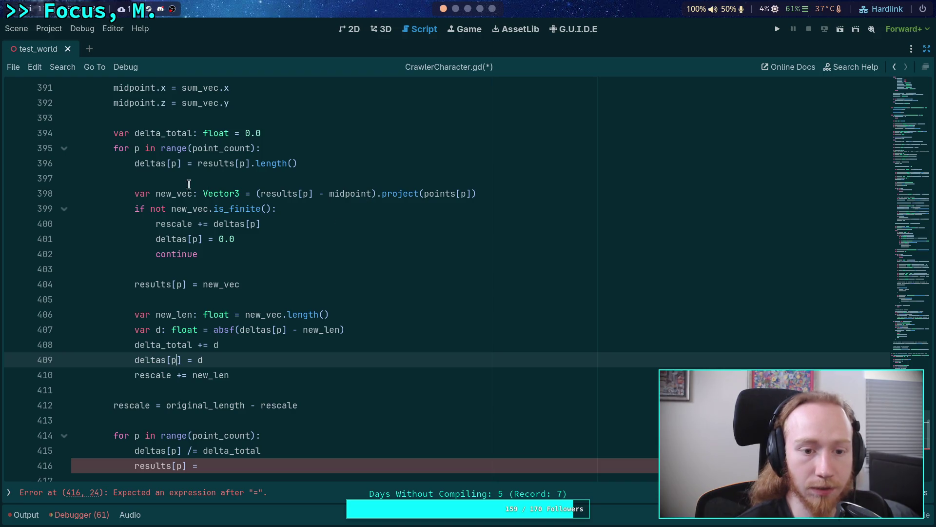
pyautogui.scroll(5, 188, 146)
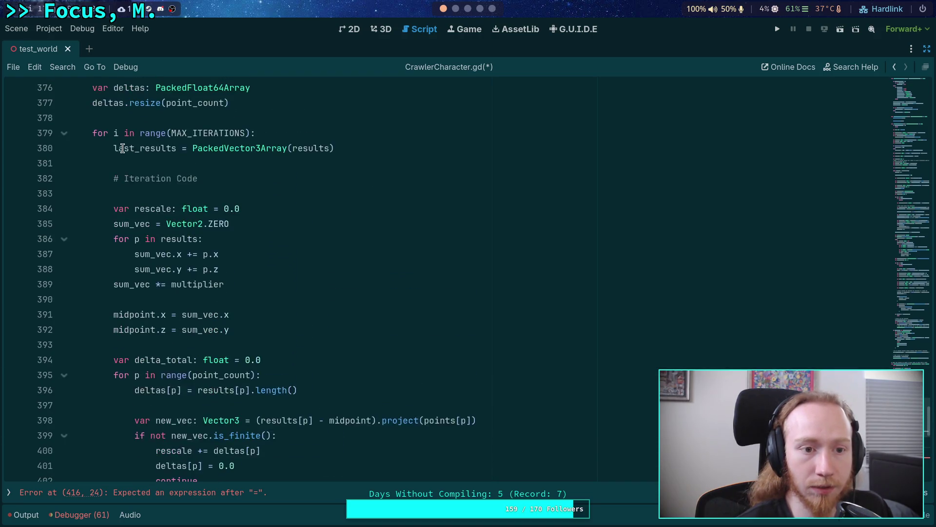
pyautogui.click(120, 133)
pyautogui.hotkey('alt', 'Left')
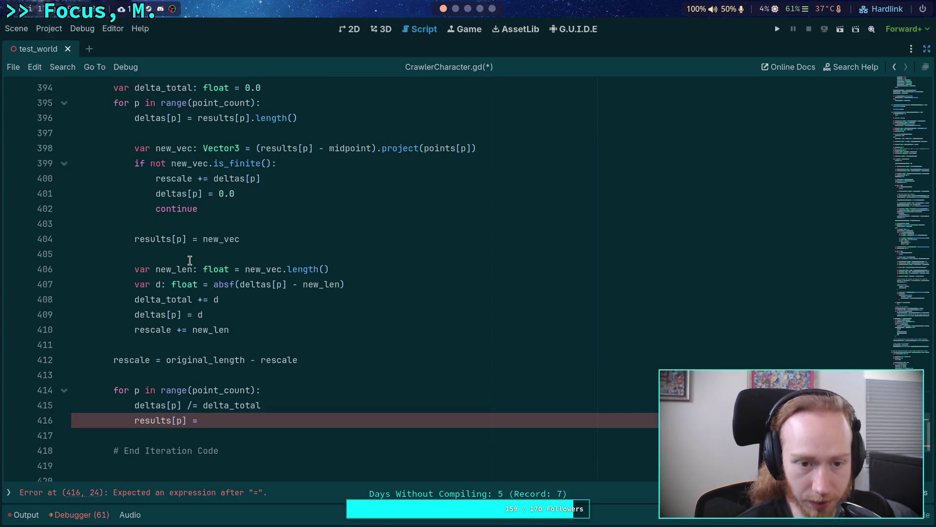
pyautogui.click(333, 149)
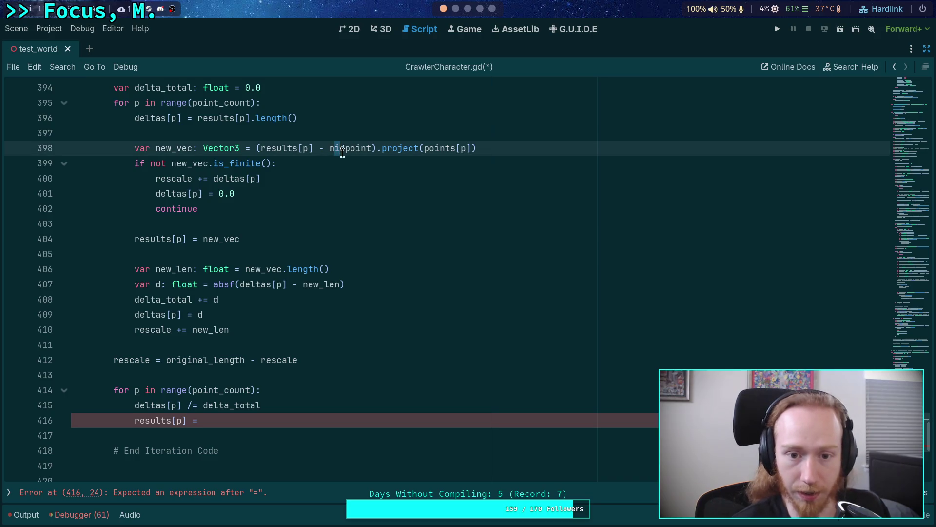
pyautogui.scroll(5, 341, 201)
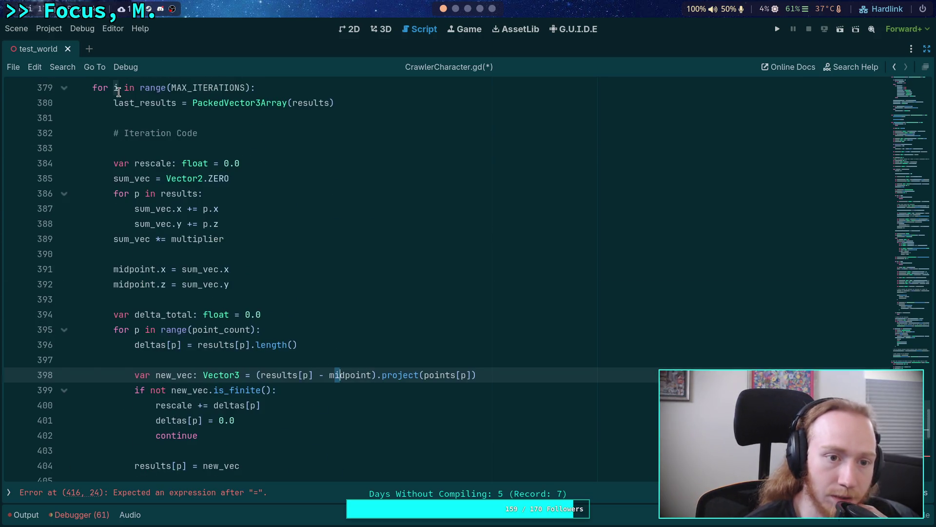
pyautogui.doubleClick(118, 89)
pyautogui.scroll(-5, 275, 257)
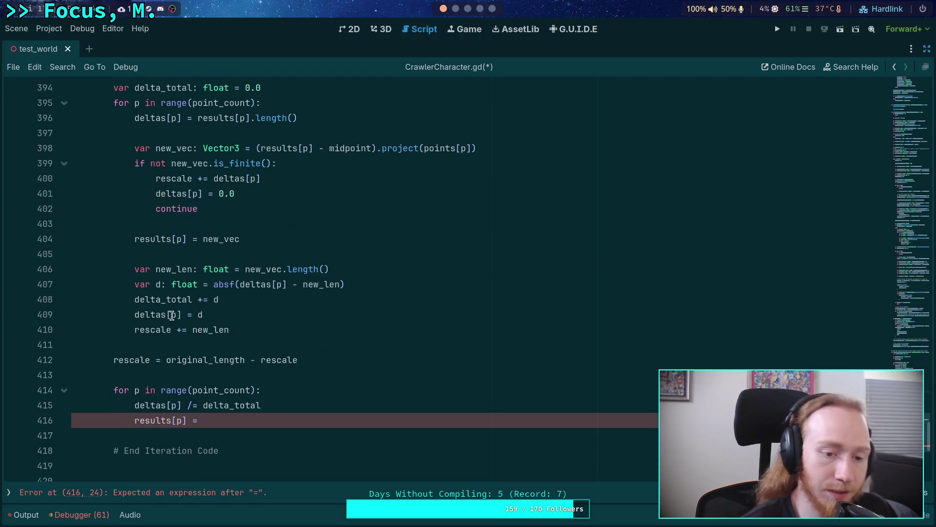
pyautogui.click(172, 314)
pyautogui.write('i')
pyautogui.press('Delete')
# Recheck the outer loop, change line 409 back to deltas[p], and return to the results line
pyautogui.click(242, 251)
pyautogui.scroll(2, 181, 194)
pyautogui.scroll(3, 181, 193)
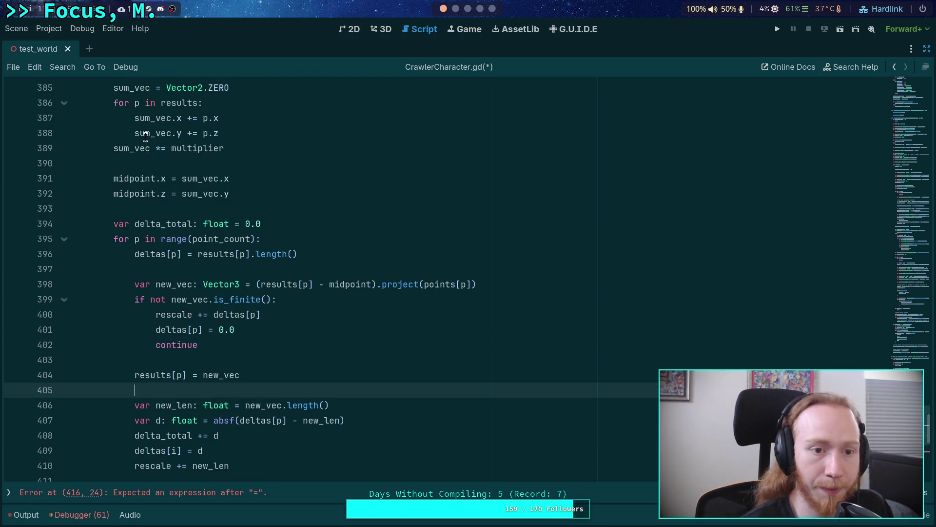
pyautogui.click(113, 92)
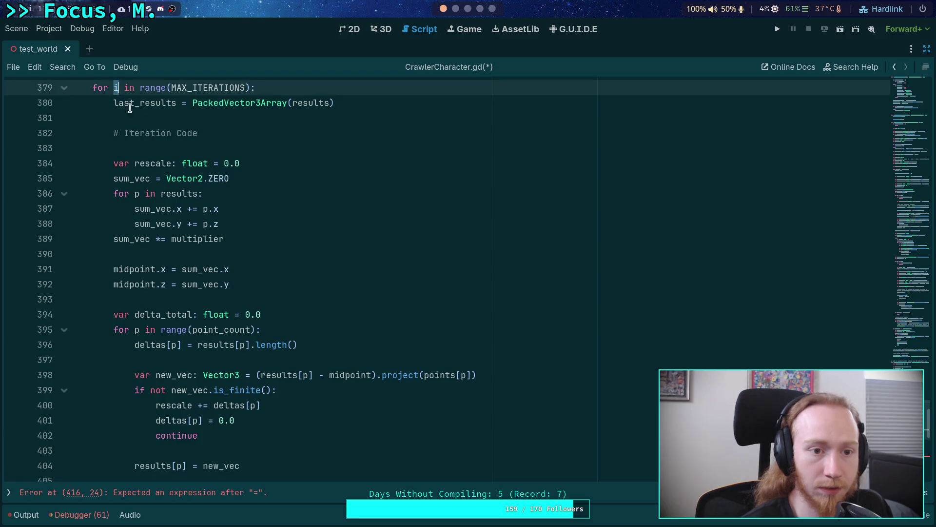
pyautogui.scroll(-2, 249, 239)
pyautogui.doubleClick(169, 453)
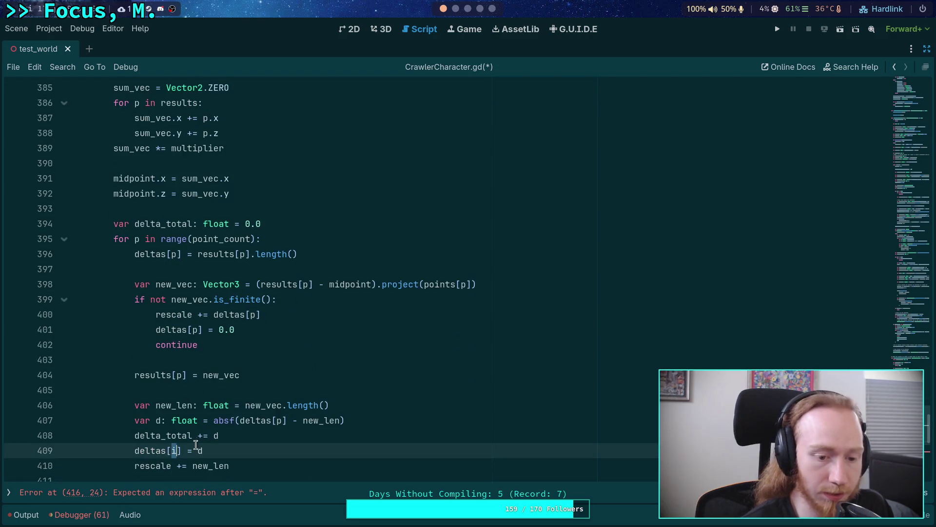
pyautogui.write('p')
pyautogui.scroll(-4, 238, 451)
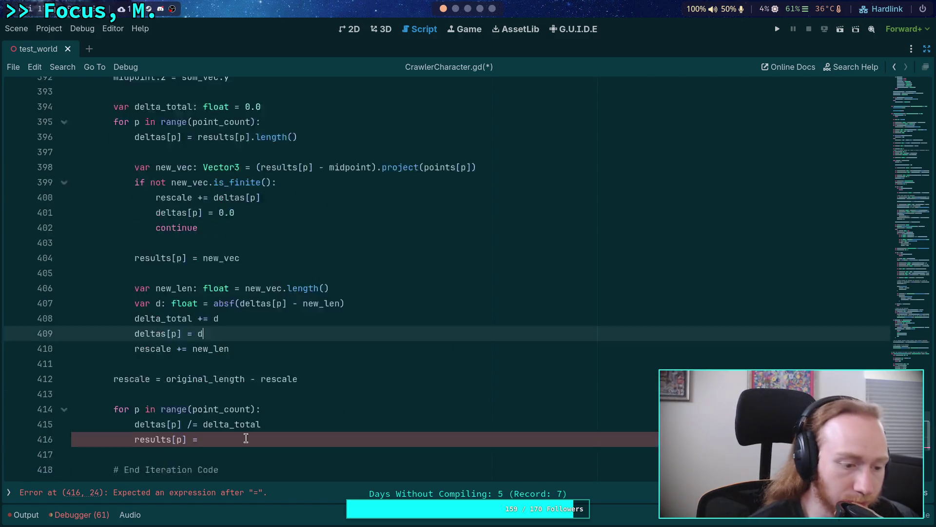
pyautogui.click(253, 374)
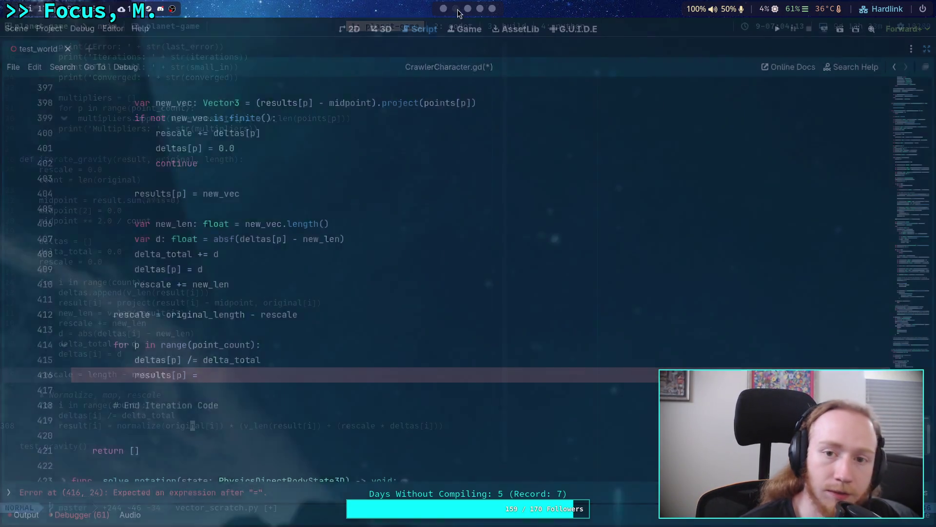
# Complete line 416 as results[p] = points[p].normalized()
pyautogui.scroll(-1, 445, 11)
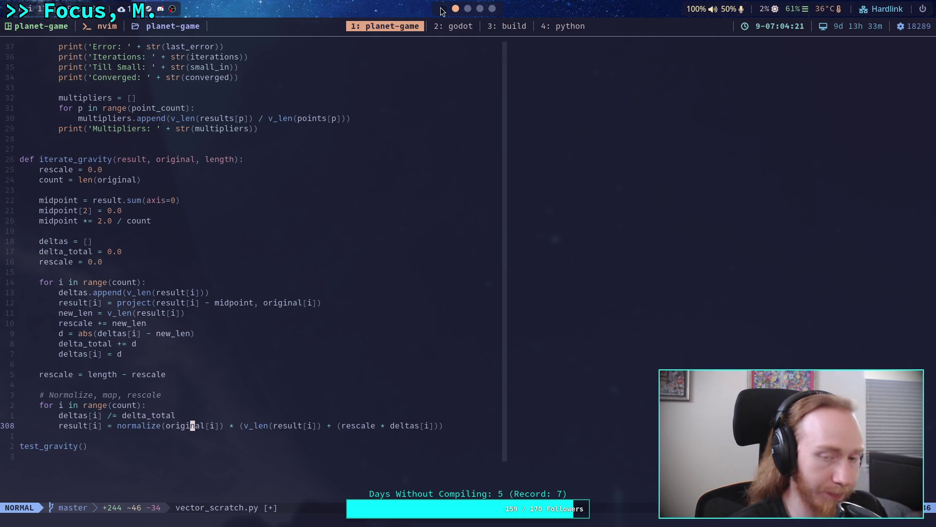
pyautogui.scroll(1, 441, 11)
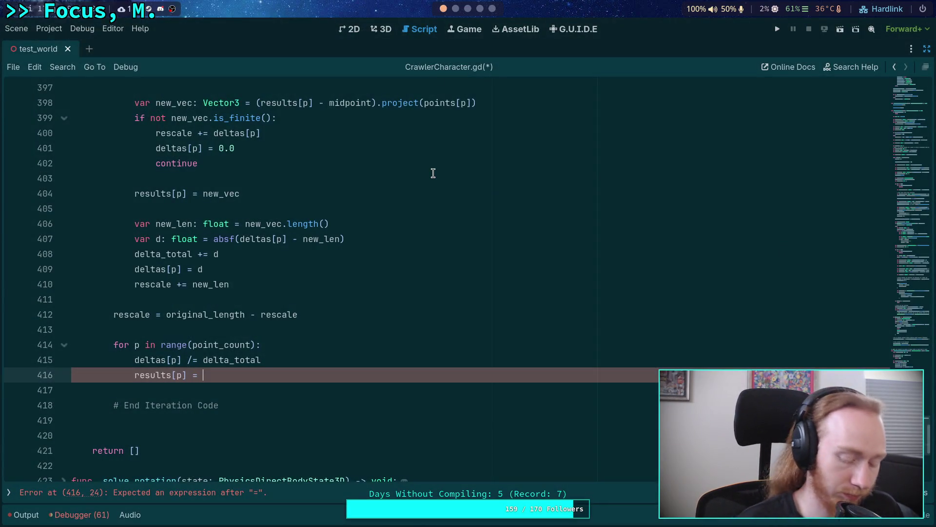
pyautogui.write('poi')
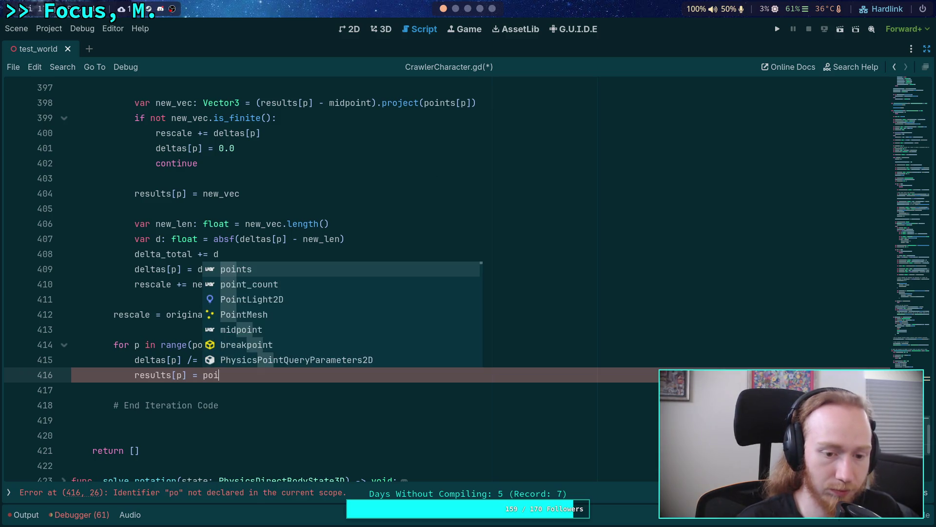
pyautogui.write('nts[.')
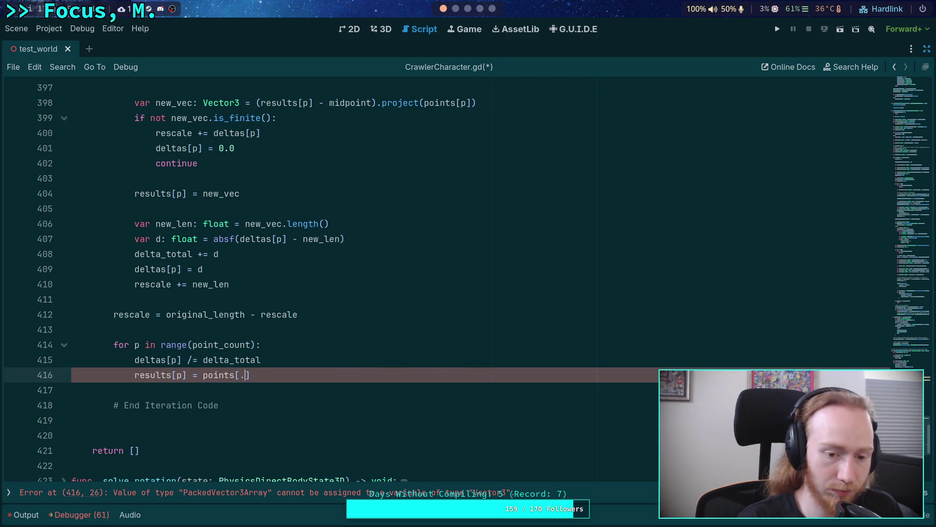
pyautogui.write('p].no')
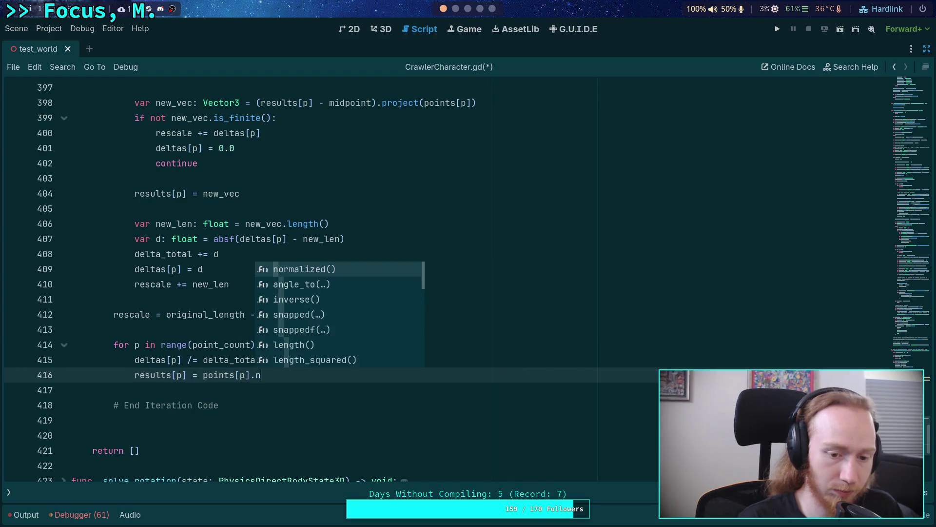
pyautogui.press('Return')
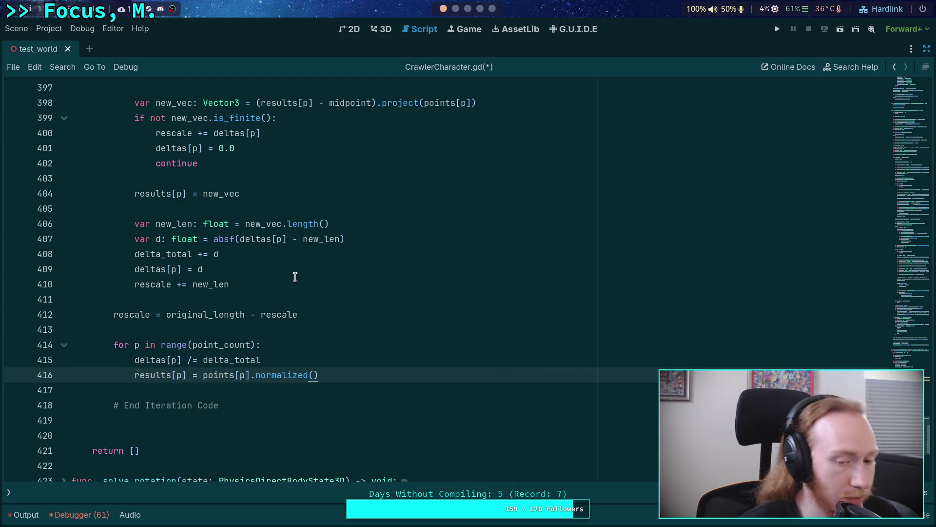
# Scroll up to review points[p].length() and the original_length declaration in the setup code
pyautogui.scroll(2, 295, 277)
pyautogui.scroll(5, 295, 277)
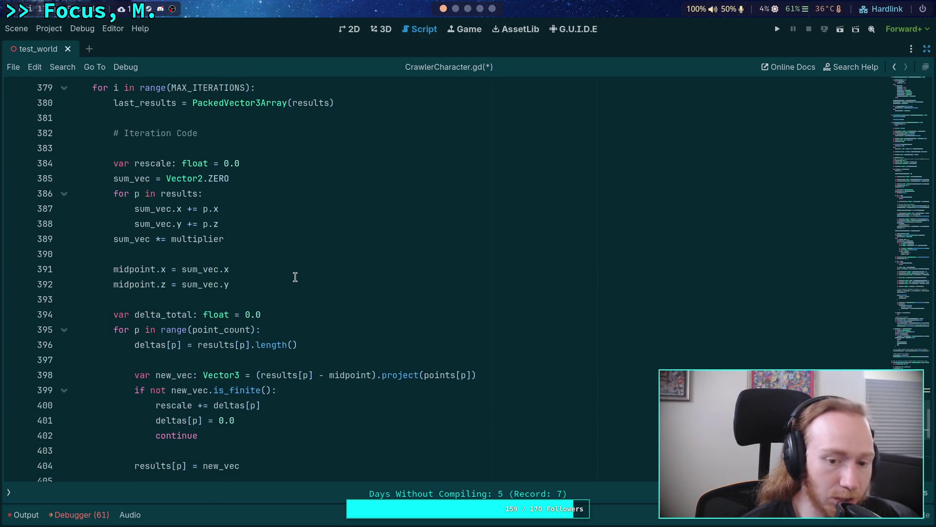
pyautogui.scroll(-6, 295, 277)
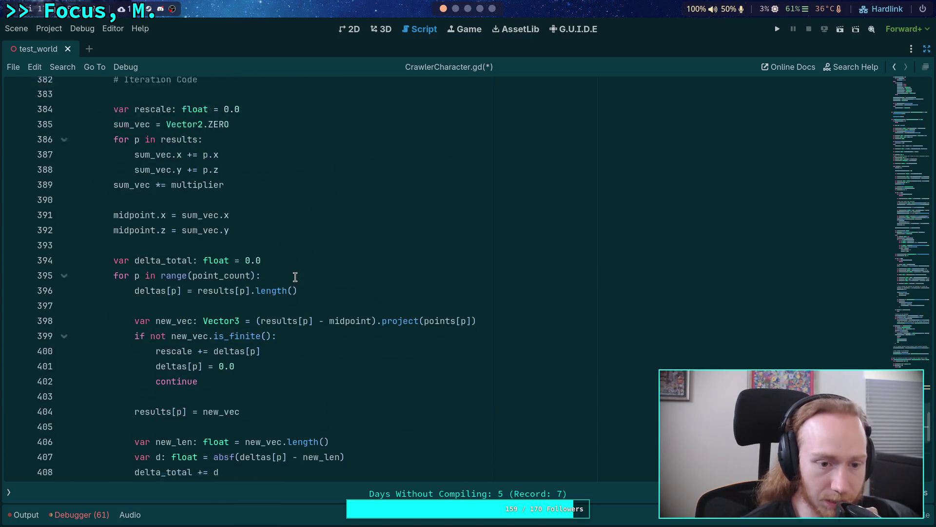
pyautogui.scroll(9, 295, 277)
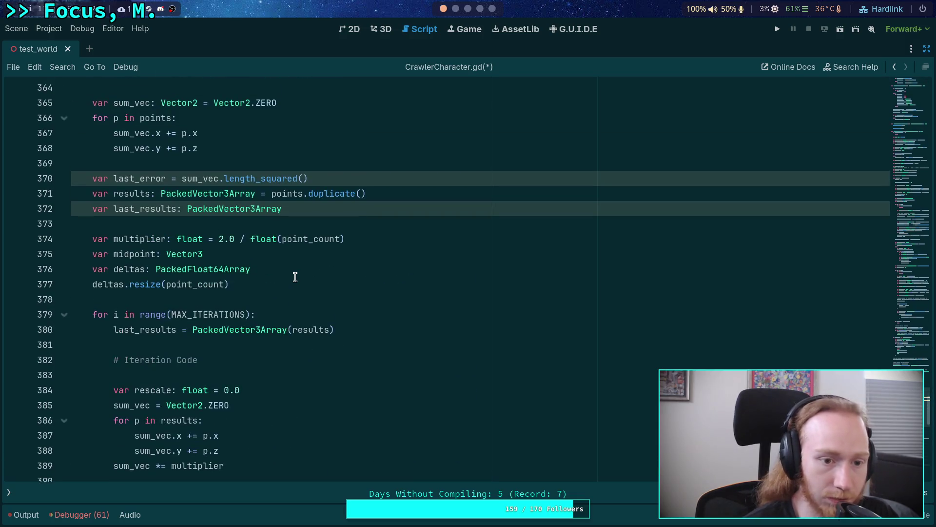
pyautogui.scroll(5, 295, 277)
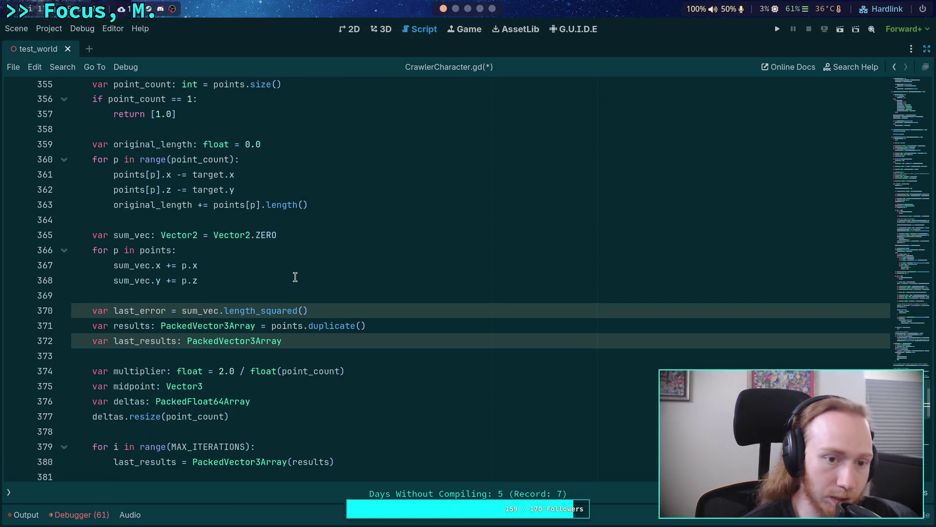
pyautogui.moveTo(319, 299); pyautogui.dragTo(212, 300)
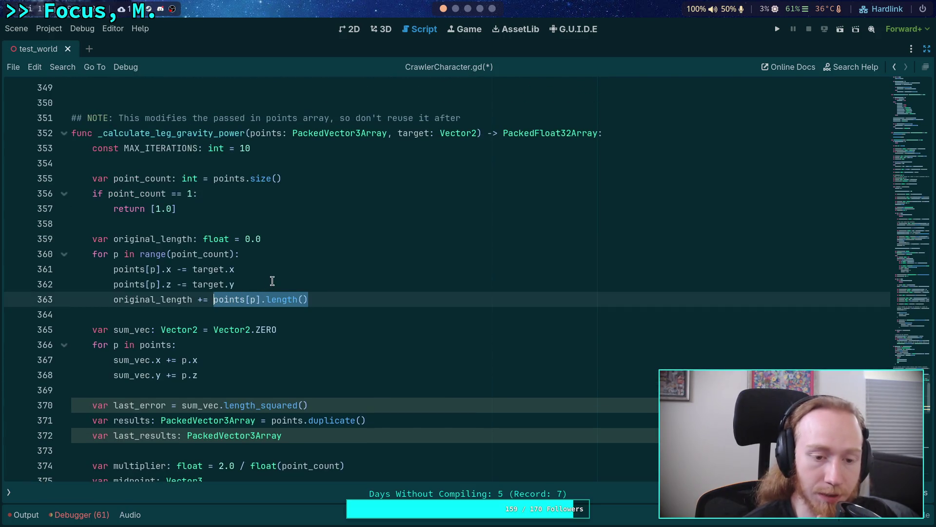
pyautogui.click(306, 238)
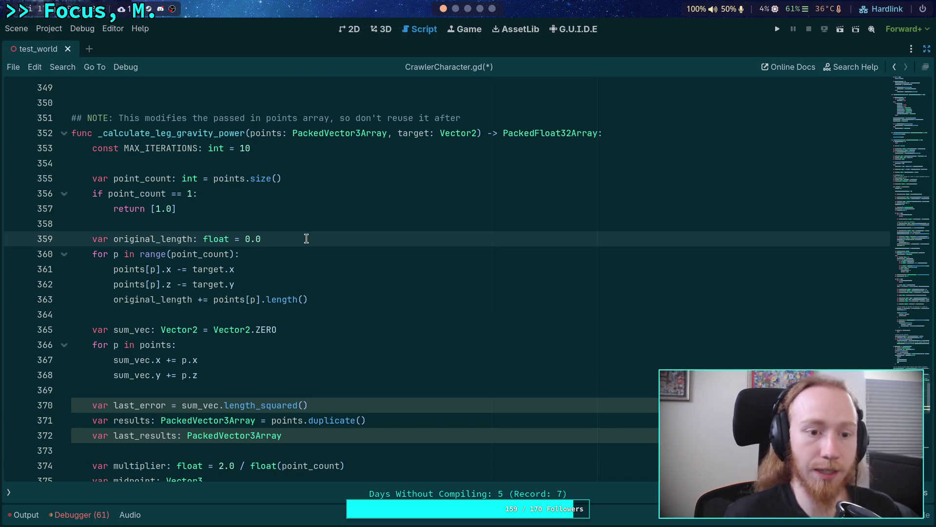
# Add 'var point_directions: PackedVector3Array' and 'point_directions.resize(point_count)' below original_length
pyautogui.press('Return')
pyautogui.write('var ')
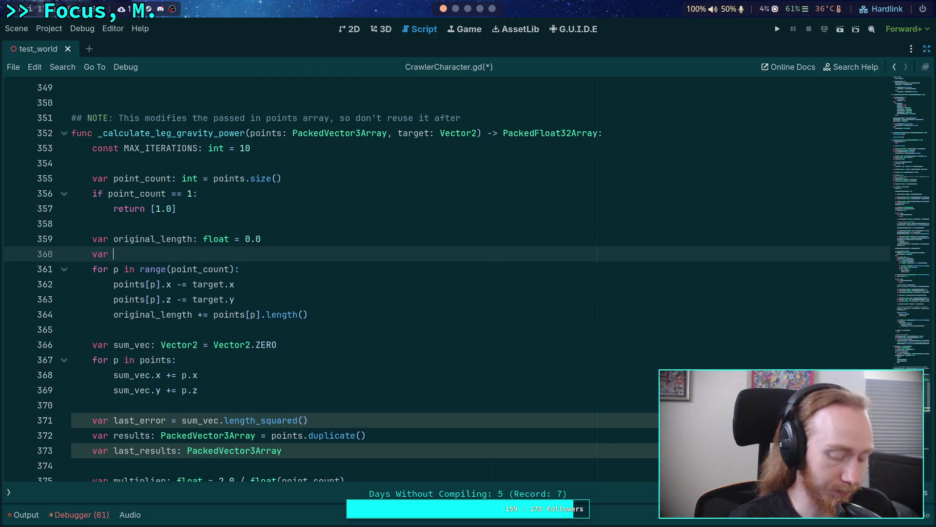
pyautogui.write('point_')
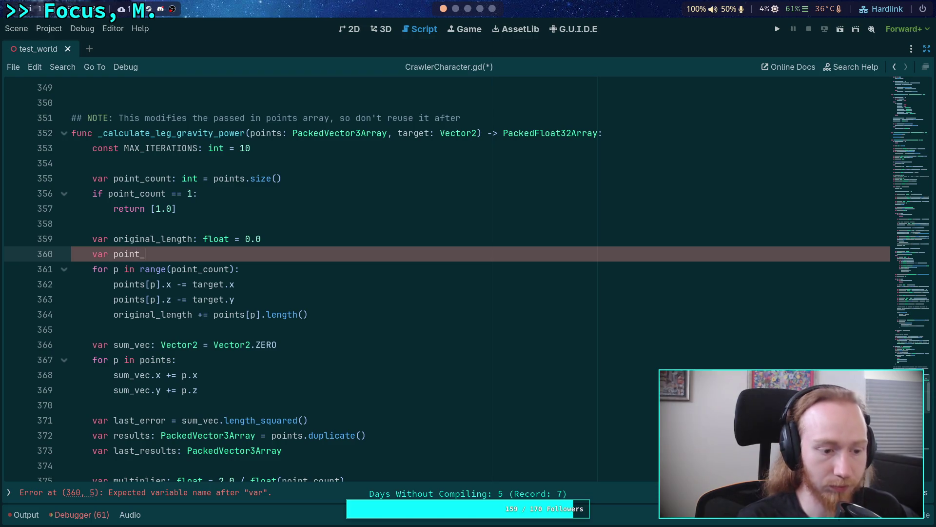
pyautogui.write('directions: ')
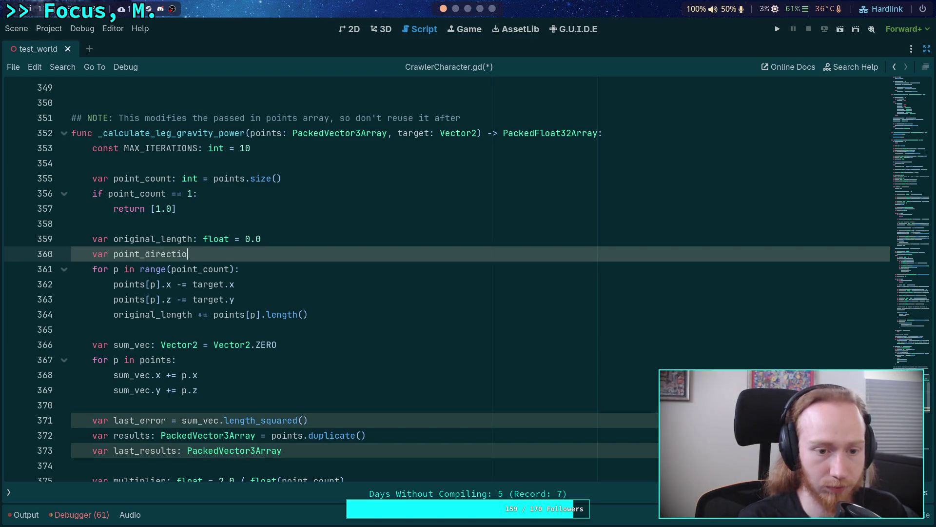
pyautogui.write('PackedVector3')
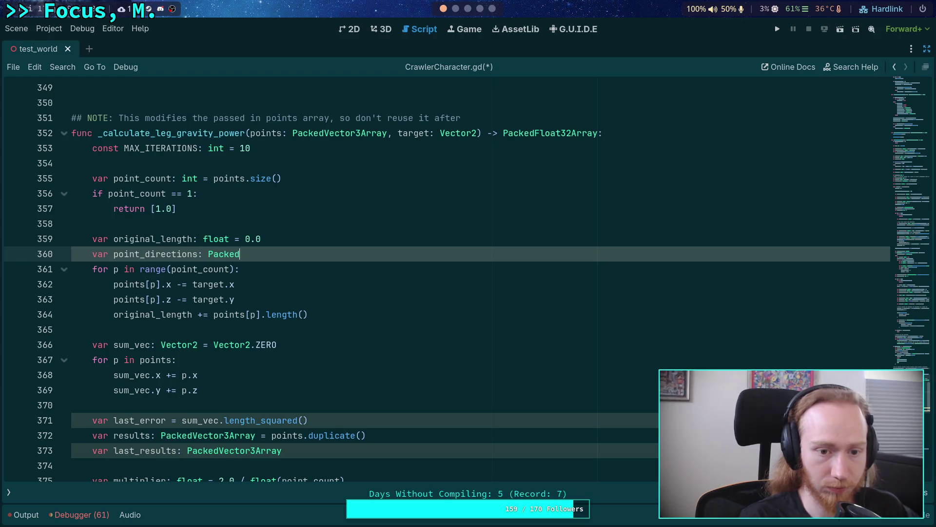
pyautogui.press('Return')
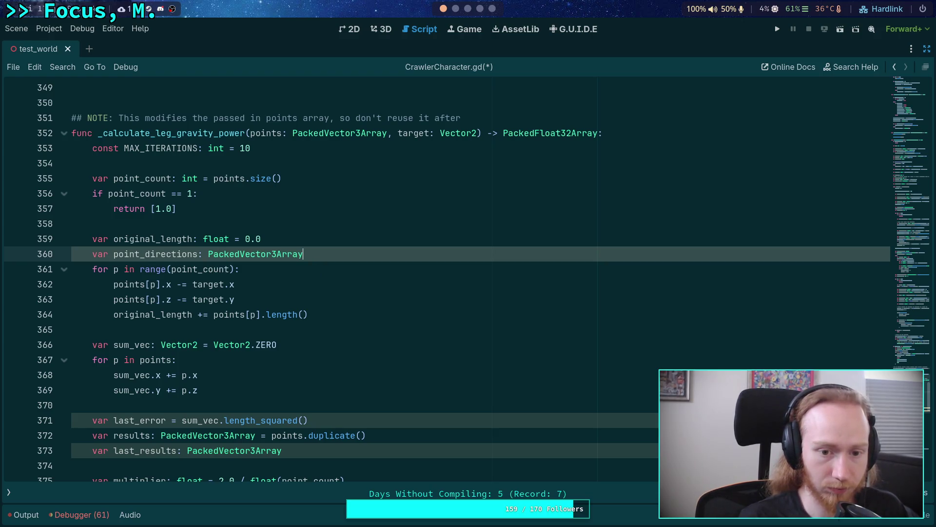
pyautogui.press('Return')
pyautogui.write('point_d')
pyautogui.press('Return')
pyautogui.write('.resize(')
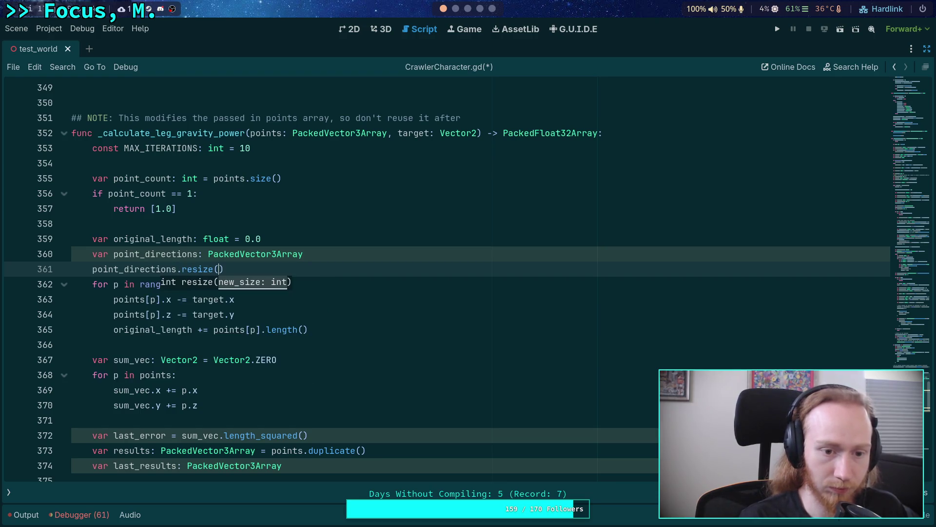
pyautogui.write('point_c')
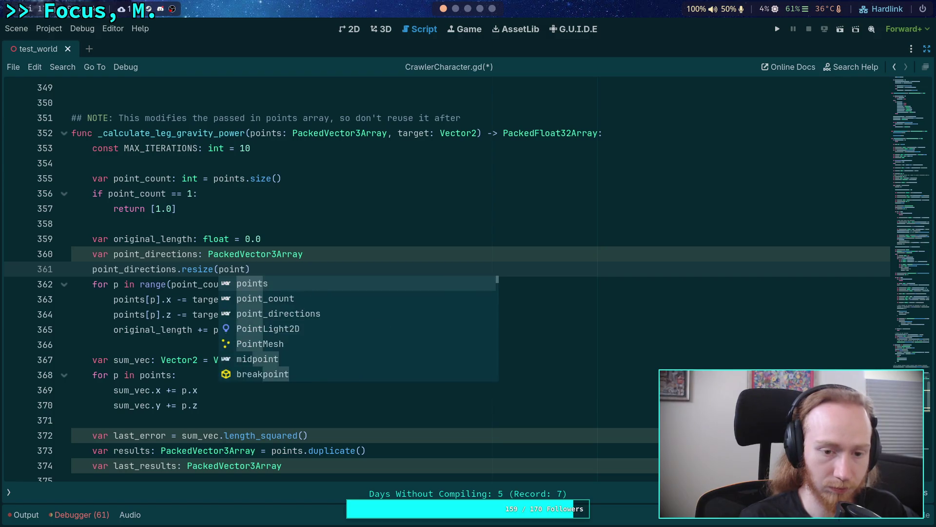
pyautogui.press('Return')
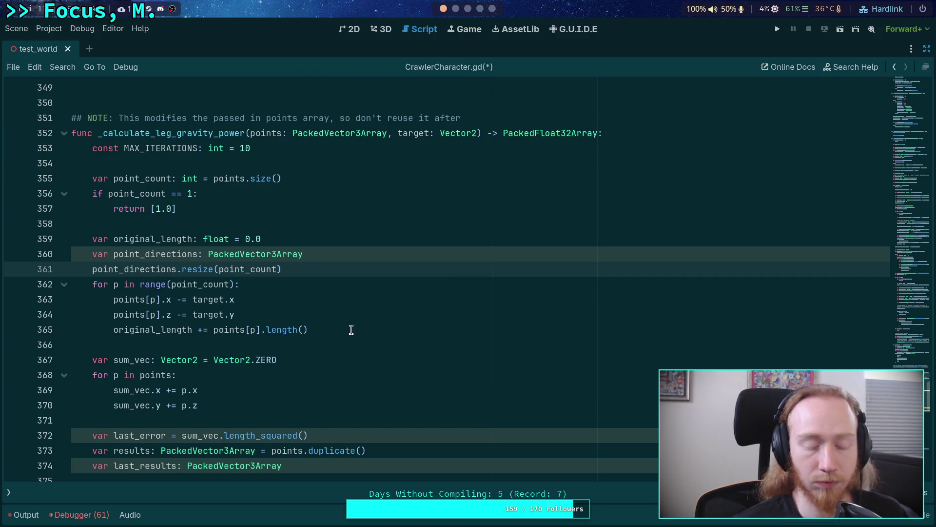
pyautogui.click(327, 314)
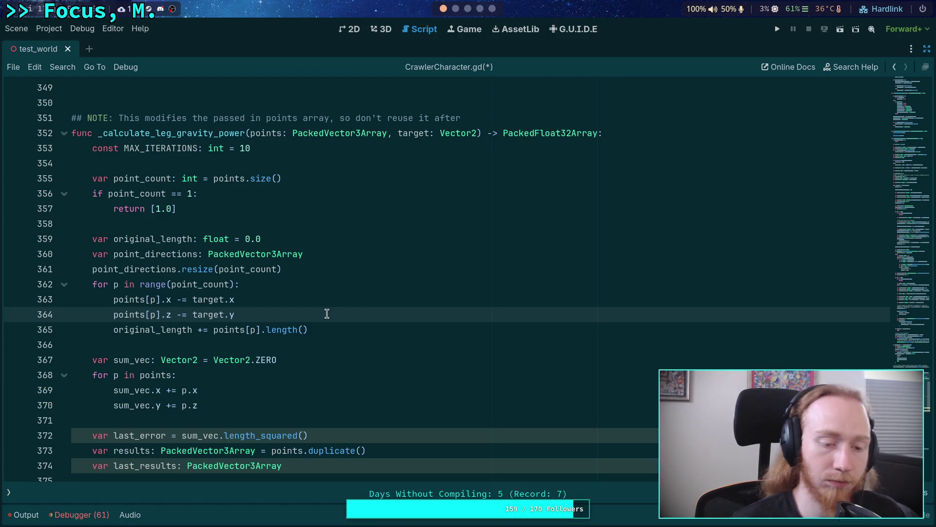
# Add var l: float = points[p].length() and point_directions[p] = points[p] / l inside the loop
pyautogui.press('Return')
pyautogui.write('var l')
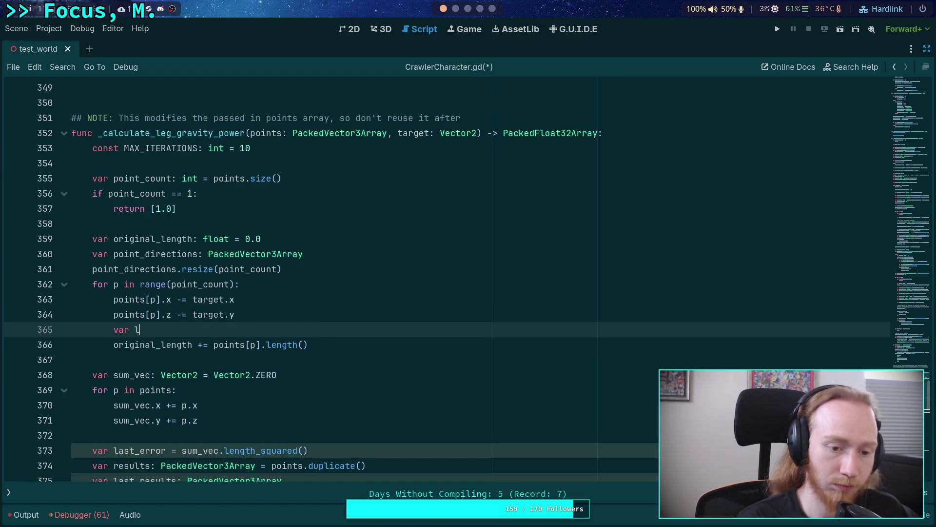
pyautogui.write(': float = points')
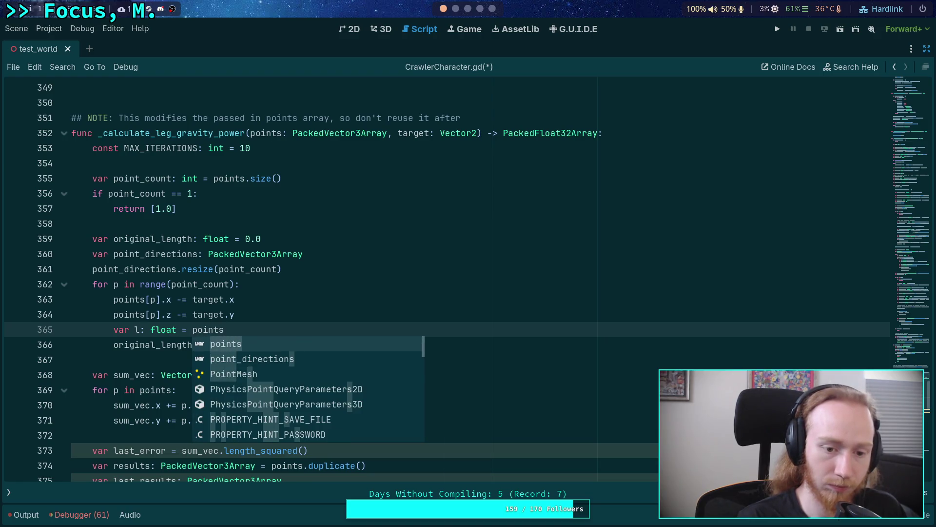
pyautogui.write('[p].le')
pyautogui.press('Return')
pyautogui.press('Return')
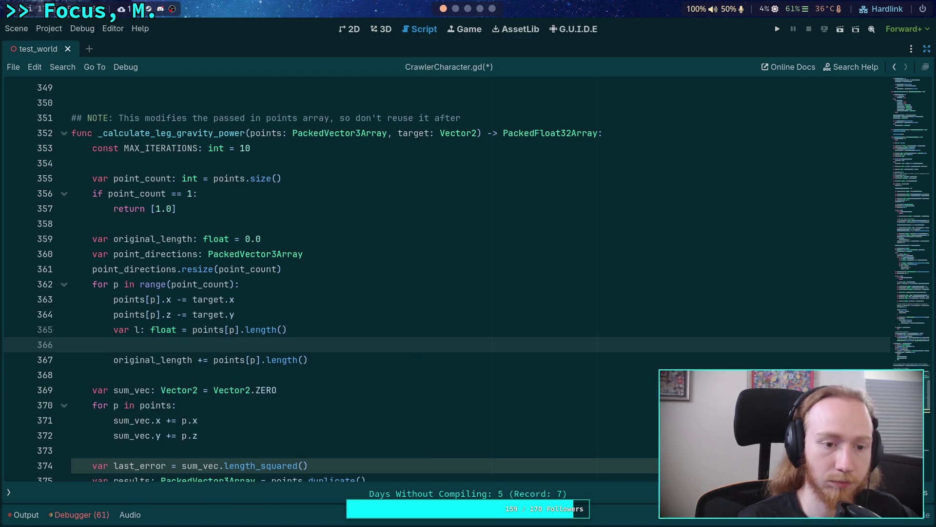
pyautogui.write('point_directions')
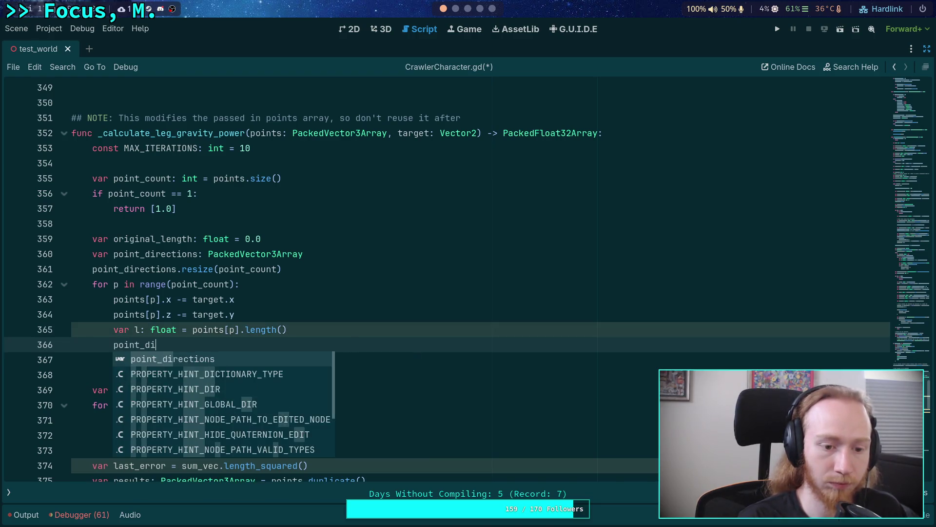
pyautogui.press('BackSpace')
pyautogui.press('Escape')
pyautogui.write('[p] = ')
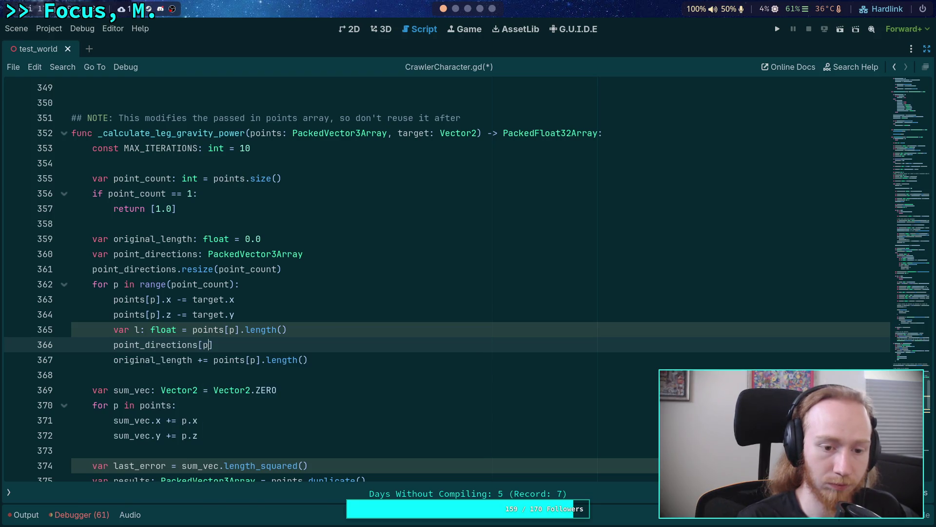
pyautogui.write('point')
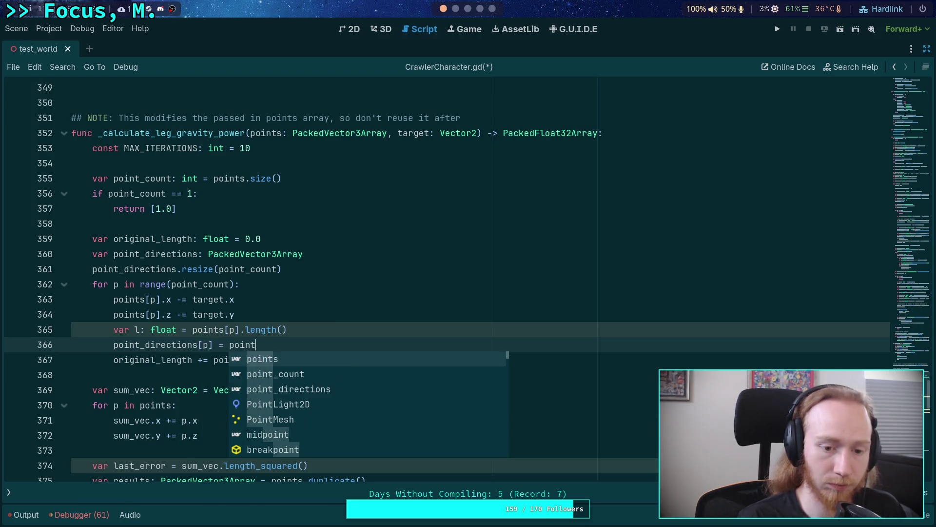
pyautogui.write('s[p] / ')
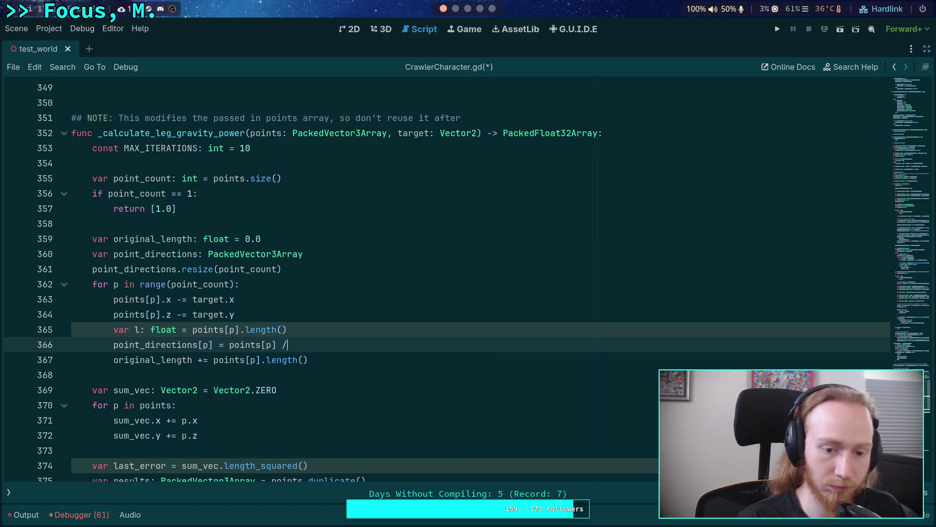
pyautogui.write('l')
pyautogui.press('Escape')
# Put the direction assignment under an is_zero_approx(l) check and replace points[p].length() with l
pyautogui.click(234, 314)
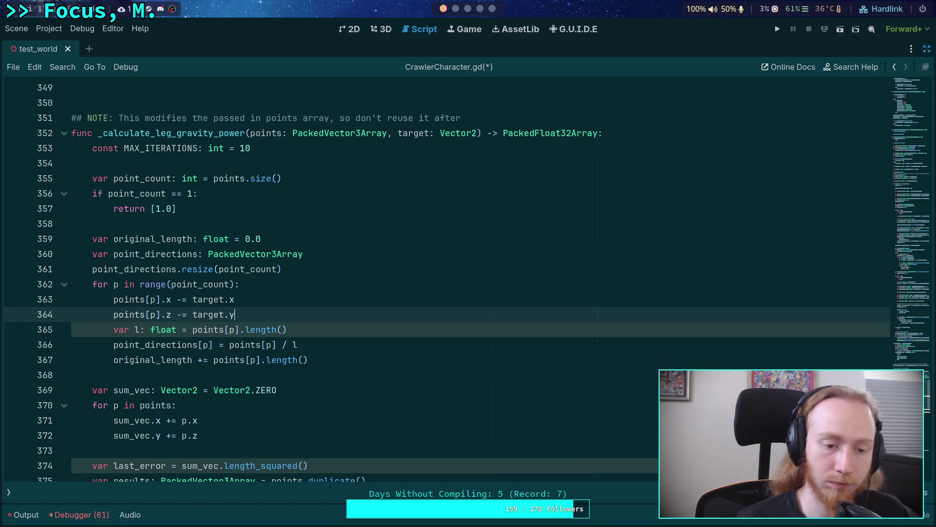
pyautogui.click(288, 329)
pyautogui.press('Return')
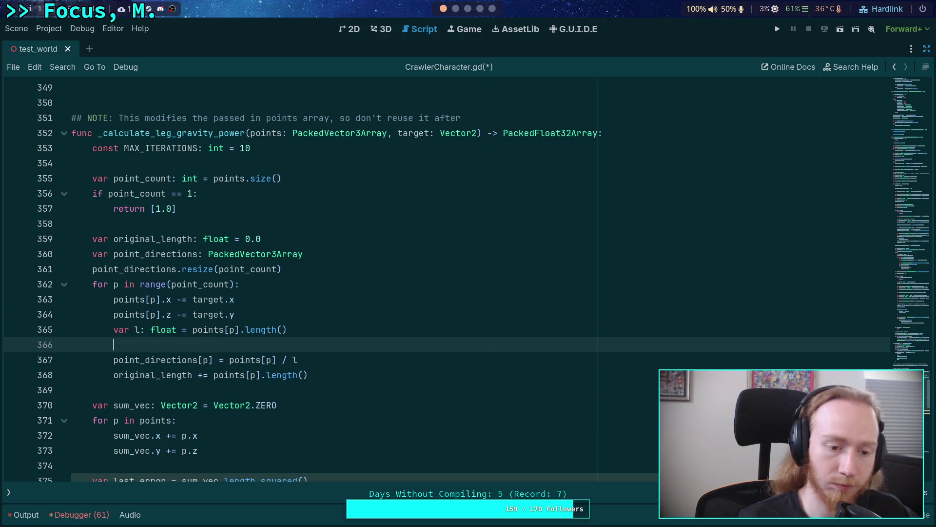
pyautogui.write('ifnot i')
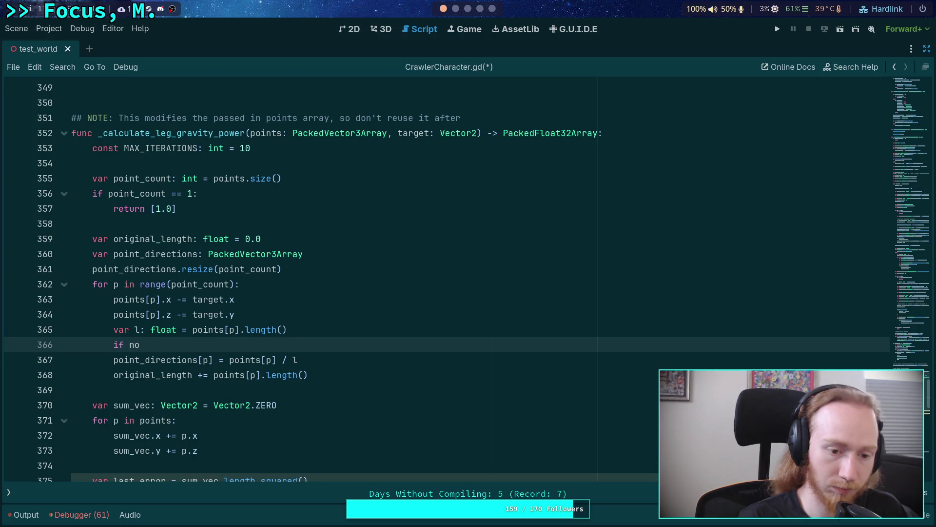
pyautogui.write('s_')
pyautogui.press('Return')
pyautogui.write('l):')
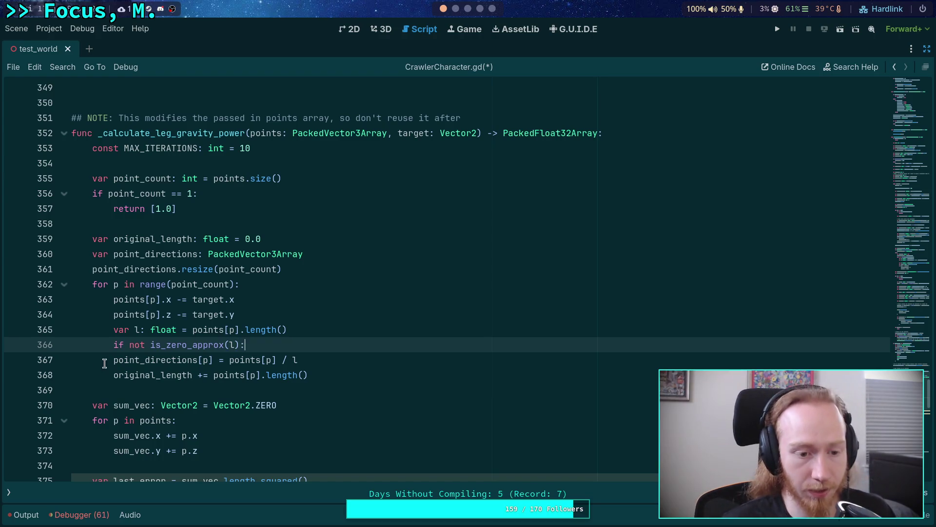
pyautogui.click(113, 360)
pyautogui.press('Tab')
pyautogui.moveTo(308, 375); pyautogui.dragTo(216, 374)
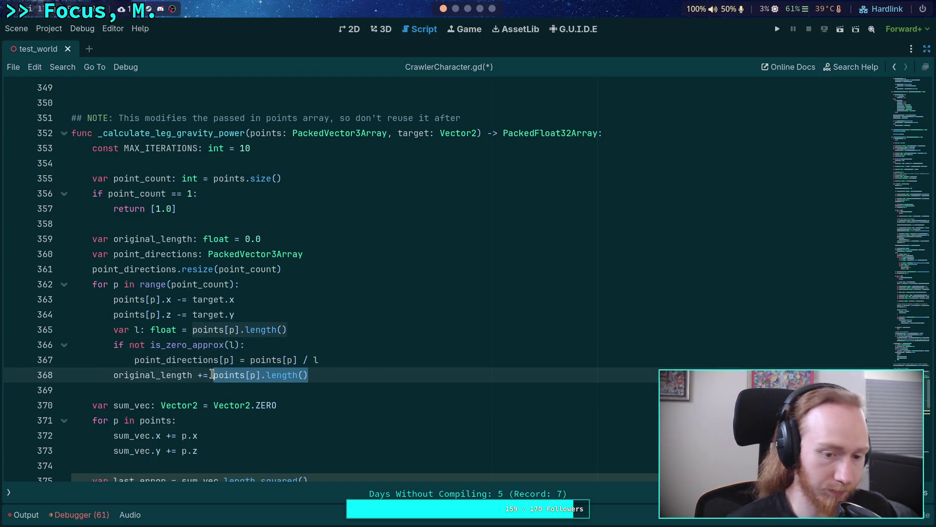
pyautogui.write('l')
pyautogui.press('Escape')
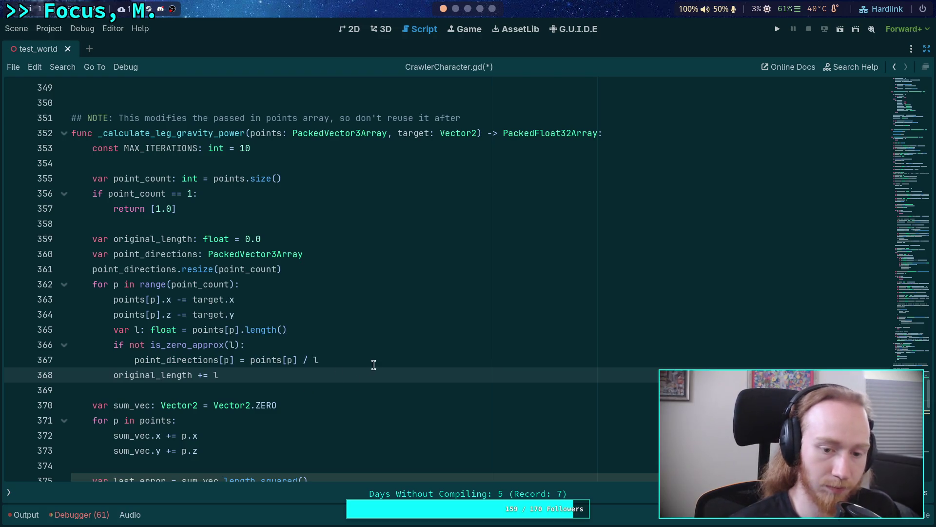
# Indent original_length += l under the if and remove the leftover empty line
pyautogui.click(367, 358)
pyautogui.press('Return')
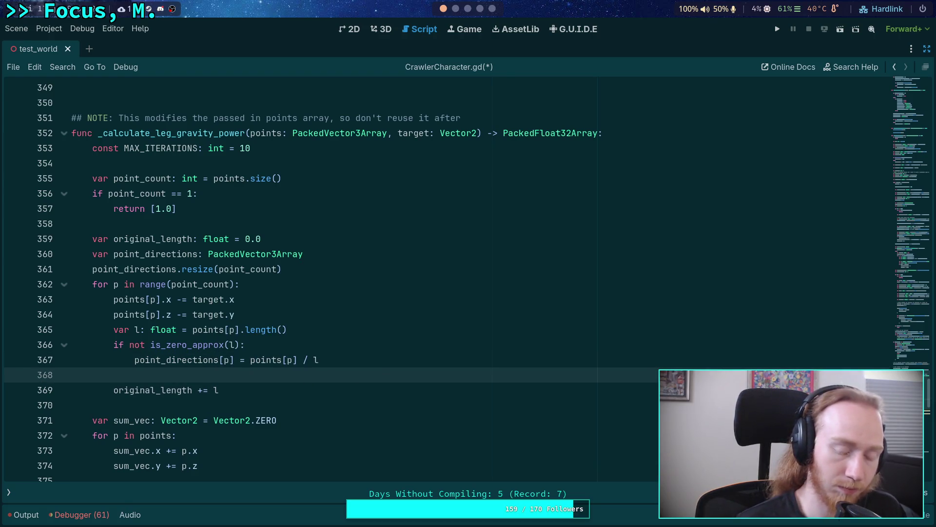
pyautogui.click(114, 389)
pyautogui.press('Tab')
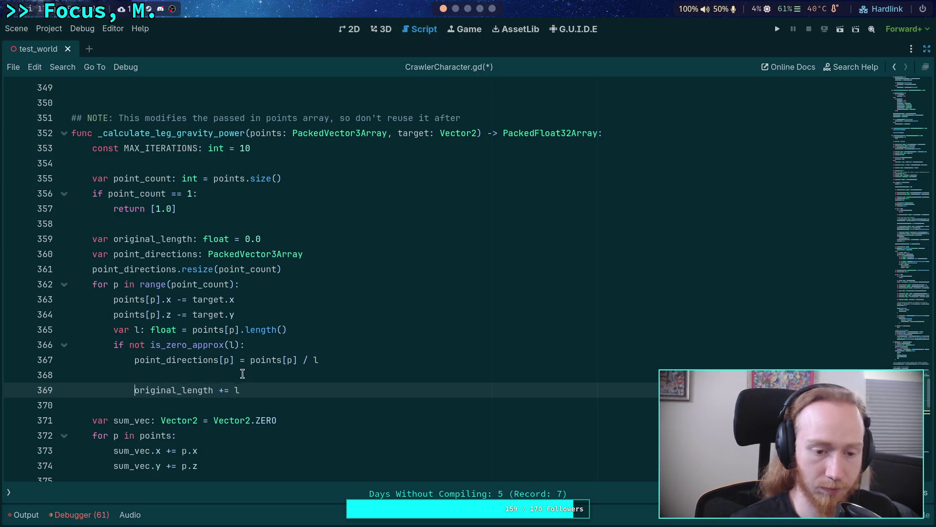
pyautogui.click(247, 373)
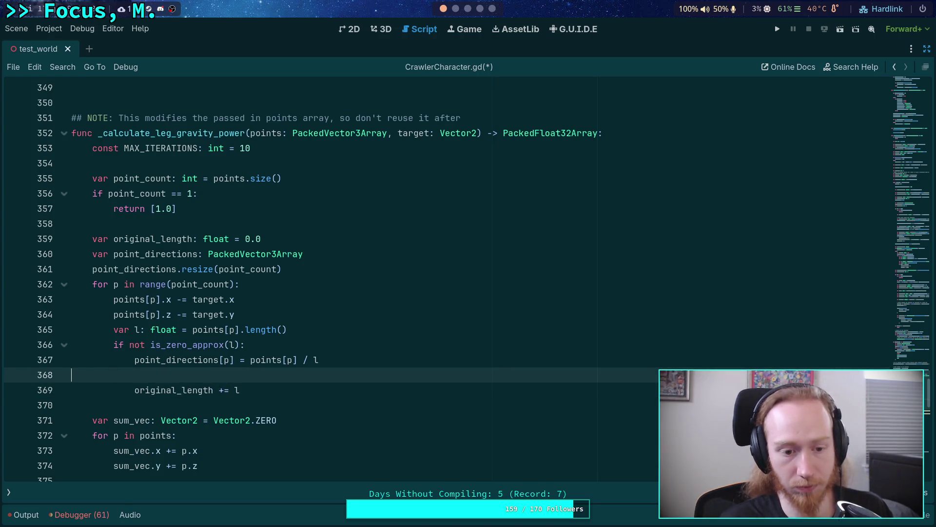
pyautogui.press('BackSpace')
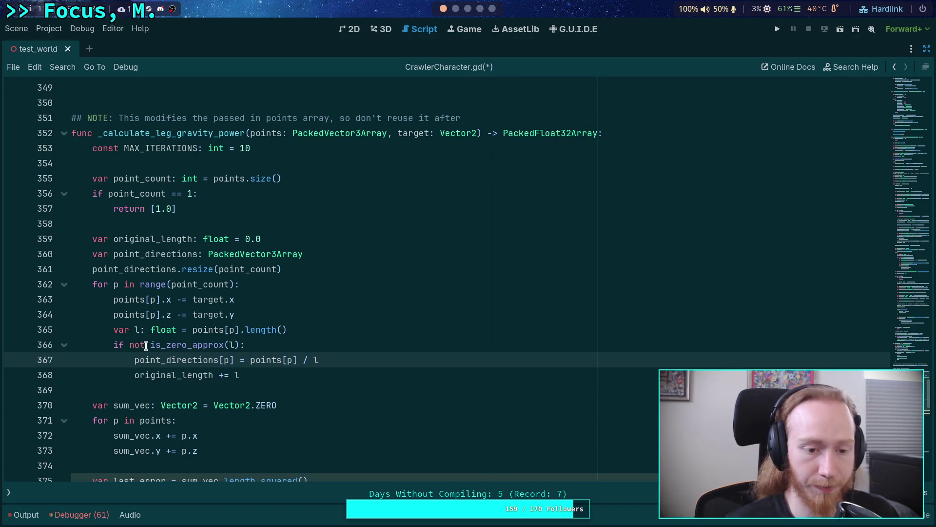
# Drop the 'not', make the if body 'continue', and dedent the direction and length lines out
pyautogui.doubleClick(146, 345)
pyautogui.press('BackSpace')
pyautogui.click(288, 344)
pyautogui.press('Return')
pyautogui.write('contuin')
pyautogui.press('Return')
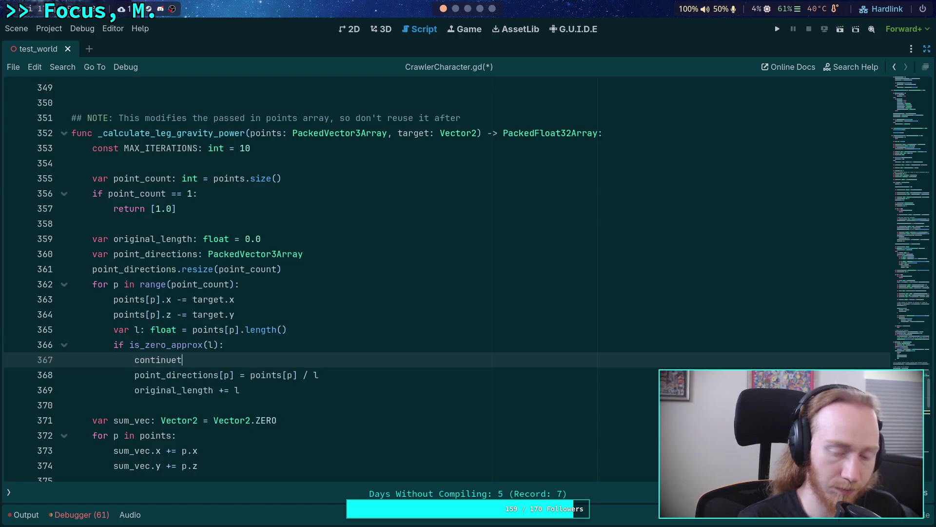
pyautogui.moveTo(180, 372); pyautogui.dragTo(182, 385)
pyautogui.hotkey('shift', 'Tab')
pyautogui.click(342, 345)
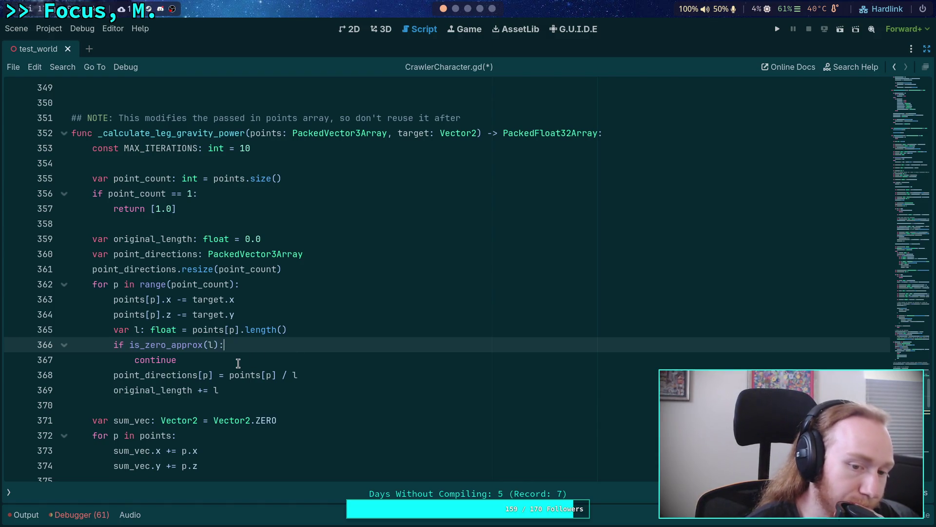
pyautogui.doubleClick(144, 388)
pyautogui.doubleClick(147, 375)
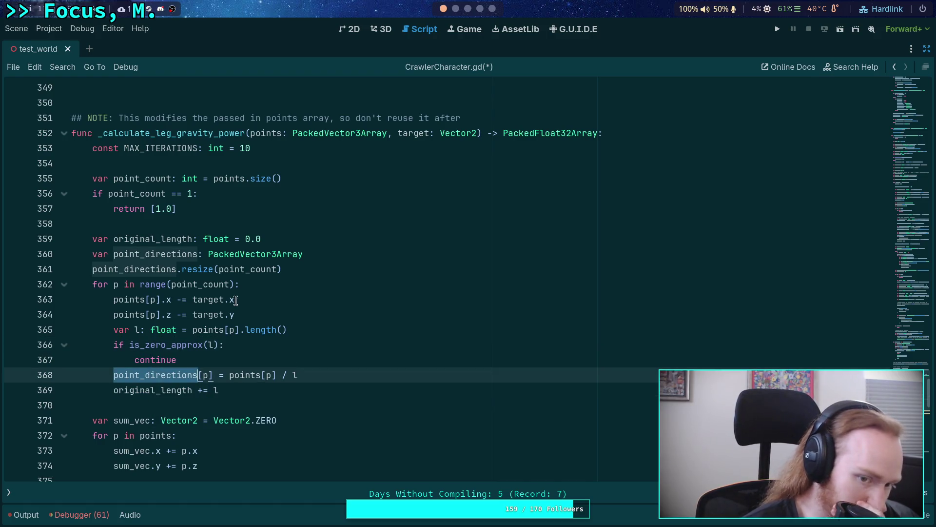
pyautogui.moveTo(255, 250)
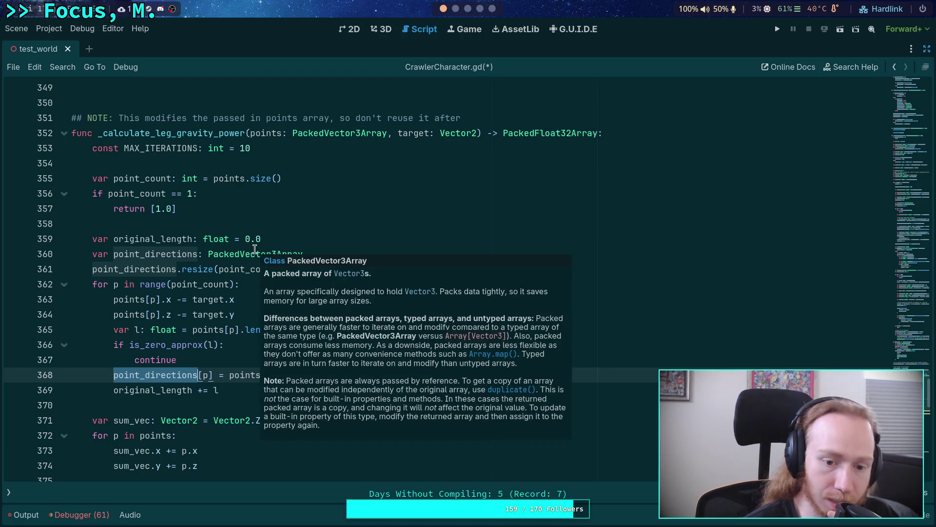
pyautogui.moveTo(183, 272)
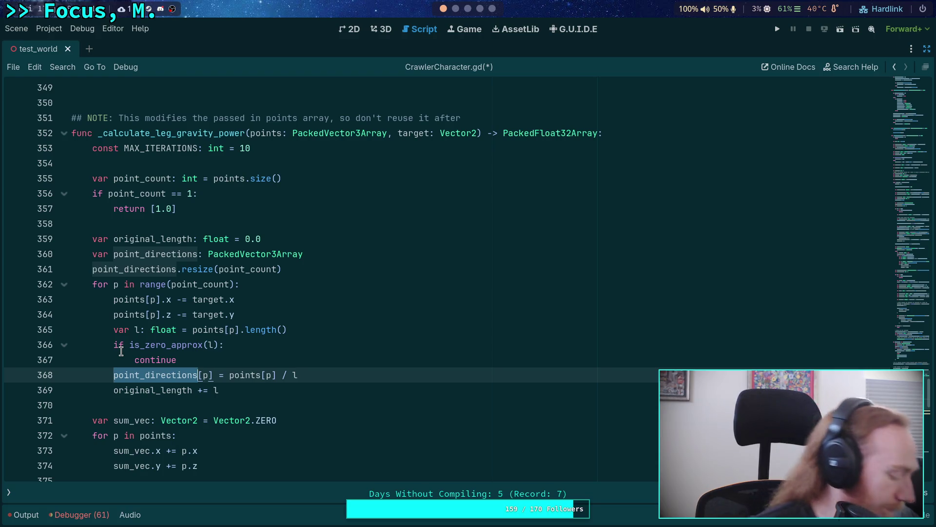
pyautogui.scroll(1, 190, 337)
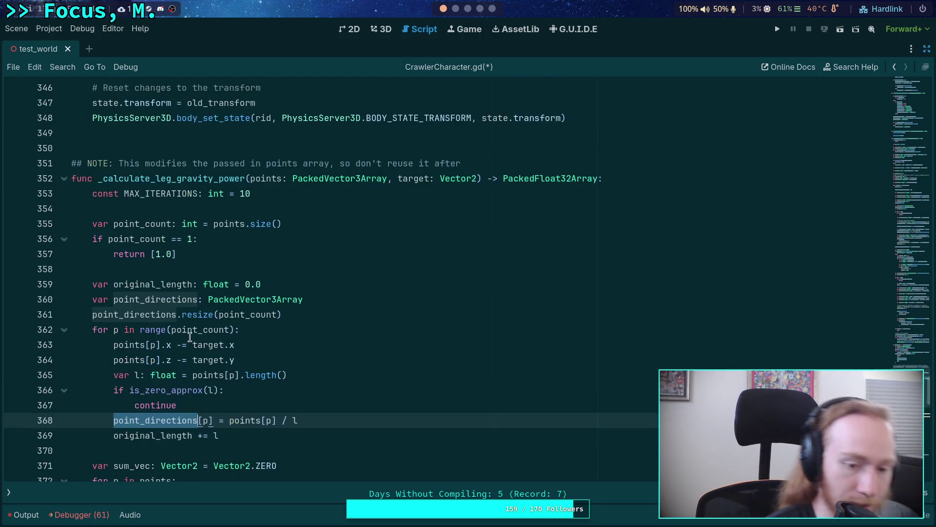
# Set point_directions[p] = Vector3.ZERO above continue and save CrawlerCharacter.gd
pyautogui.click(294, 389)
pyautogui.press('Return')
pyautogui.write('oint_di')
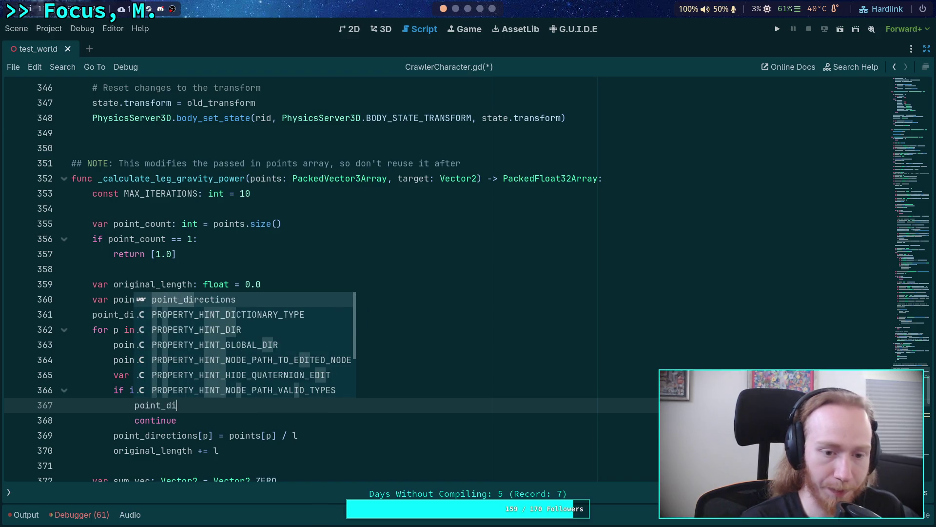
pyautogui.press('Return')
pyautogui.write('[p] = ')
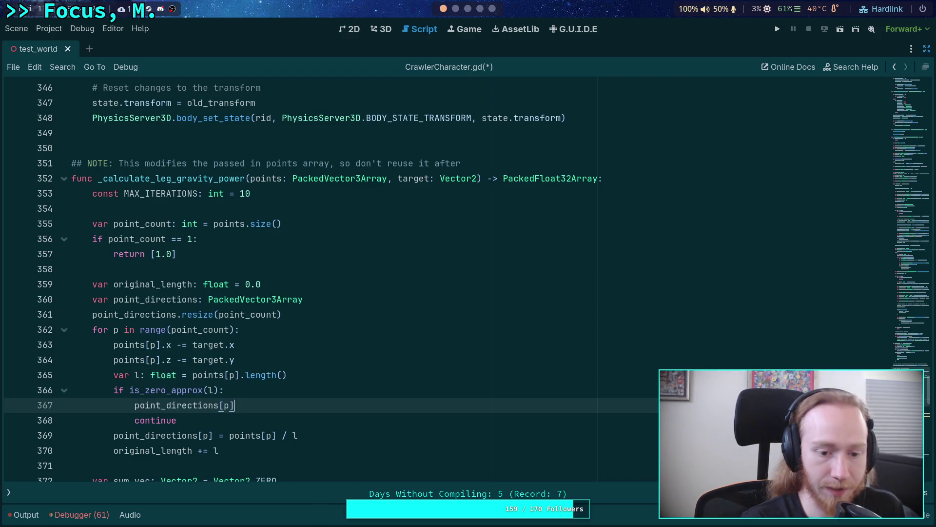
pyautogui.write('Vector')
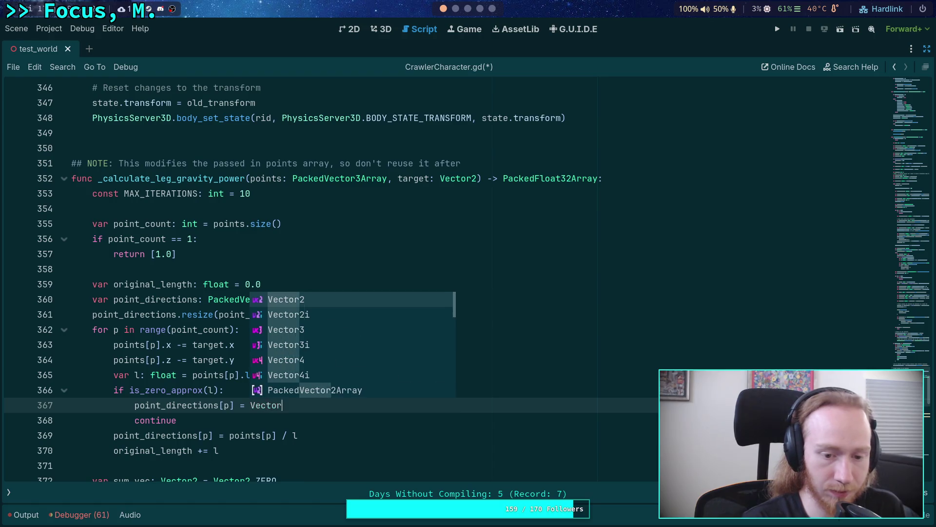
pyautogui.write('3.ZERO')
pyautogui.hotkey('ctrl', 's')
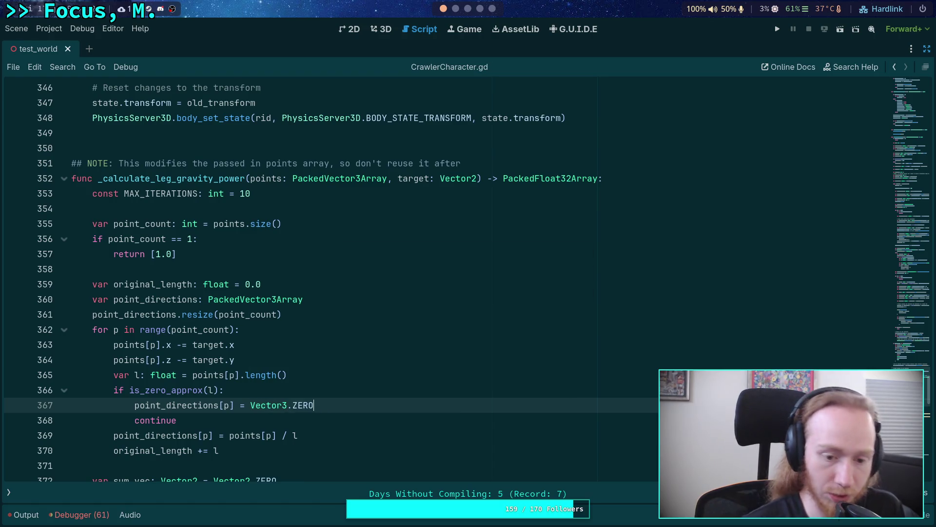
# Move through the iteration code down to the end of line 423
pyautogui.click(237, 422)
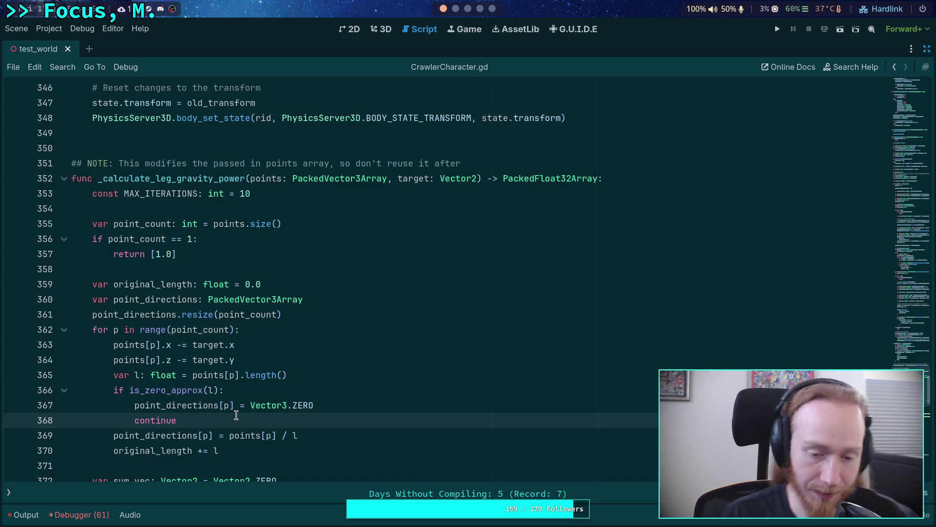
pyautogui.click(324, 439)
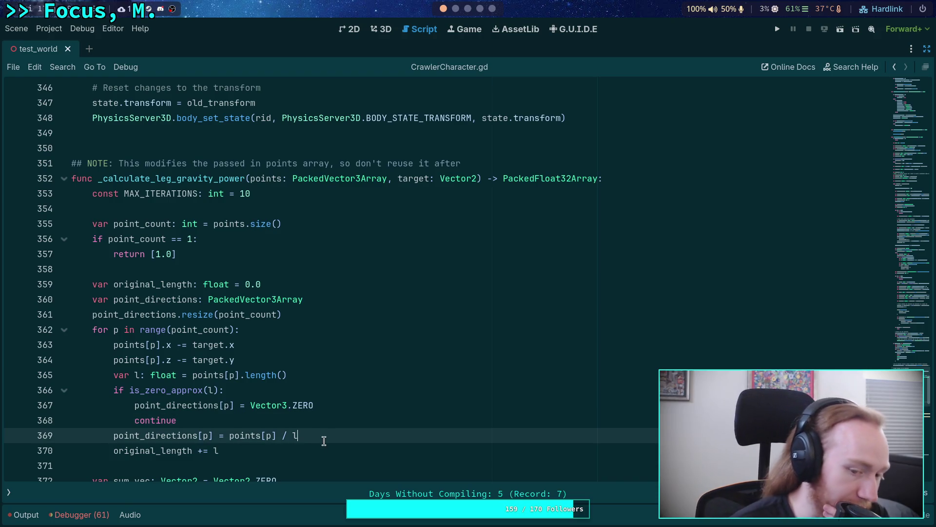
pyautogui.click(259, 446)
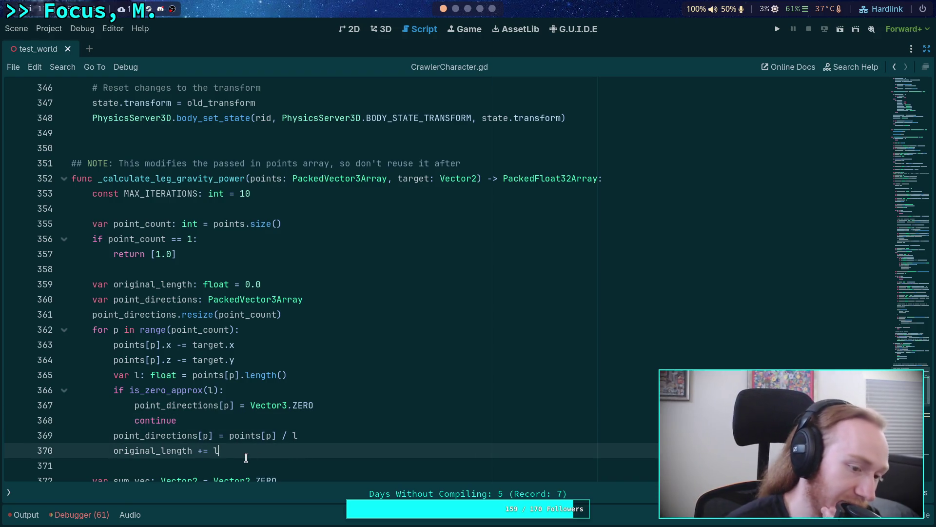
pyautogui.scroll(-2, 243, 453)
pyautogui.click(217, 375)
pyautogui.scroll(-4, 218, 374)
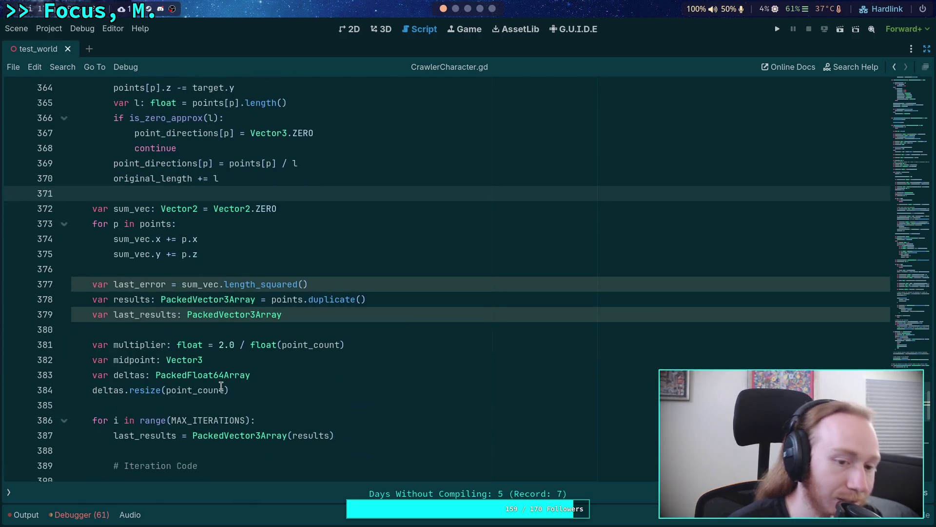
pyautogui.scroll(-4, 224, 373)
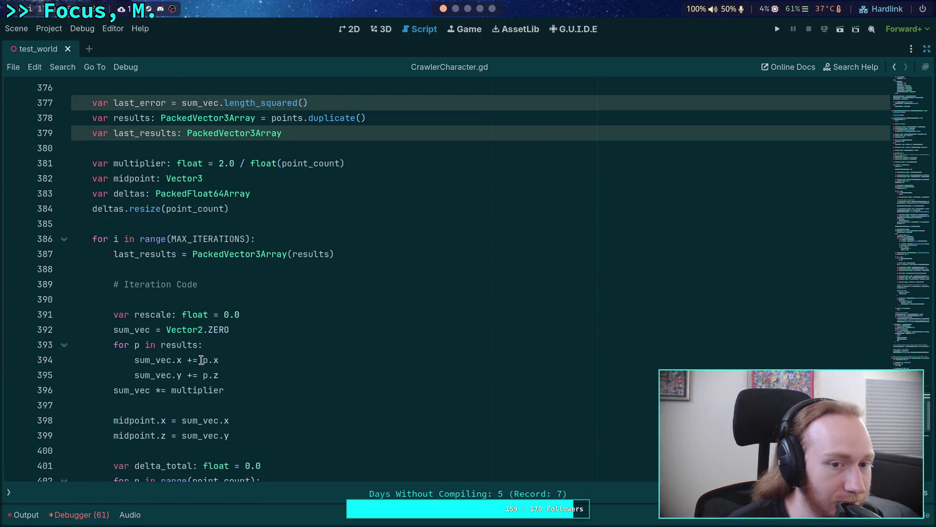
pyautogui.click(173, 220)
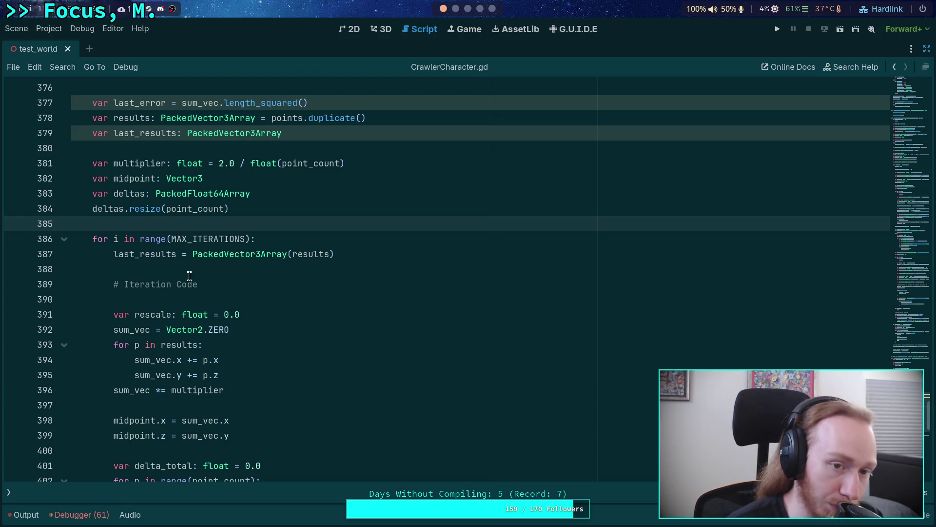
pyautogui.scroll(-10, 189, 276)
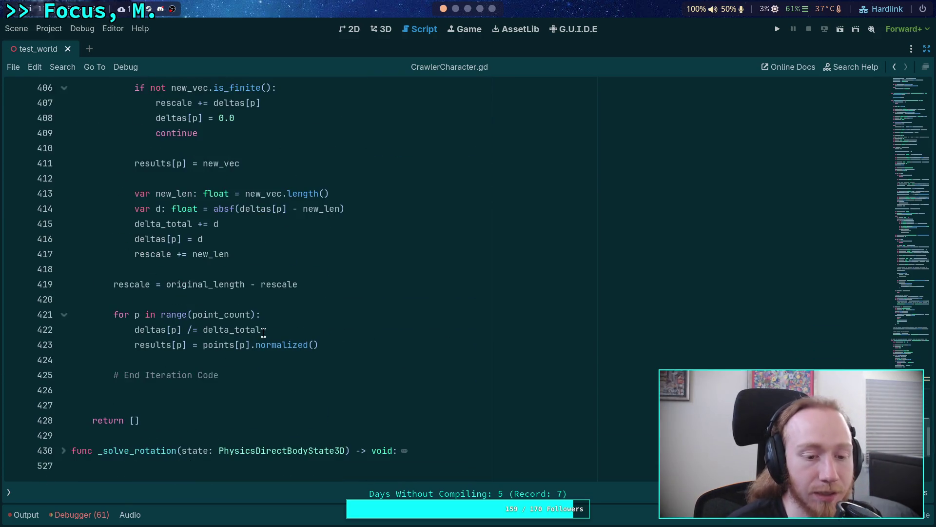
pyautogui.click(373, 337)
pyautogui.click(351, 344)
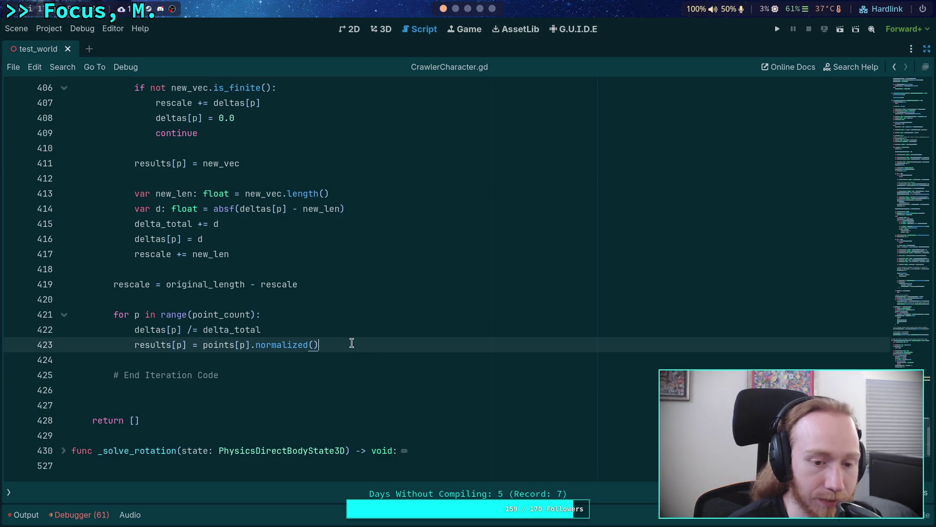
# Replace points[p].normalized() on line 423 with point_directions[p], checking the Python reference
pyautogui.moveTo(340, 345); pyautogui.dragTo(209, 346)
pyautogui.write('point_di')
pyautogui.press('Return')
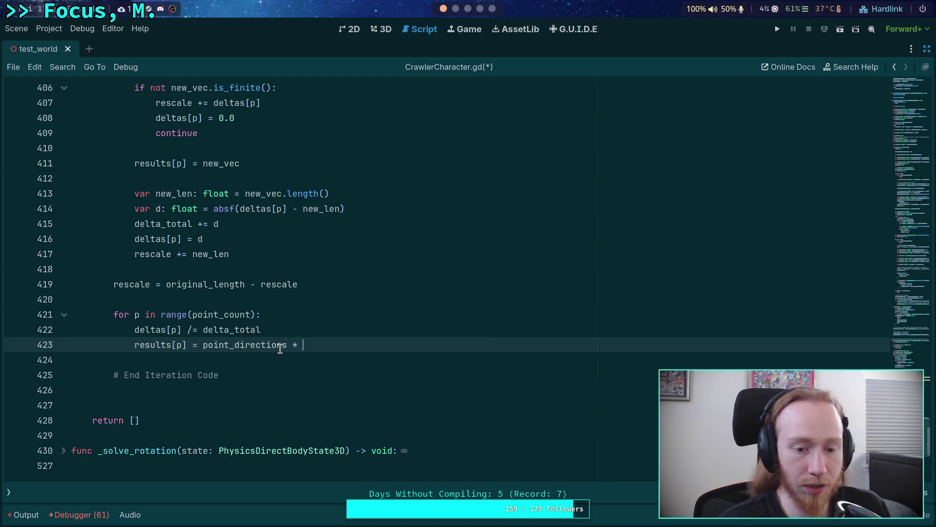
pyautogui.write('[.')
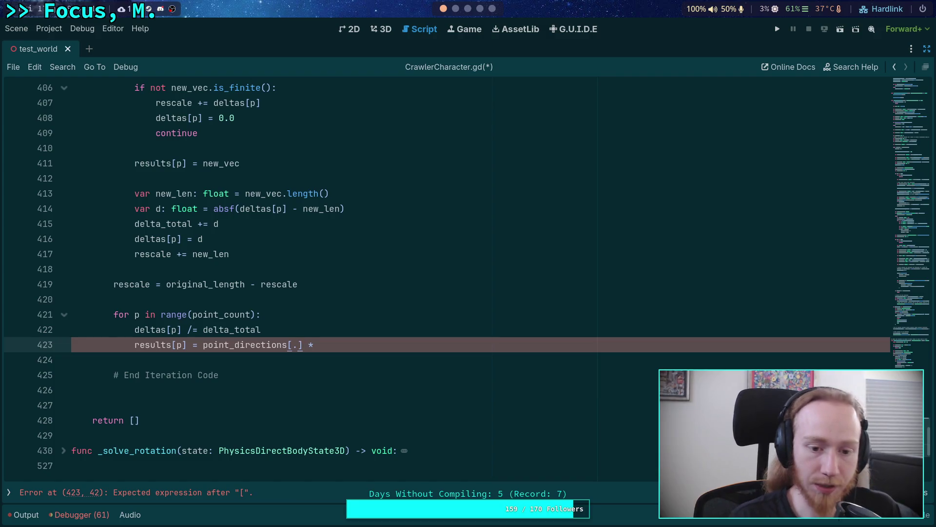
pyautogui.press('BackSpace')
pyautogui.write('p')
pyautogui.press('Escape')
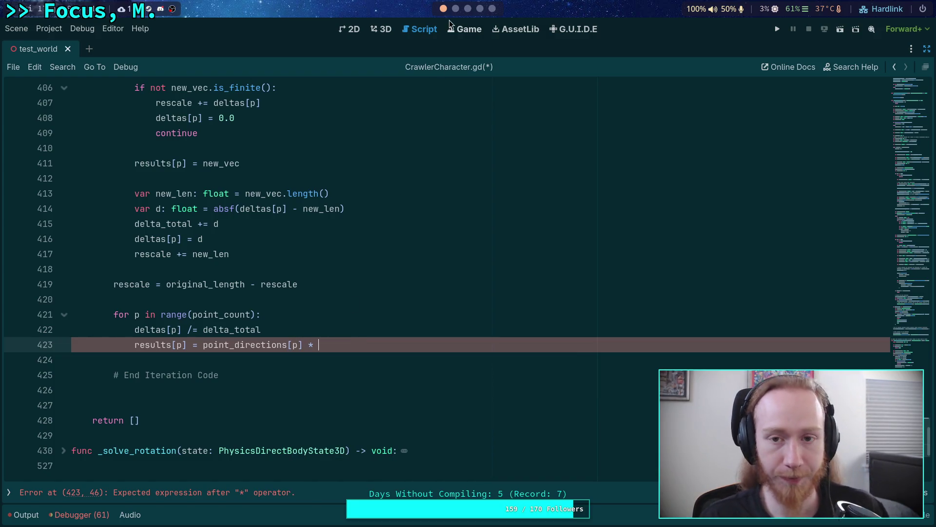
pyautogui.click(455, 9)
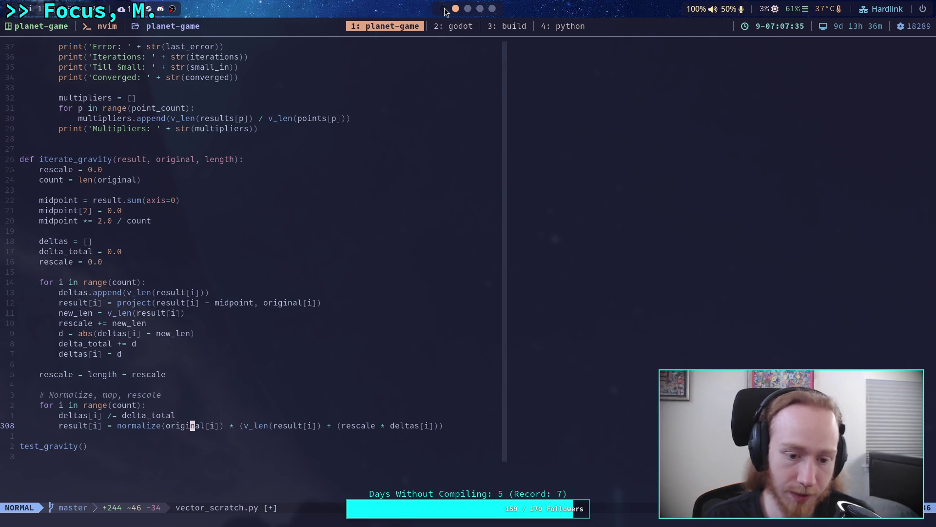
pyautogui.click(444, 8)
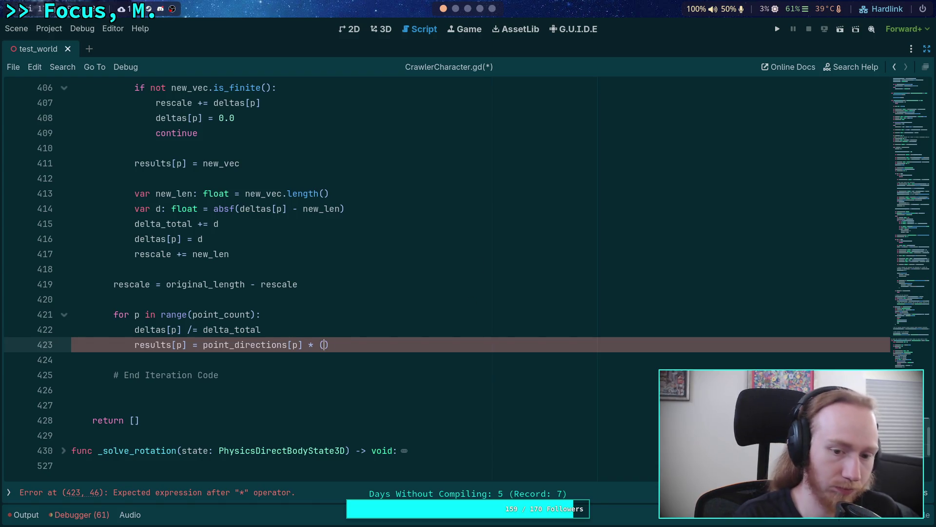
# Finish the expression with (results[p].length() + (rescale * deltas[p]))
pyautogui.write('results[p')
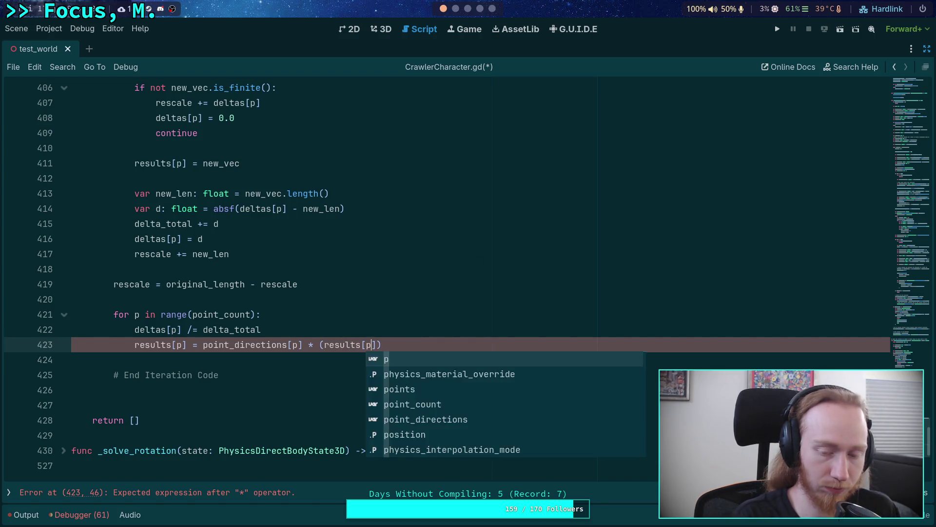
pyautogui.write('].length ')
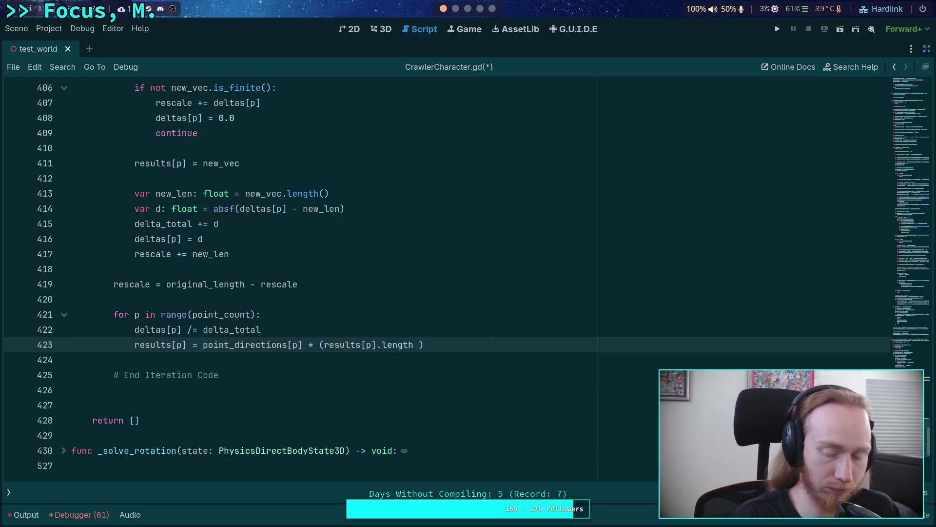
pyautogui.write('+ (')
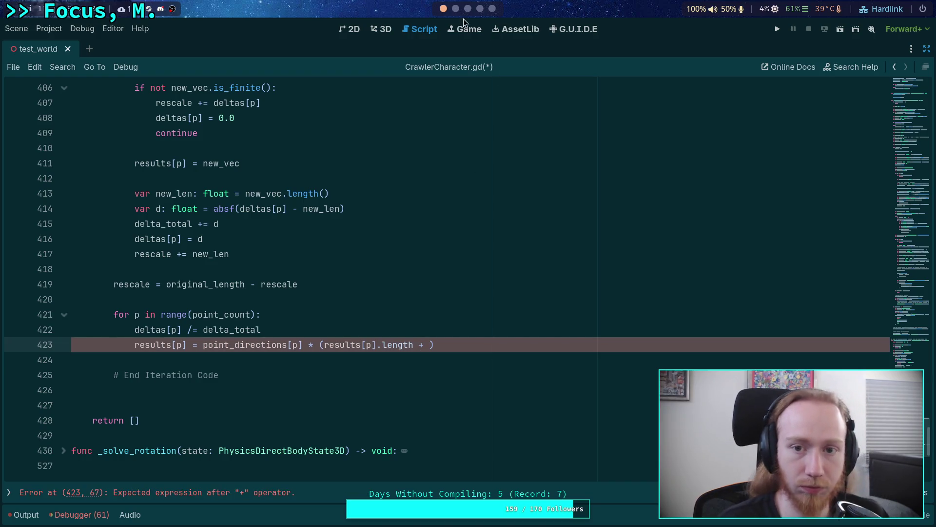
pyautogui.click(449, 10)
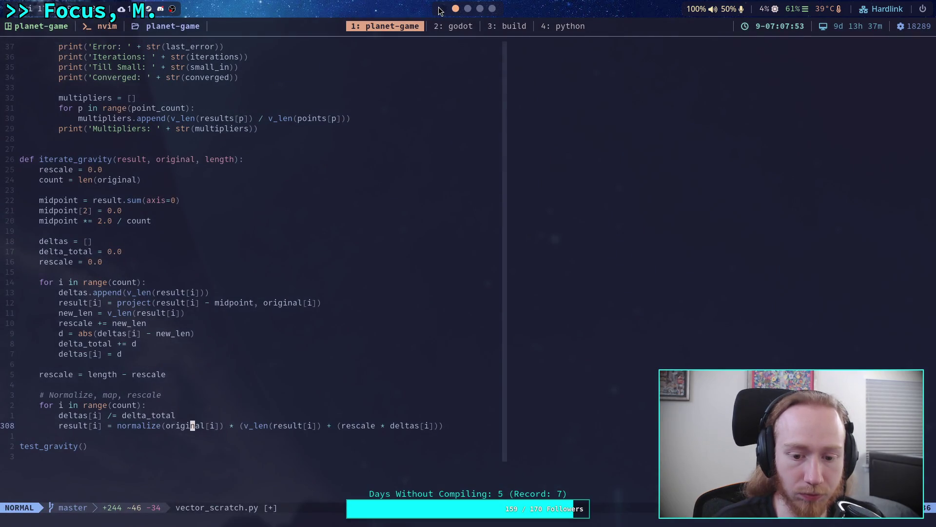
pyautogui.click(442, 9)
pyautogui.write('rescale * deltas[p]')
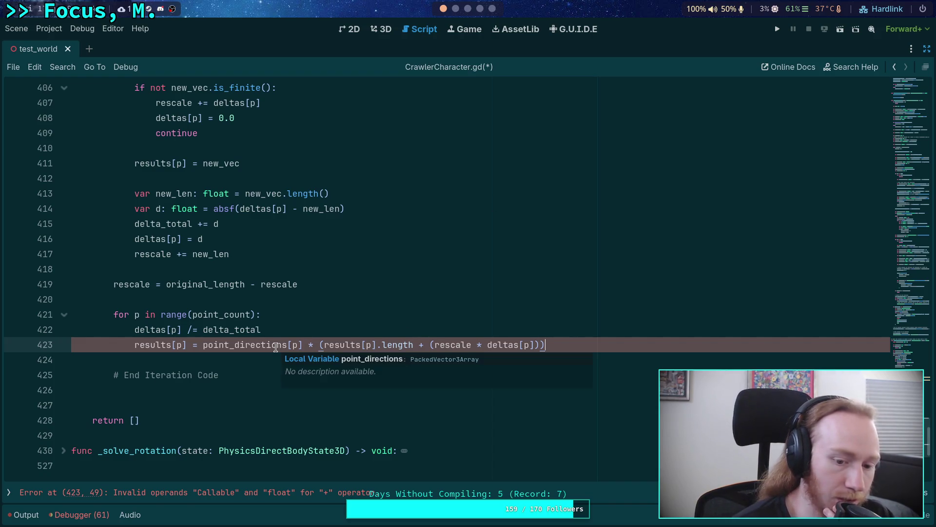
pyautogui.moveTo(269, 345)
pyautogui.click(413, 344)
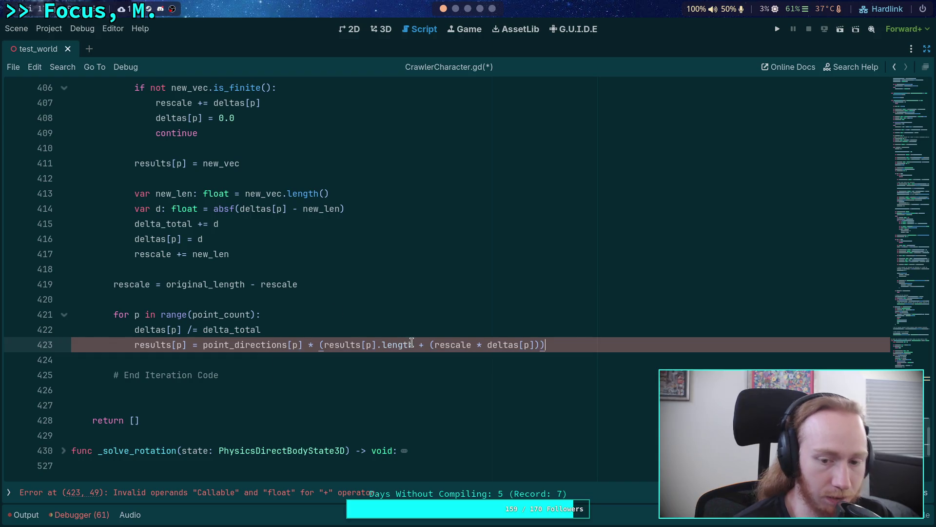
pyautogui.write('()')
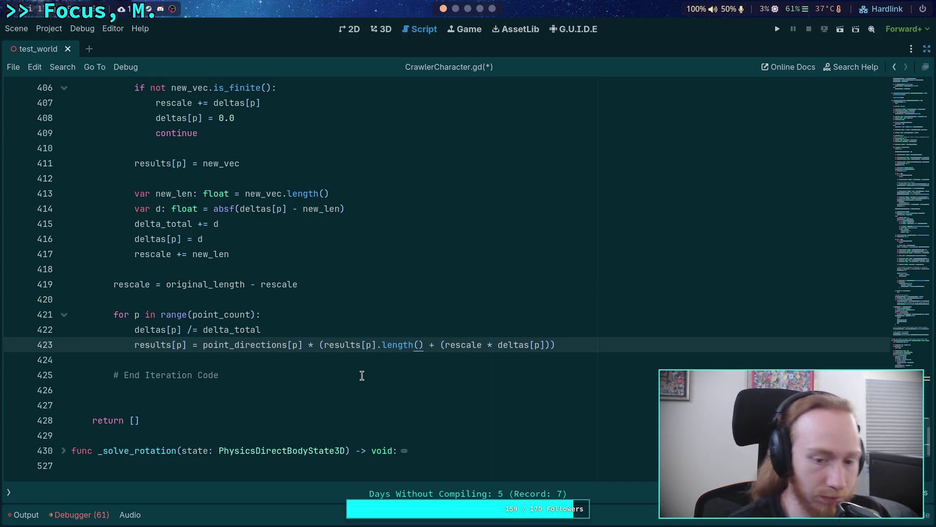
pyautogui.click(362, 360)
# Verify line 423 against the Python scratch script and add blank lines below the End Iteration Code comment
pyautogui.click(614, 349)
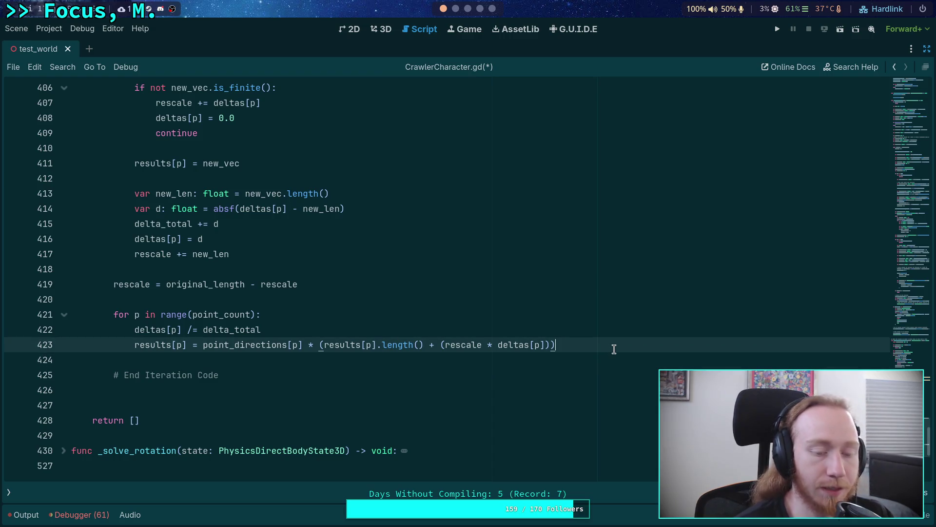
pyautogui.click(454, 11)
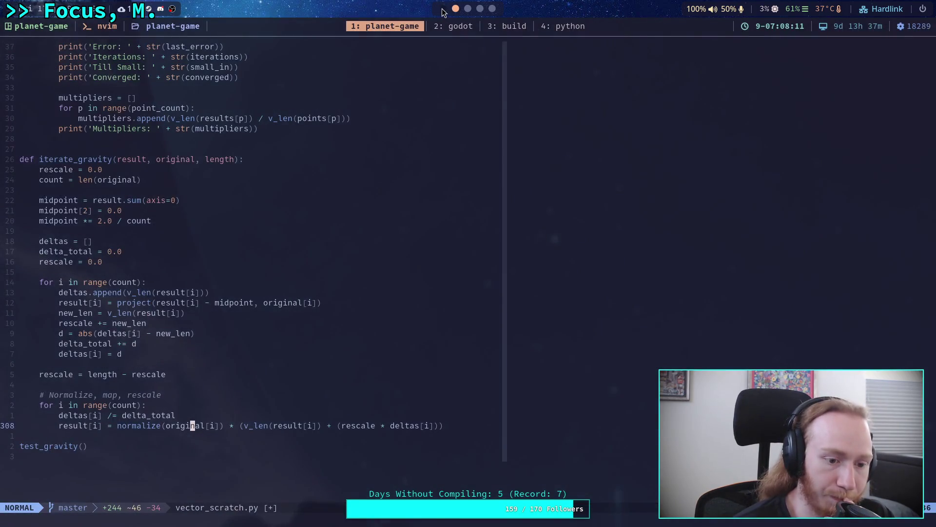
pyautogui.click(444, 9)
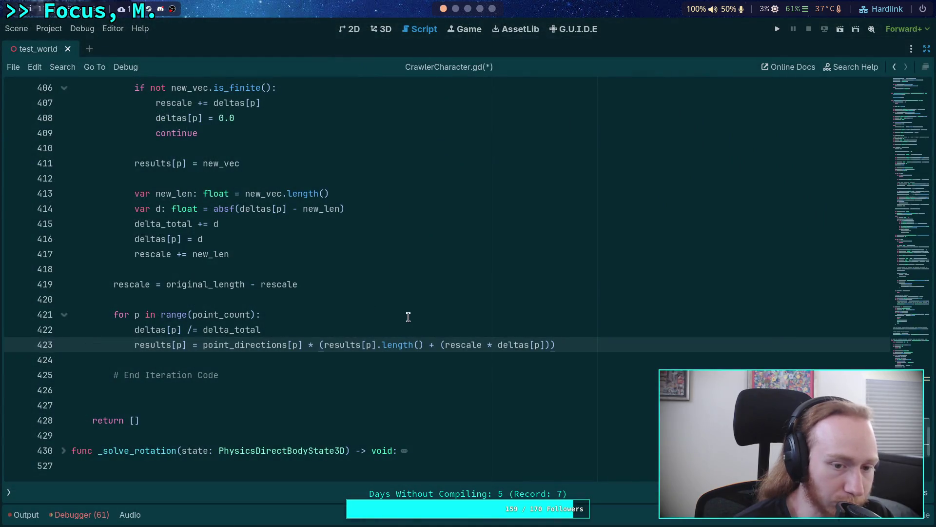
pyautogui.scroll(1, 278, 429)
pyautogui.click(278, 429)
pyautogui.press('Return')
pyautogui.press('Return')
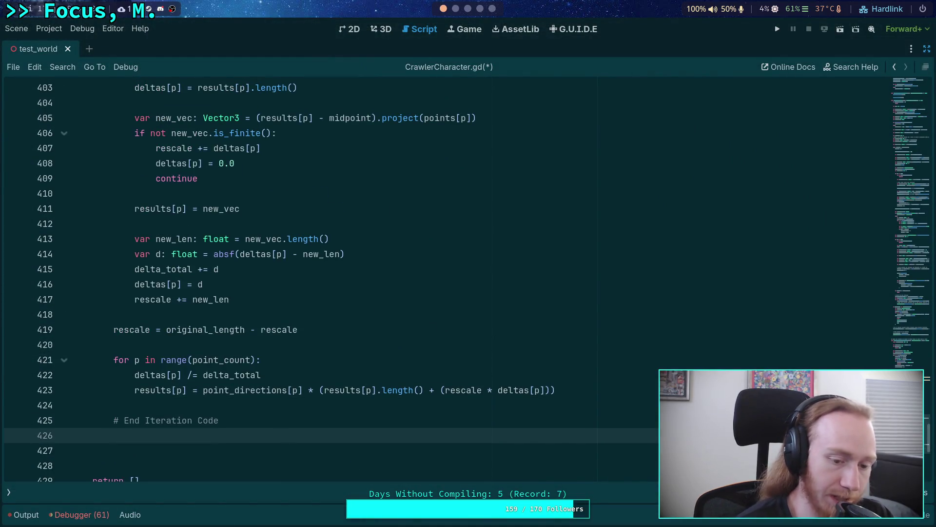
# Initialize sum_vec to Vector2.ZERO, following the Python reference script's error calculation
pyautogui.scroll(-2, 396, 220)
pyautogui.click(455, 9)
pyautogui.scroll(10, 279, 312)
pyautogui.scroll(-2, 171, 319)
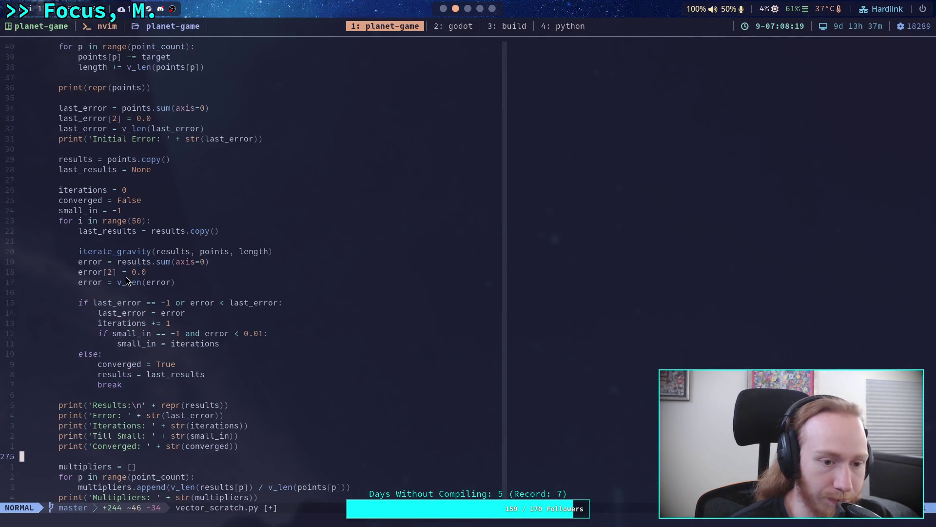
pyautogui.click(173, 282)
pyautogui.click(445, 9)
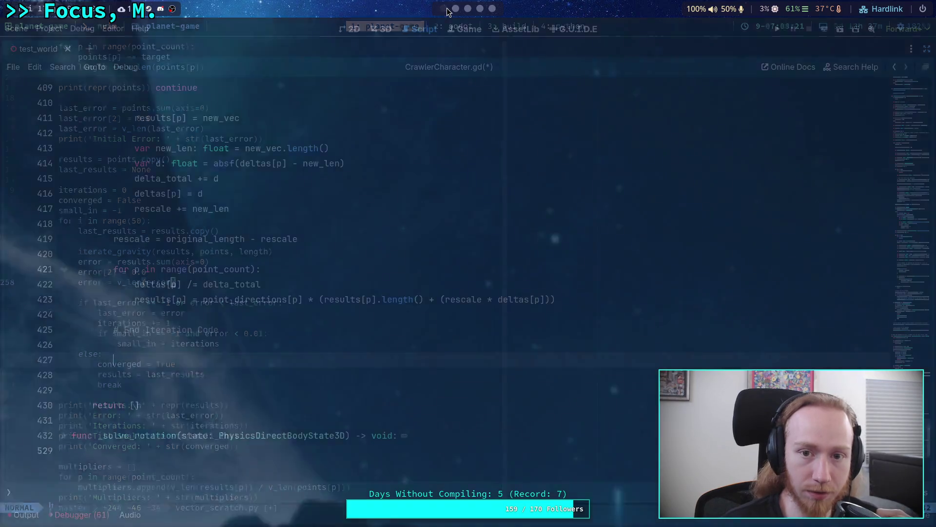
pyautogui.write('sum_vec = Vector2.Z')
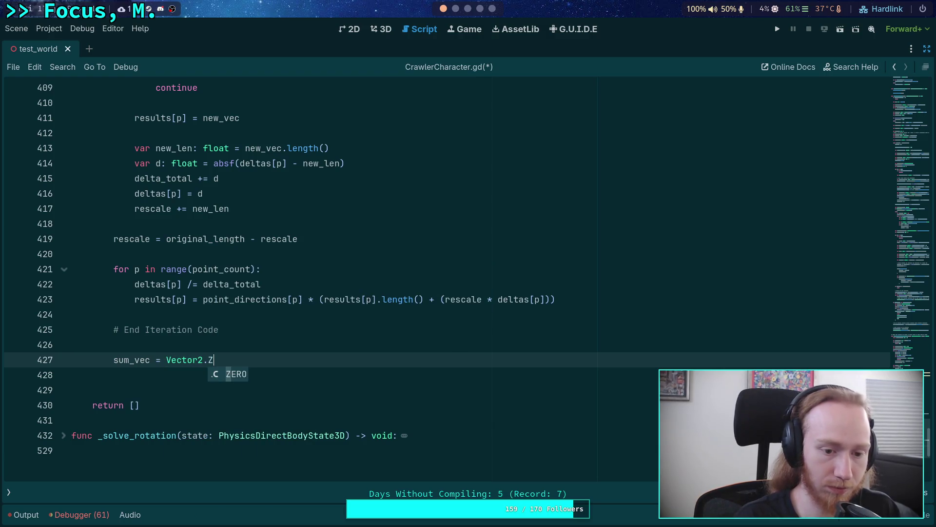
pyautogui.press('Return')
pyautogui.press('Return')
# Loop over results, adding p.x to sum_vec.x and p.z to sum_vec.y
pyautogui.write('for ')
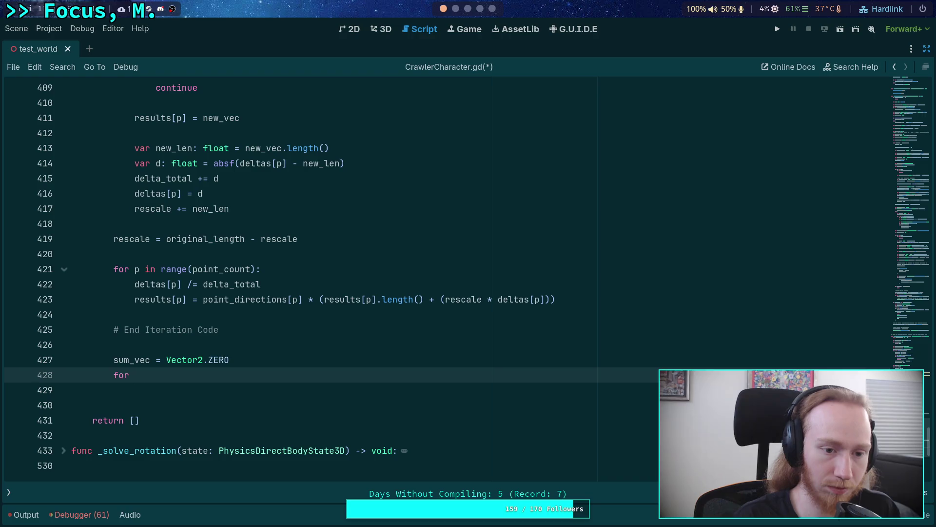
pyautogui.write('p in range')
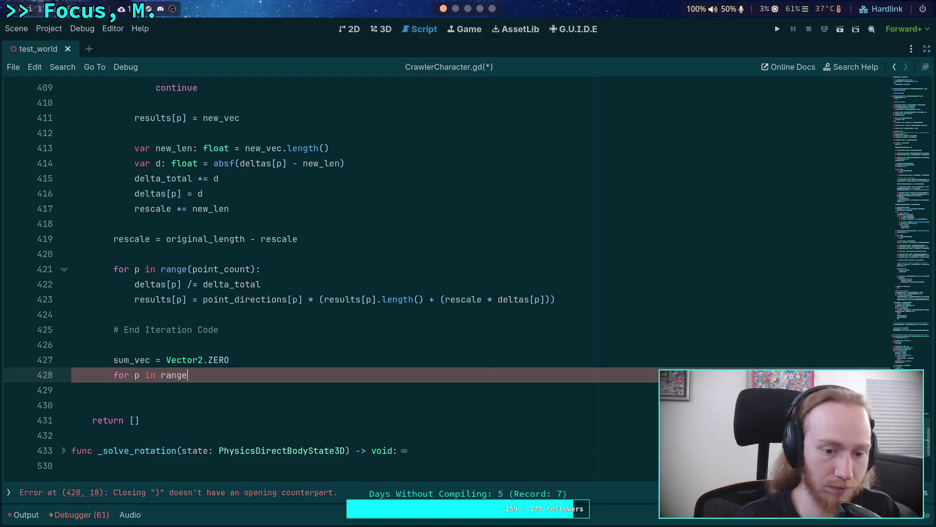
pyautogui.press('BackSpace')
pyautogui.write('(point_')
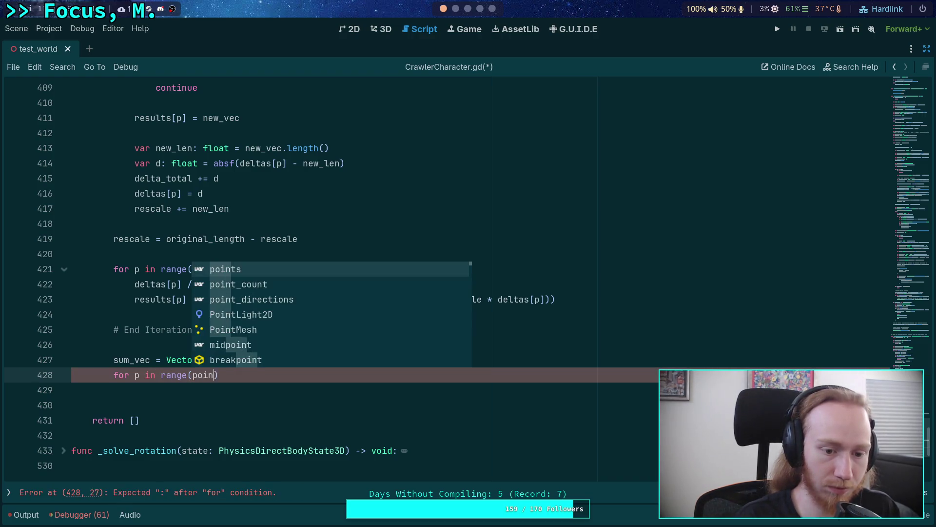
pyautogui.press('BackSpace')
pyautogui.press('BackSpace')
pyautogui.press('BackSpace')
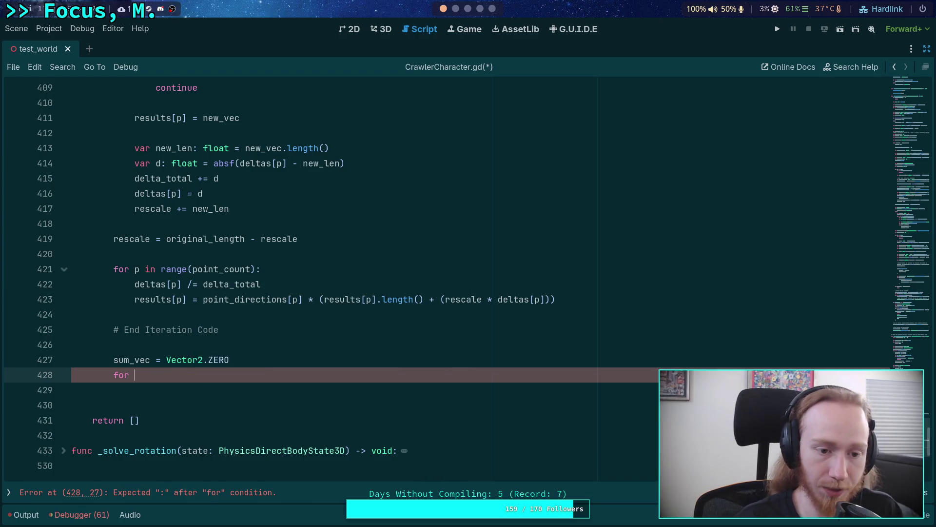
pyautogui.write('p in results:')
pyautogui.press('Return')
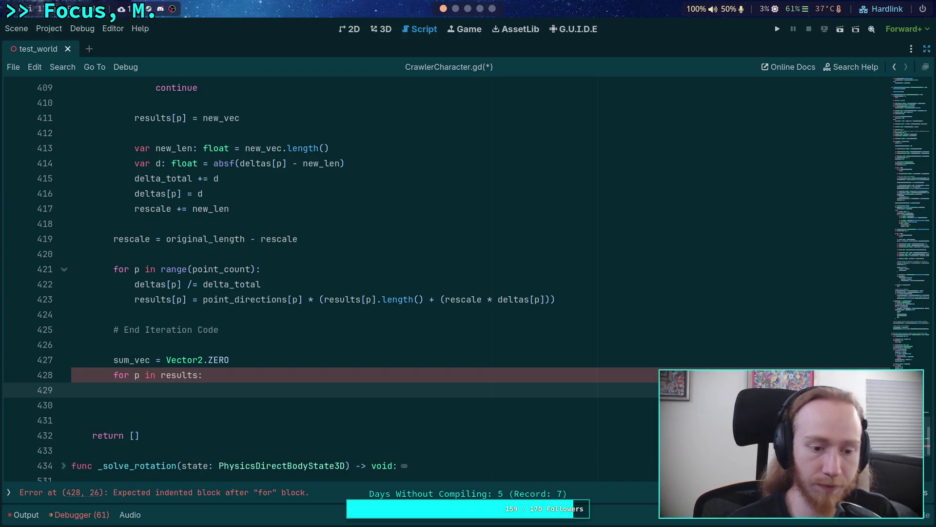
pyautogui.click(455, 9)
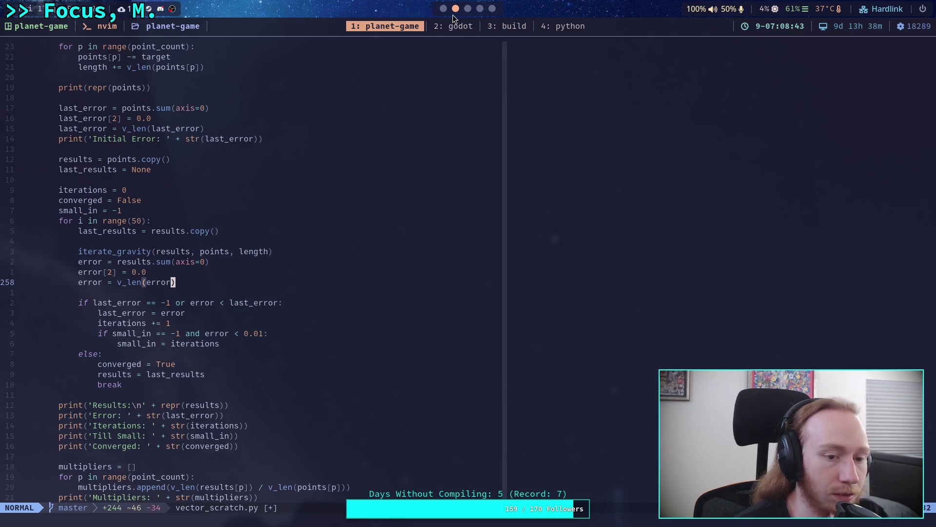
pyautogui.click(442, 9)
pyautogui.write('sum_')
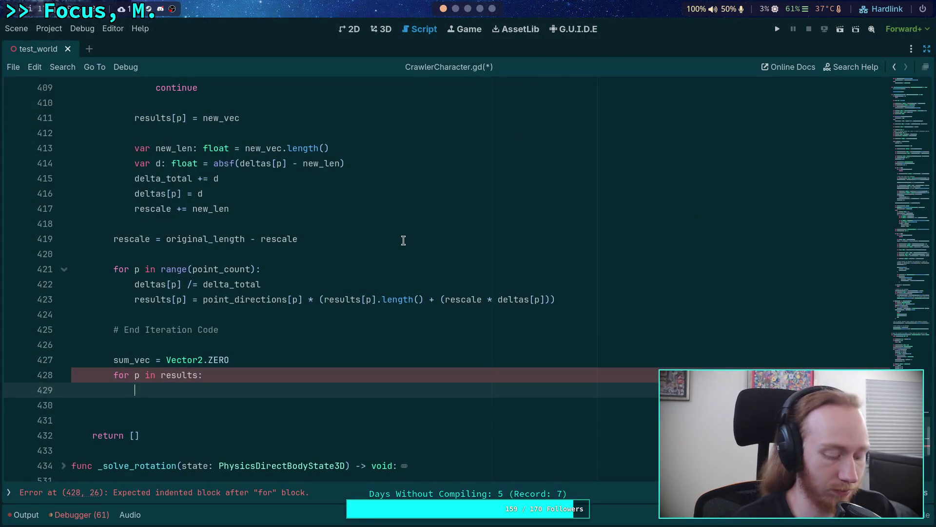
pyautogui.press('Return')
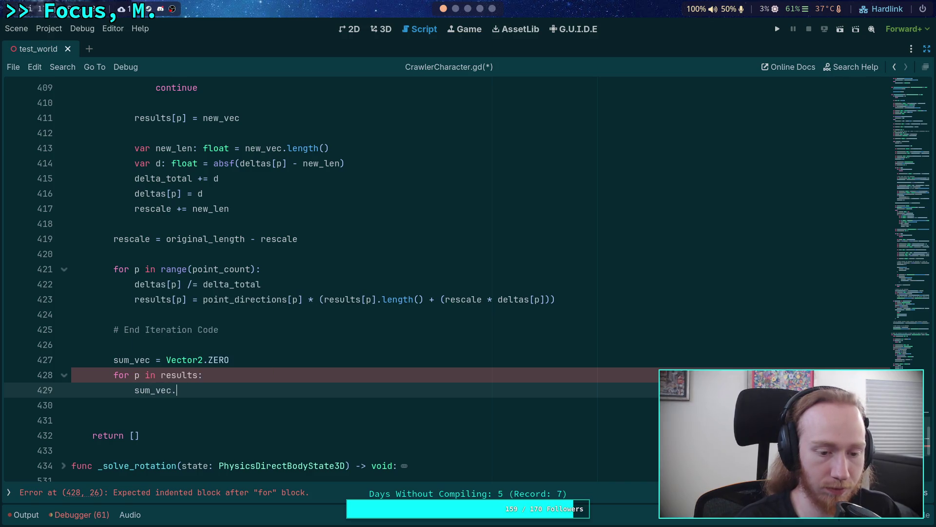
pyautogui.write('x += ')
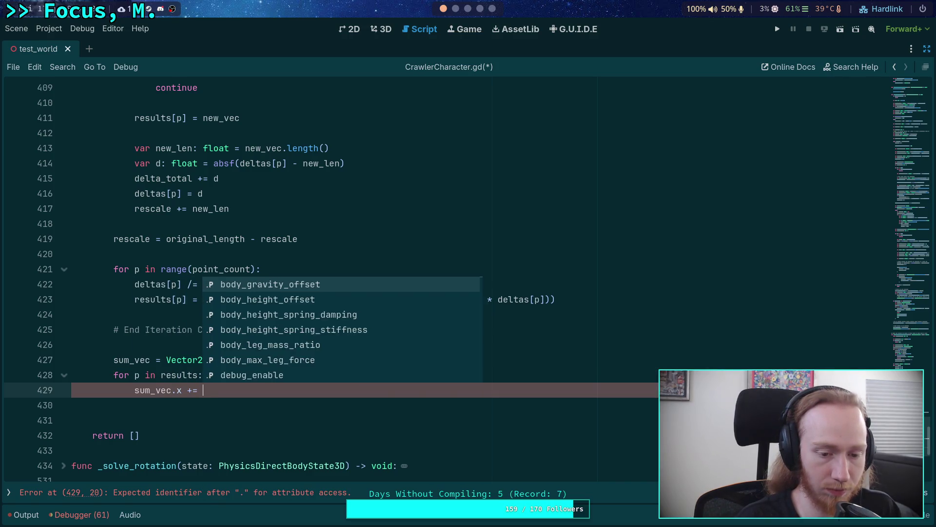
pyautogui.write('p.x')
pyautogui.press('Return')
pyautogui.write('su')
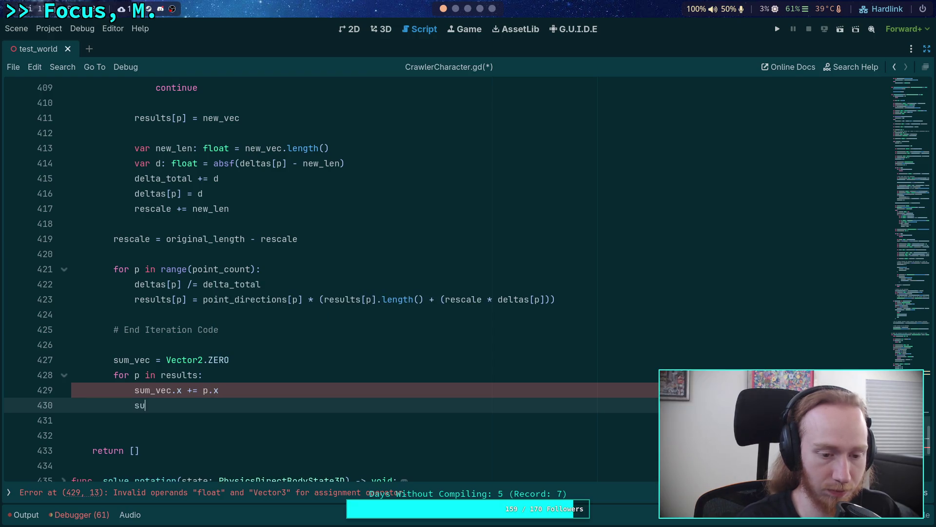
pyautogui.write('m_vec.y += p')
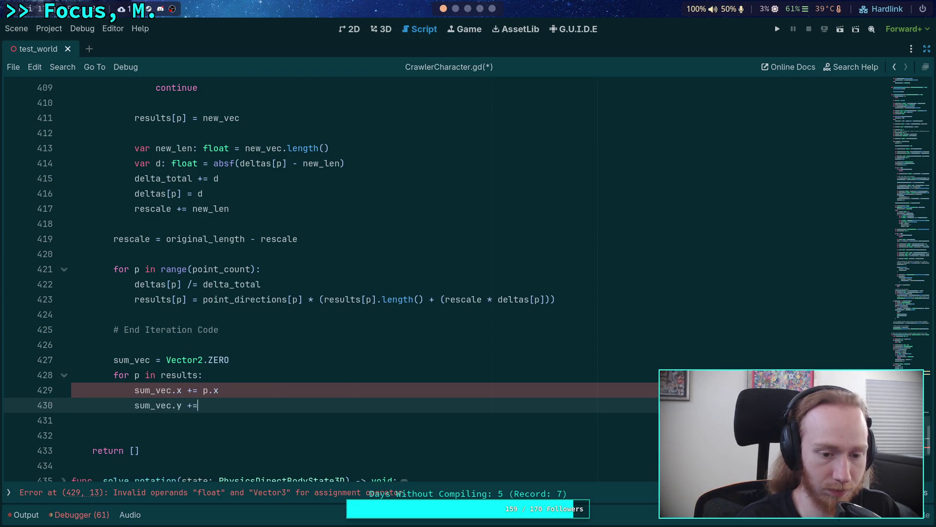
pyautogui.write('.z')
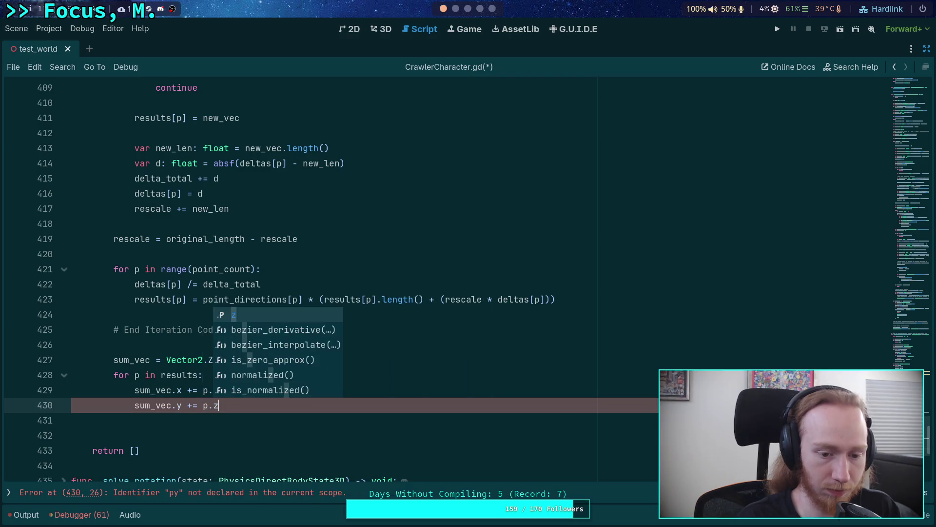
pyautogui.press('Return')
pyautogui.press('Return')
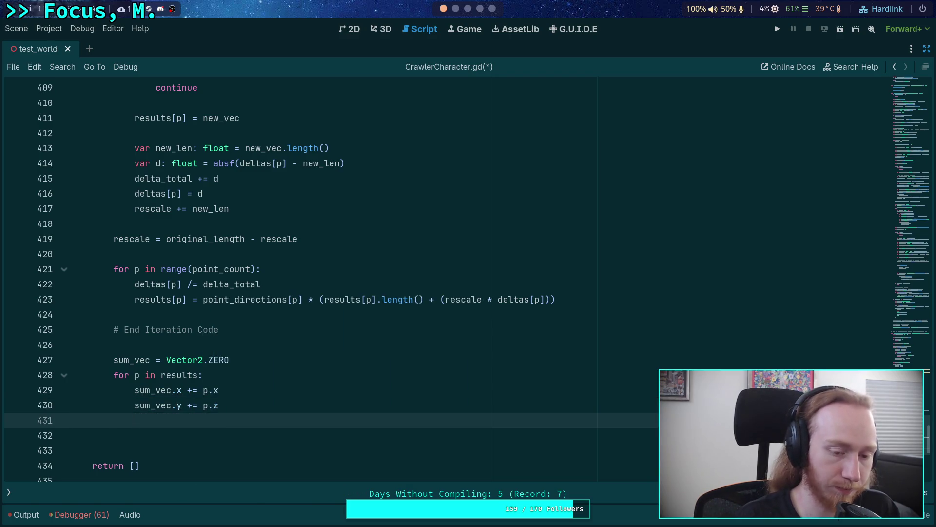
# Set error: float to sum_vec.length_squared() and start 'if error < last_error'
pyautogui.write('var error: ')
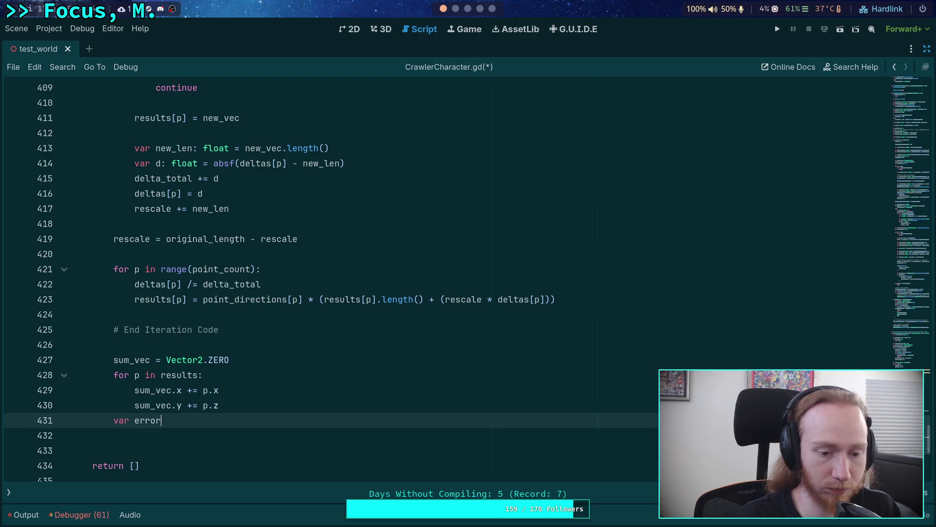
pyautogui.write('float = sum_vec')
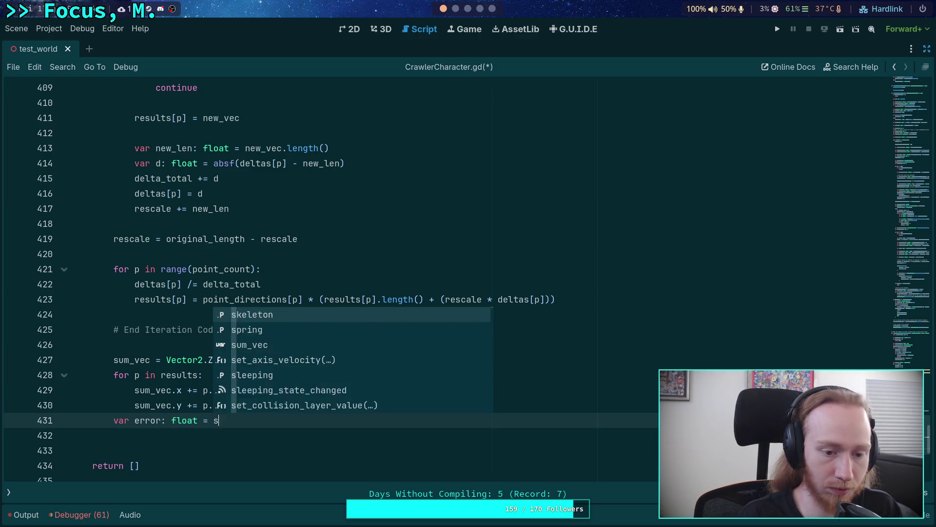
pyautogui.write('.leng')
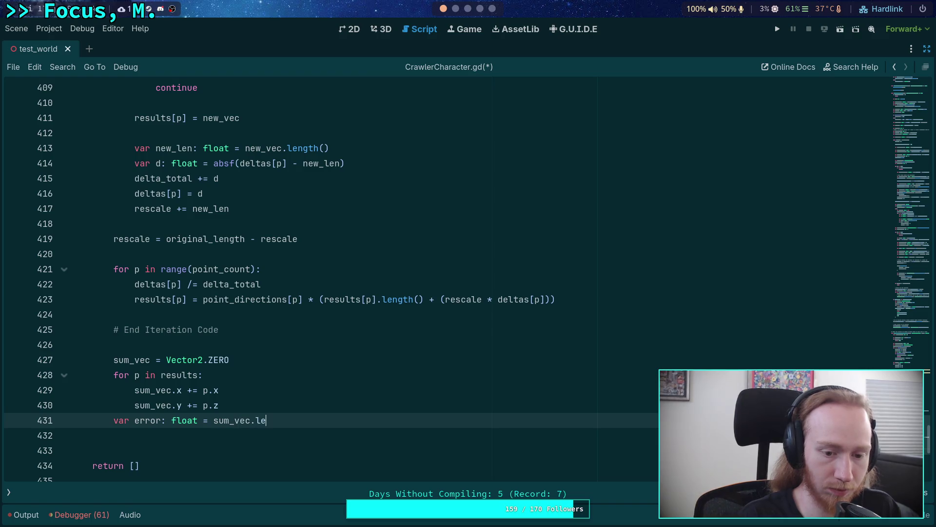
pyautogui.press('Down')
pyautogui.press('Return')
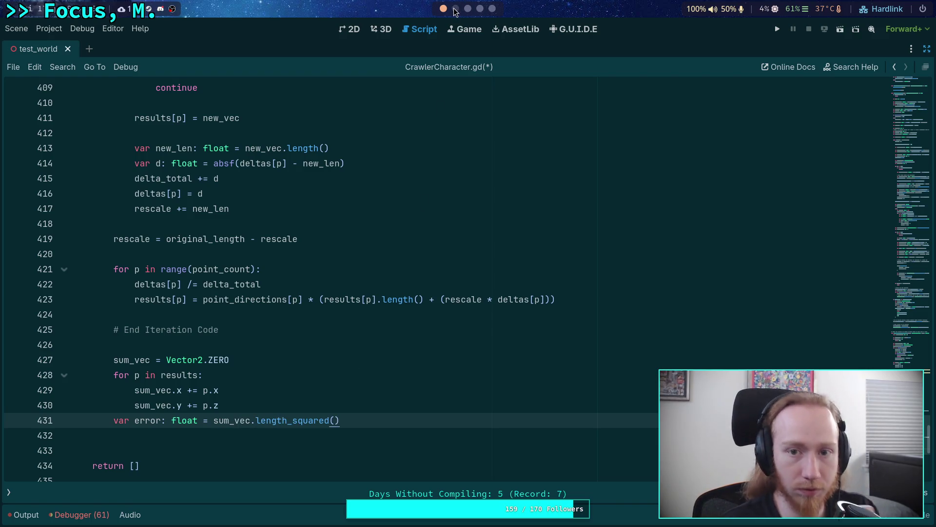
pyautogui.click(455, 9)
pyautogui.scroll(-2, 410, 154)
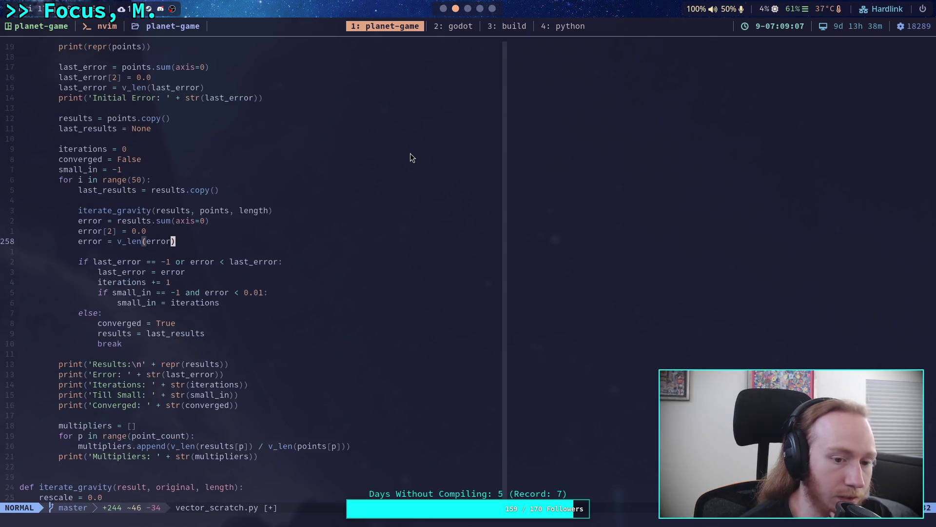
pyautogui.click(444, 8)
pyautogui.scroll(-1, 418, 424)
pyautogui.click(359, 389)
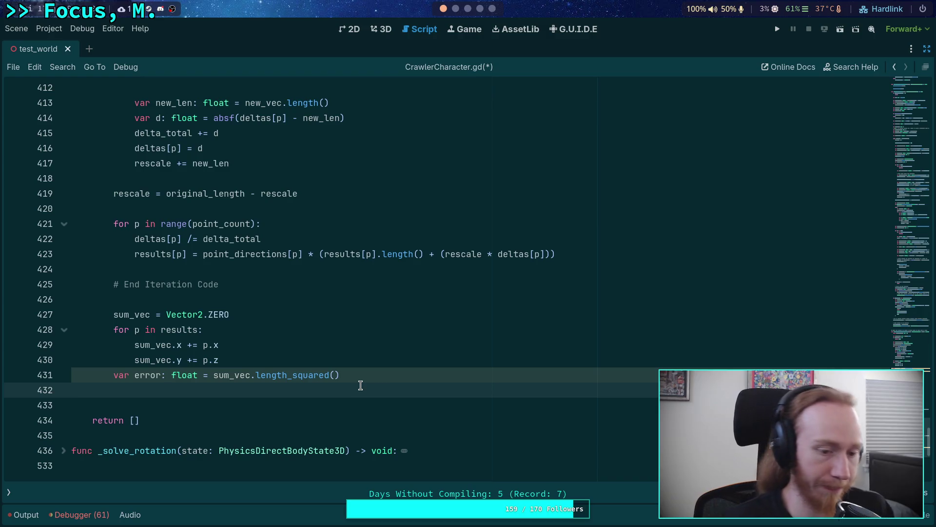
pyautogui.press('Return')
pyautogui.write('if e')
pyautogui.write('rrer')
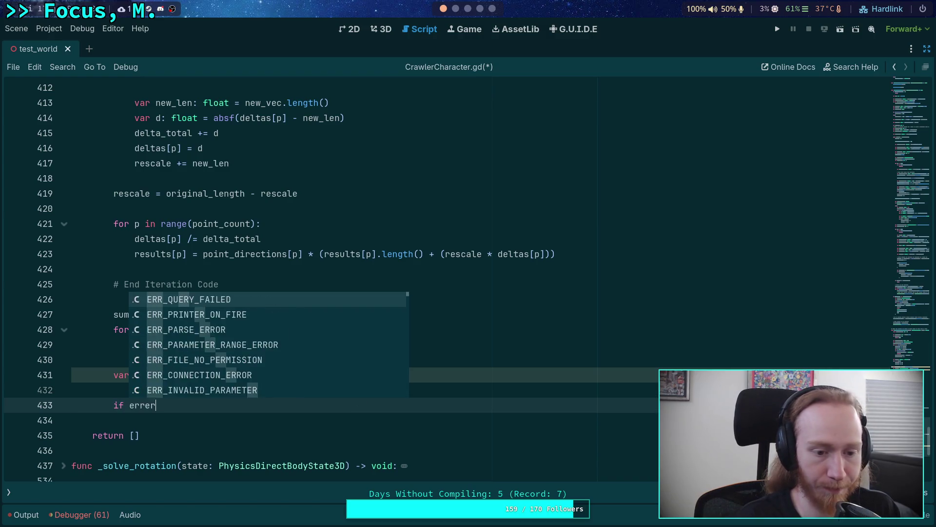
pyautogui.write('ror < last_er')
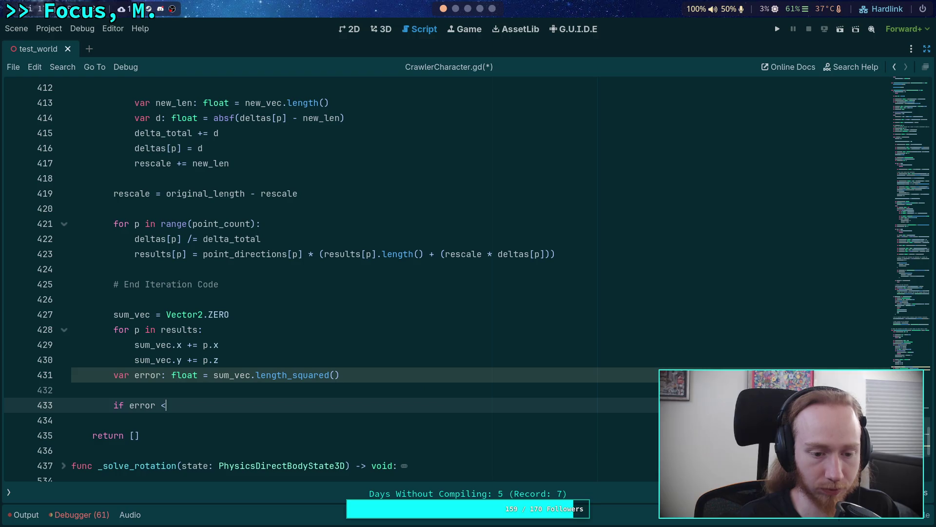
pyautogui.press('Return')
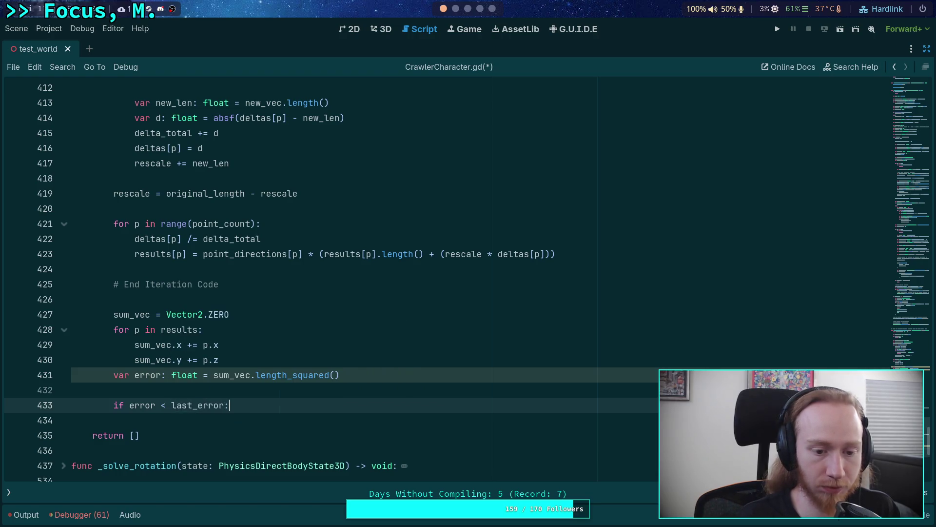
# Close the if line with a colon and assign last_error = error inside it
pyautogui.write(':')
pyautogui.press('Return')
pyautogui.scroll(10, 221, 302)
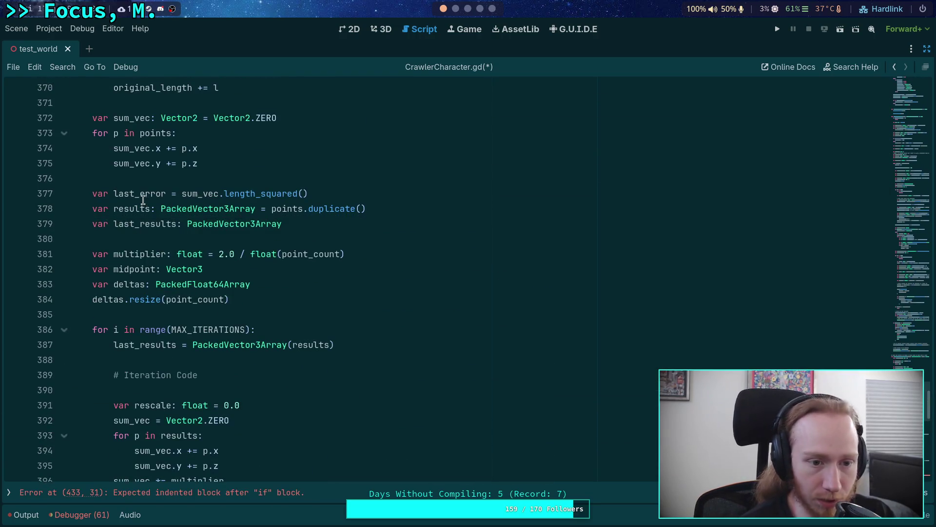
pyautogui.doubleClick(141, 195)
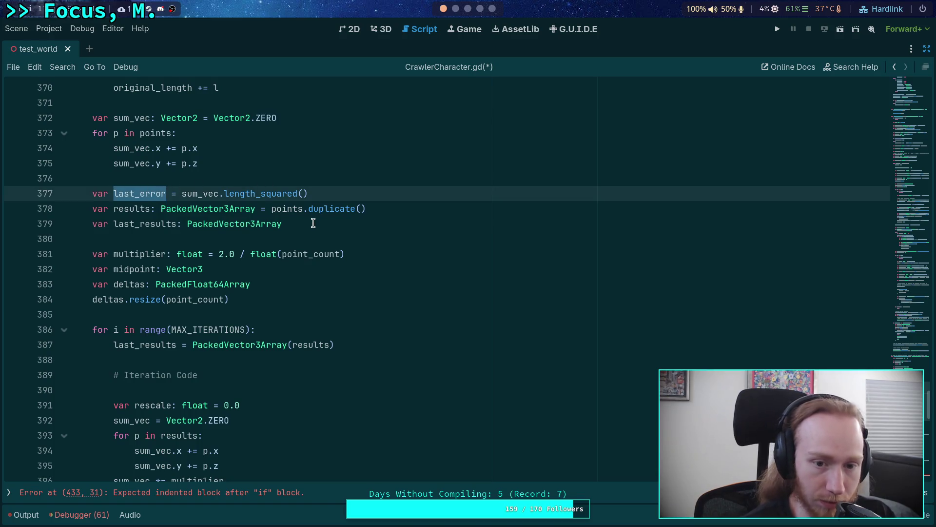
pyautogui.scroll(-8, 353, 263)
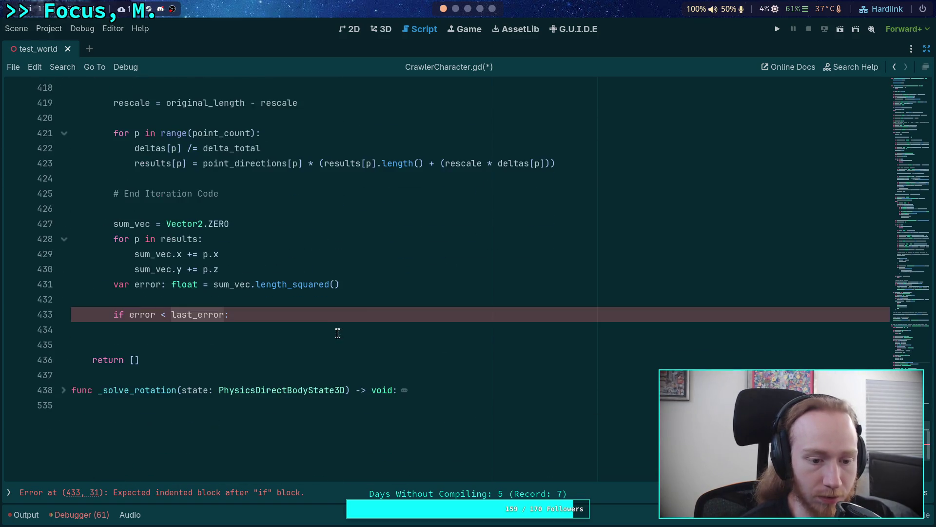
pyautogui.click(307, 337)
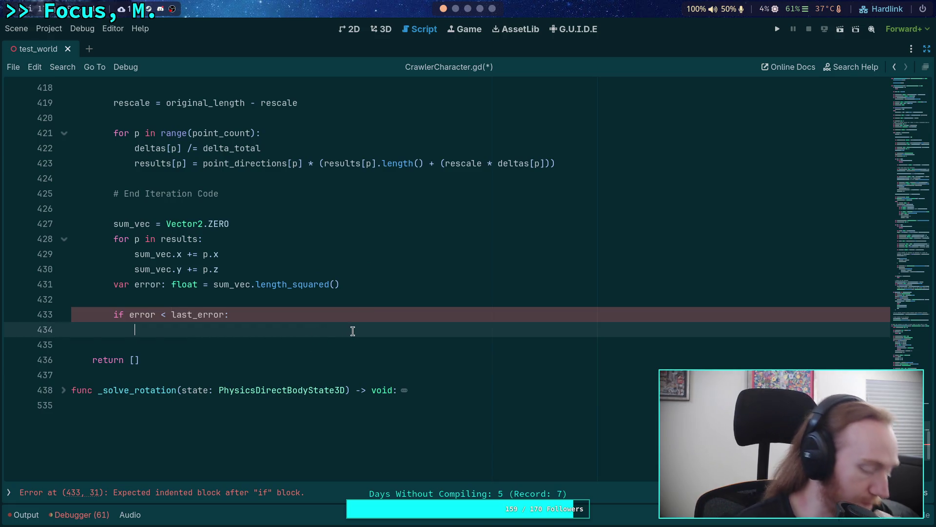
pyautogui.write('last')
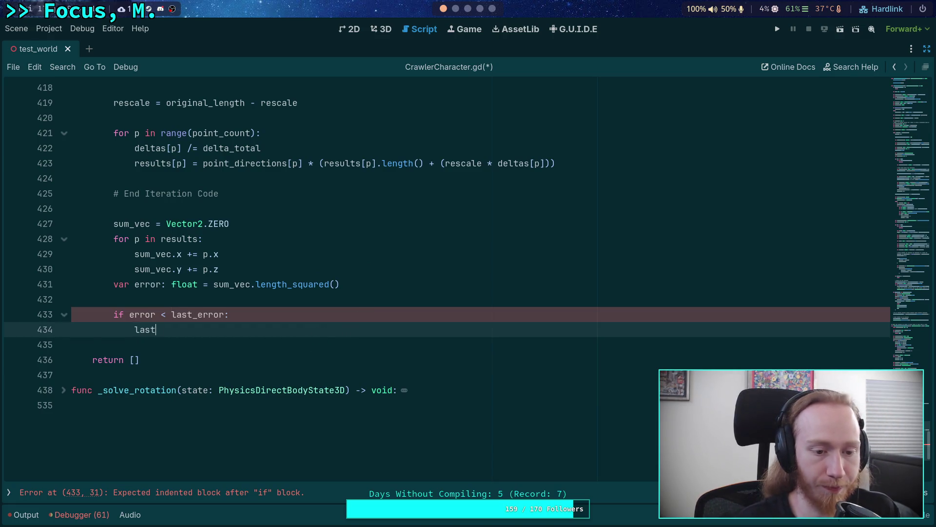
pyautogui.write('_error = error')
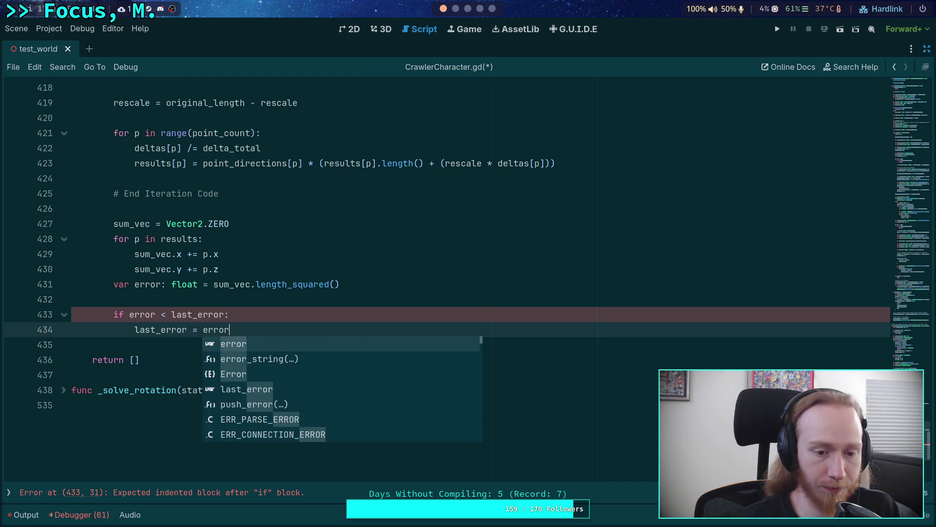
# Add an else branch that sets results = last_results and breaks
pyautogui.click(455, 9)
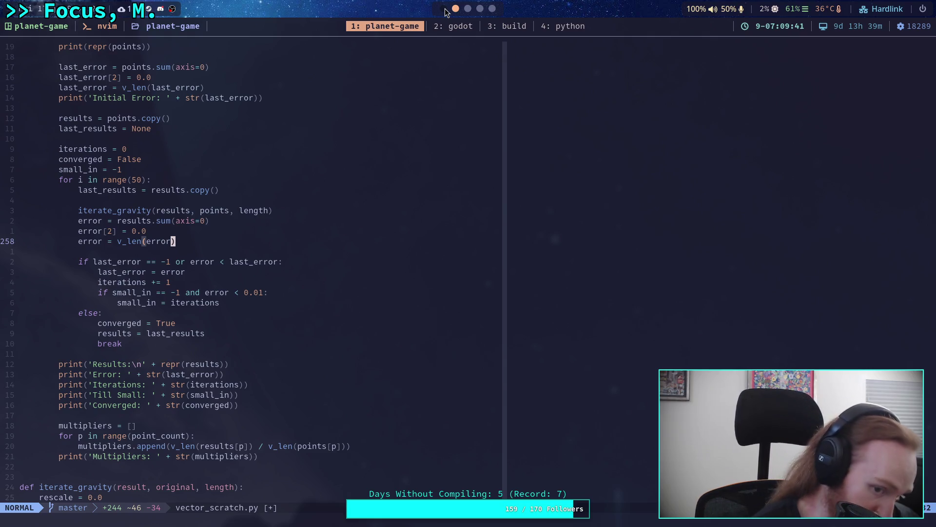
pyautogui.click(443, 9)
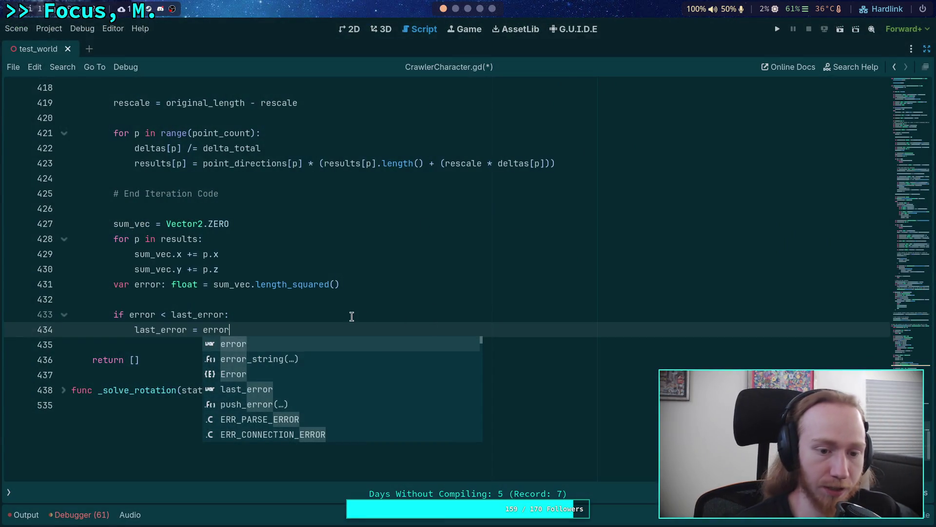
pyautogui.press('Return')
pyautogui.write('else:')
pyautogui.press('Return')
pyautogui.write('results = last_res')
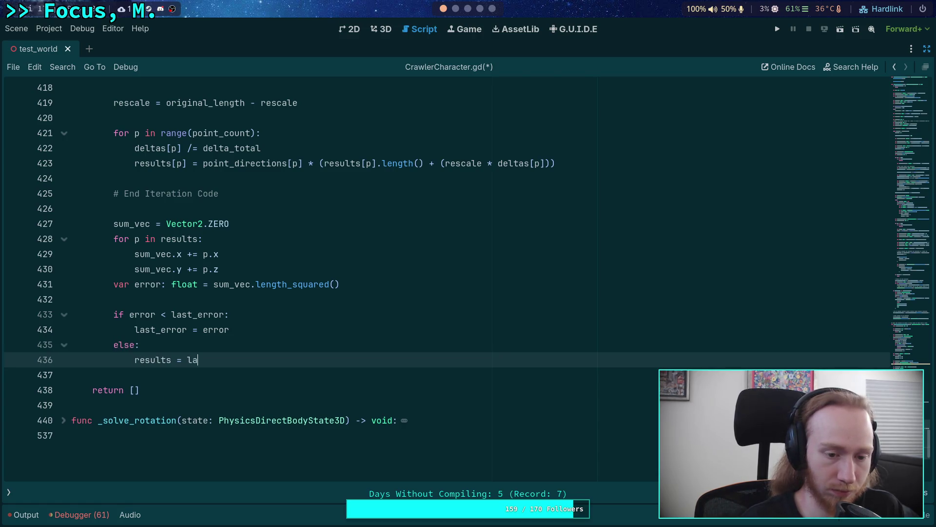
pyautogui.press('Return')
pyautogui.press('Return')
pyautogui.write('break')
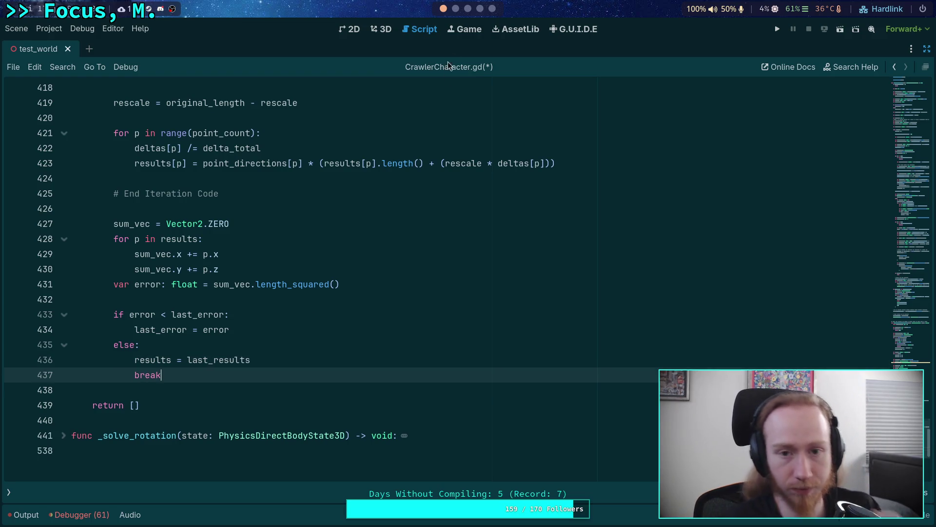
# Collapse the iteration for-loop at line 386
pyautogui.scroll(-1, 444, 9)
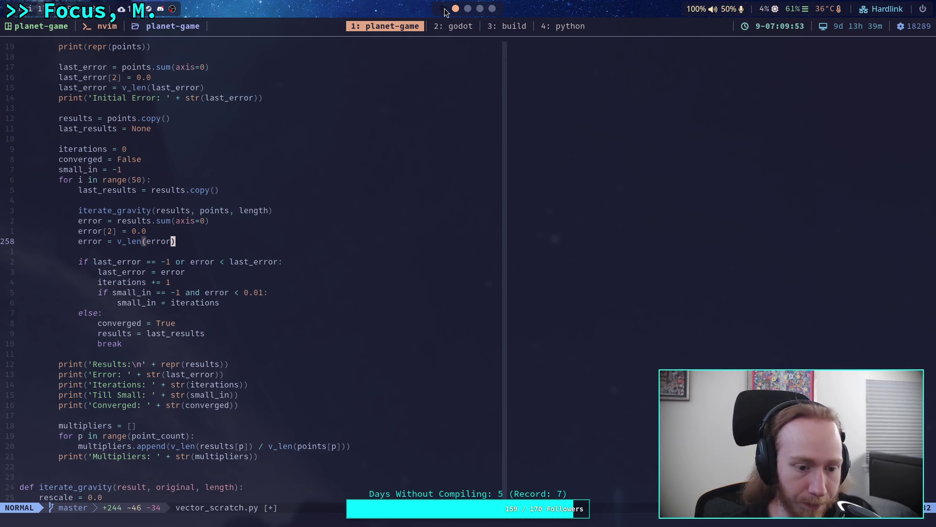
pyautogui.scroll(-3, 351, 240)
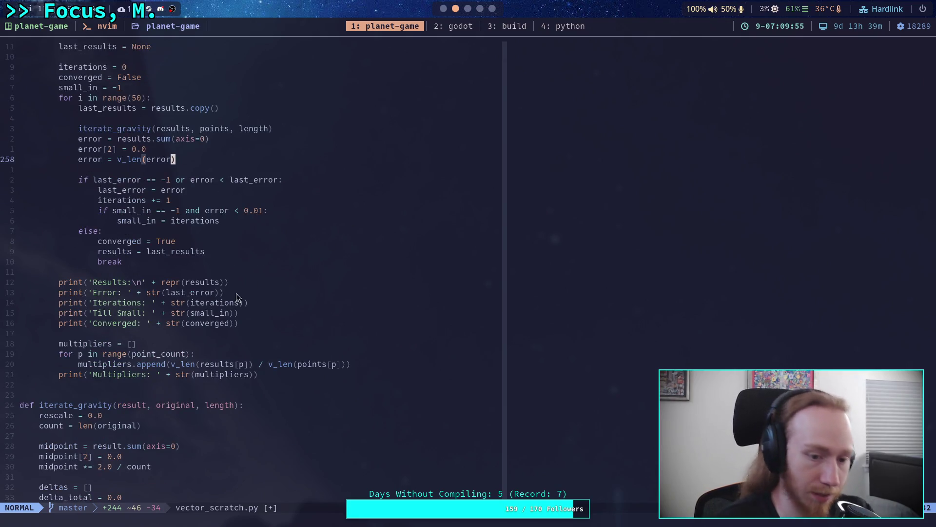
pyautogui.scroll(1, 465, 6)
pyautogui.scroll(15, 264, 349)
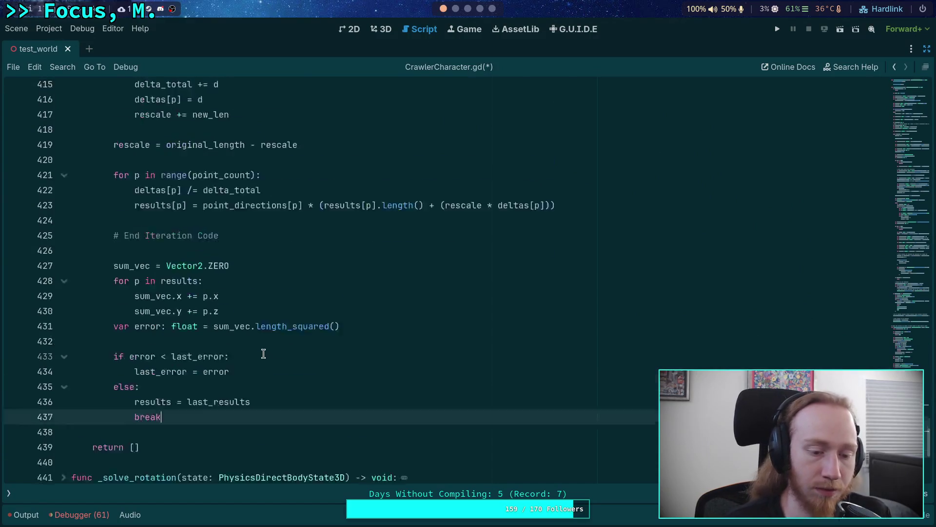
pyautogui.click(64, 284)
pyautogui.scroll(8, 248, 270)
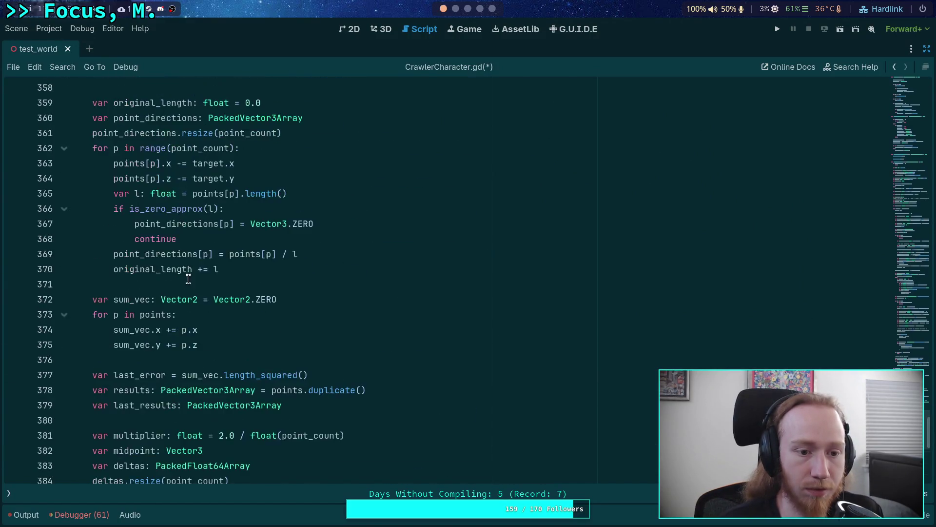
# Declare var multipliers with a packed float array type on line 439
pyautogui.scroll(-8, 249, 270)
pyautogui.click(138, 312)
pyautogui.click(159, 301)
pyautogui.press('Return')
pyautogui.press('Return')
pyautogui.press('Up')
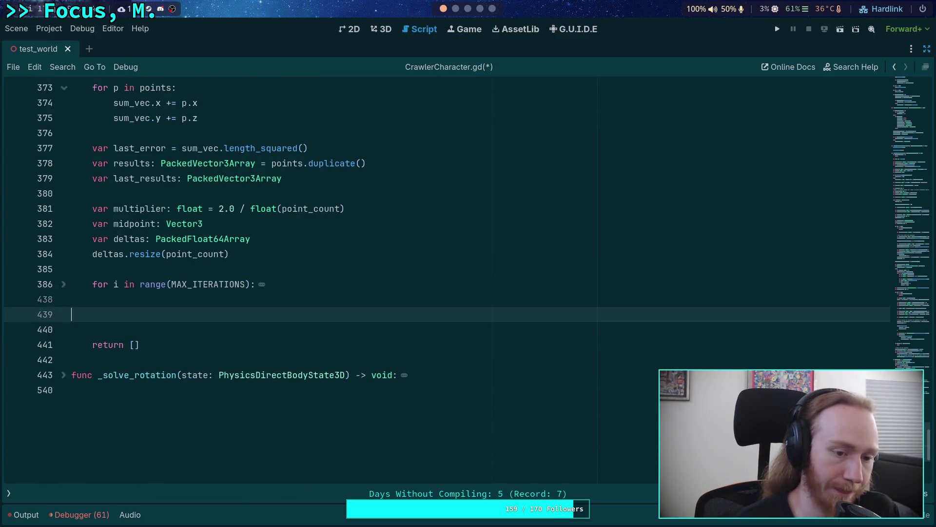
pyautogui.write('var multipliers')
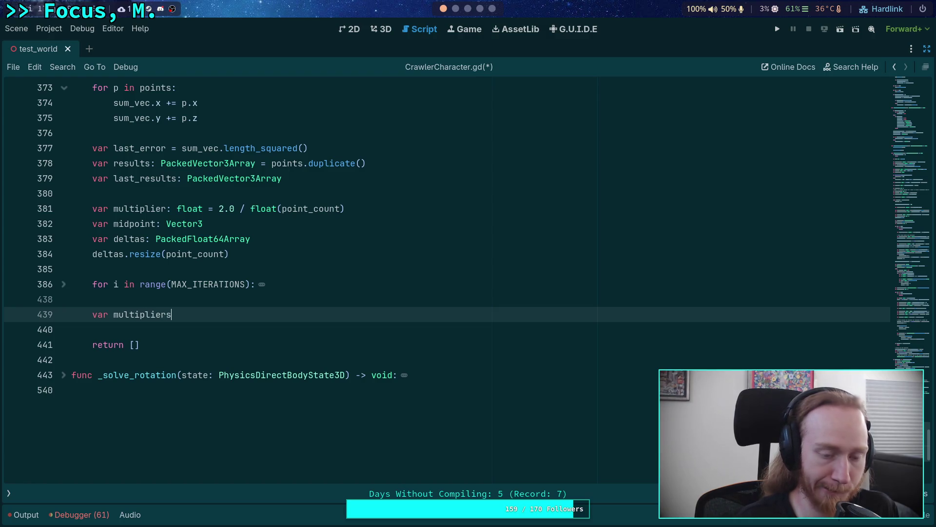
pyautogui.write(': PackedVec')
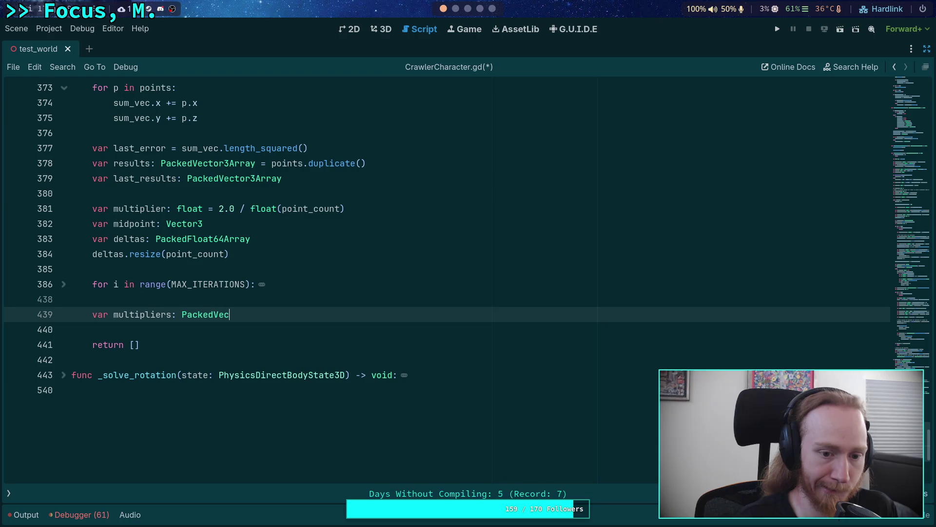
pyautogui.press('BackSpace')
pyautogui.press('BackSpace')
pyautogui.press('BackSpace')
pyautogui.write('F')
pyautogui.press('Down')
pyautogui.press('Return')
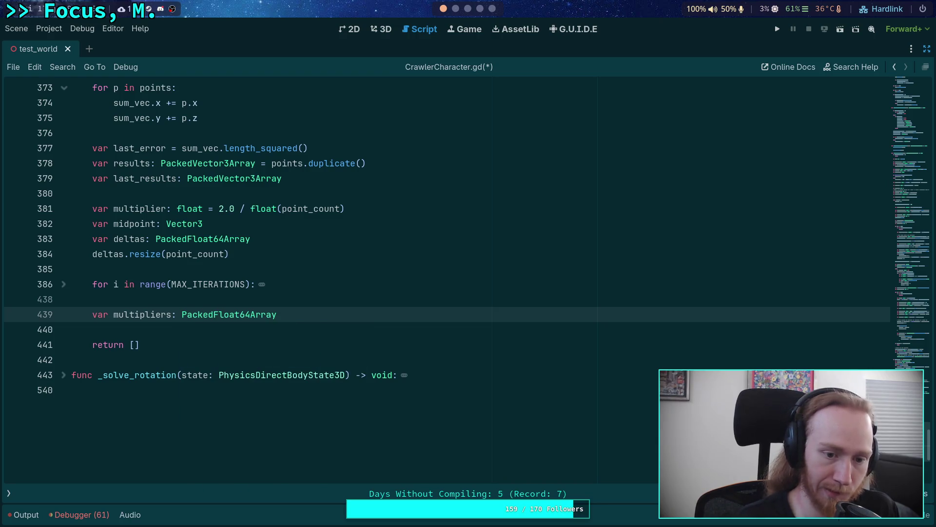
# Change multipliers to PackedFloat32Array to match the function's return type
pyautogui.scroll(14, 330, 315)
pyautogui.scroll(-15, 330, 315)
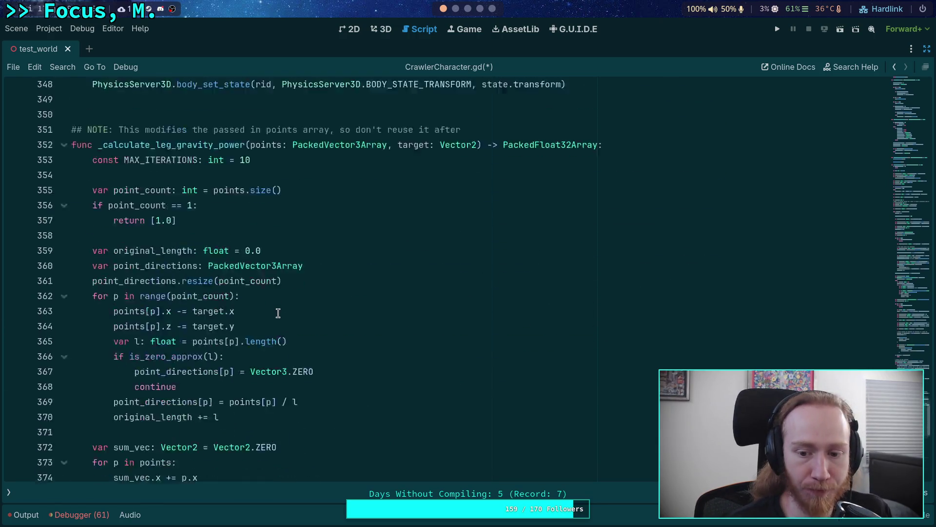
pyautogui.scroll(11, 453, 264)
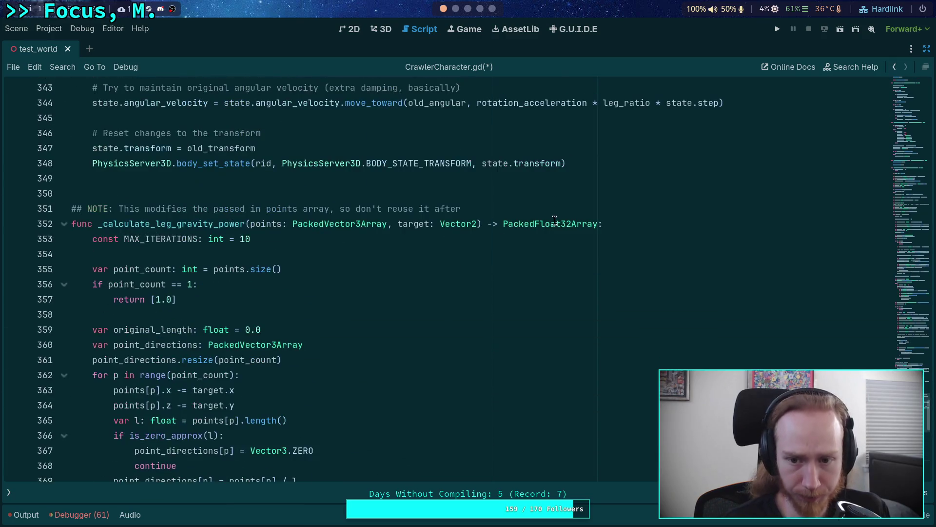
pyautogui.moveTo(563, 223); pyautogui.dragTo(570, 222)
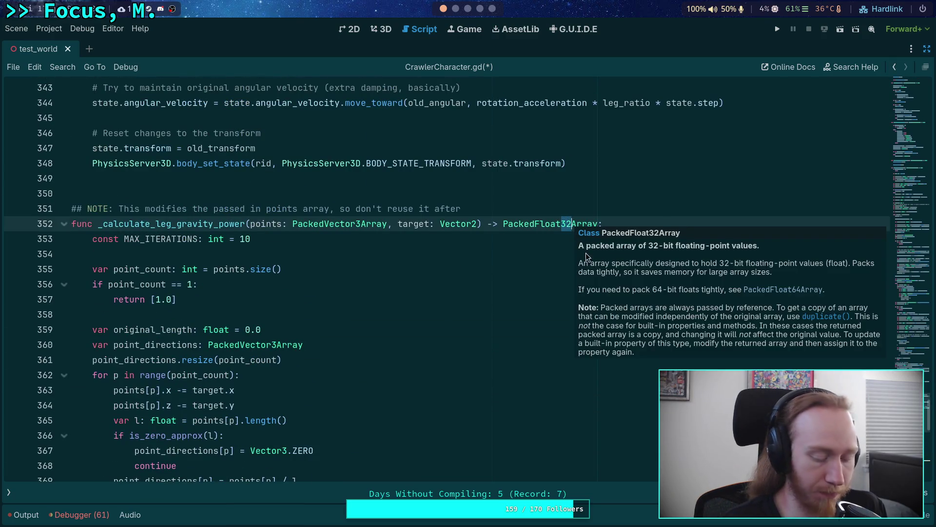
pyautogui.scroll(-11, 359, 357)
pyautogui.click(243, 269)
pyautogui.hotkey('shift', 'Right')
pyautogui.hotkey('shift', 'Right')
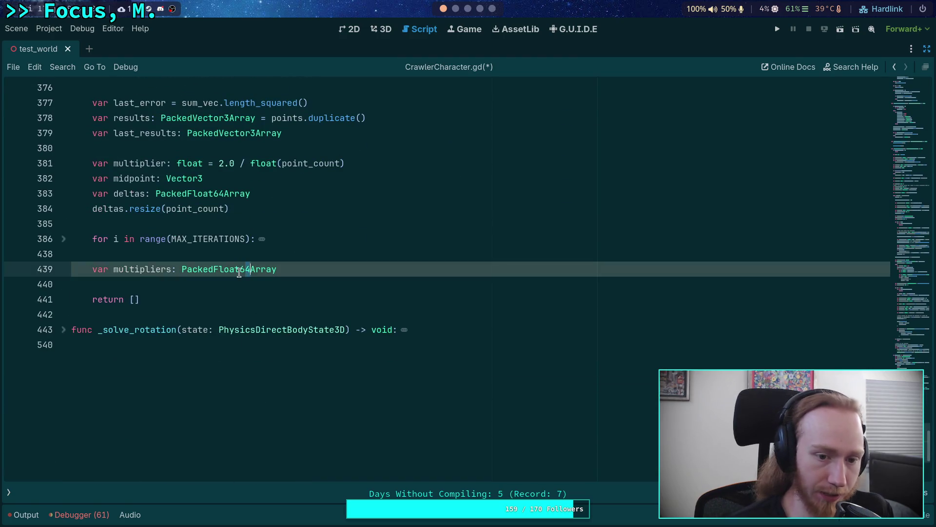
pyautogui.write('32')
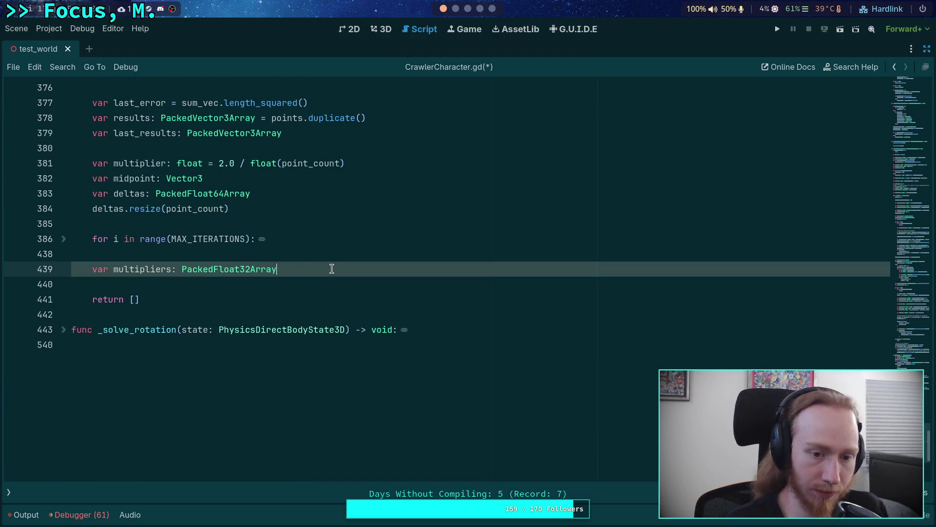
# Add multipliers.resize(point_count) below the declaration
pyautogui.press('Return')
pyautogui.write('multi')
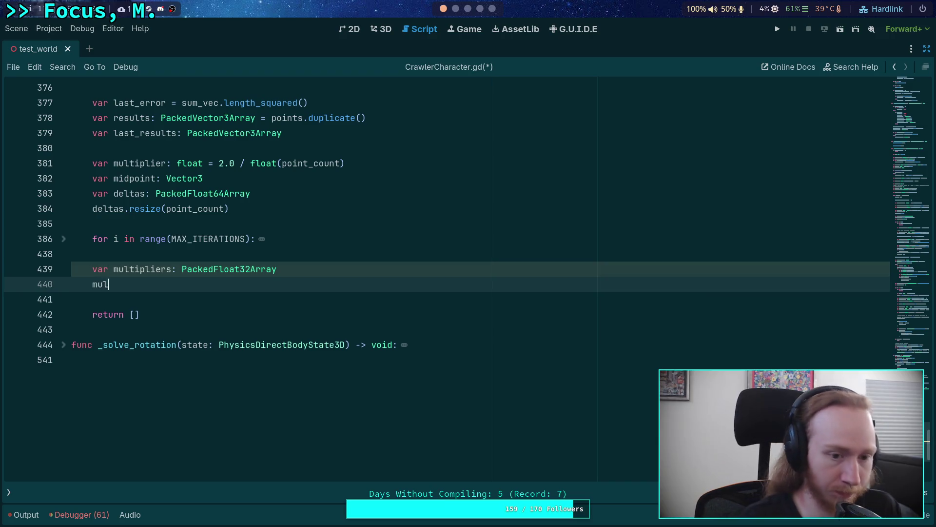
pyautogui.press('Down')
pyautogui.press('Return')
pyautogui.write('.res')
pyautogui.press('Return')
pyautogui.write('point_count')
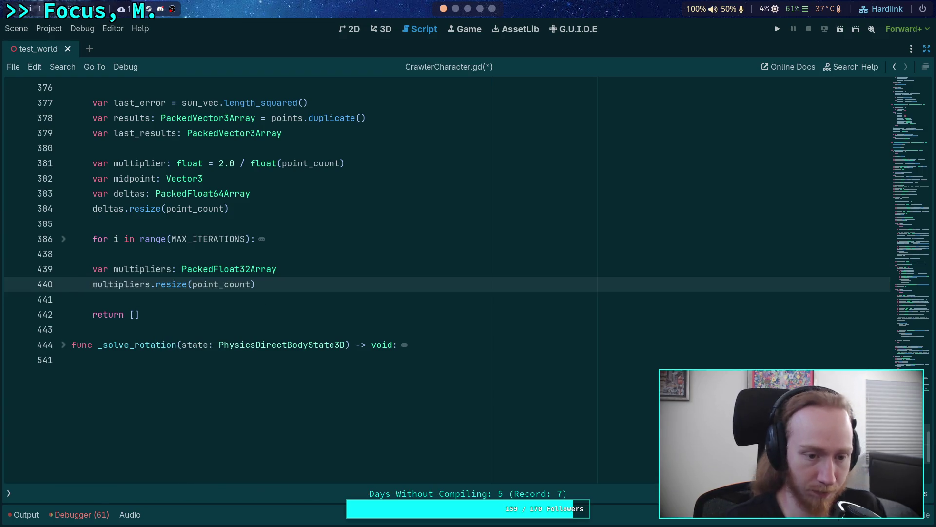
# Rename the multiplier variable on line 381 to markiplier
pyautogui.scroll(5, 308, 302)
pyautogui.scroll(-2, 159, 372)
pyautogui.moveTo(119, 300)
pyautogui.mouseDown()
pyautogui.moveTo(161, 299)
pyautogui.moveTo(140, 303)
pyautogui.mouseUp()
pyautogui.write('ark')
pyautogui.scroll(-7, 143, 224)
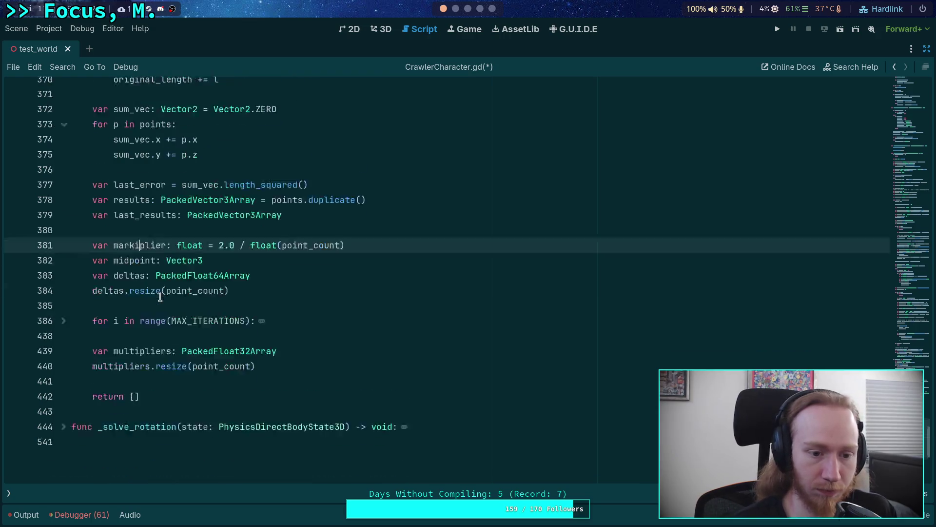
# Update line 396 to use markiplier and collapse the iteration loop
pyautogui.click(176, 209)
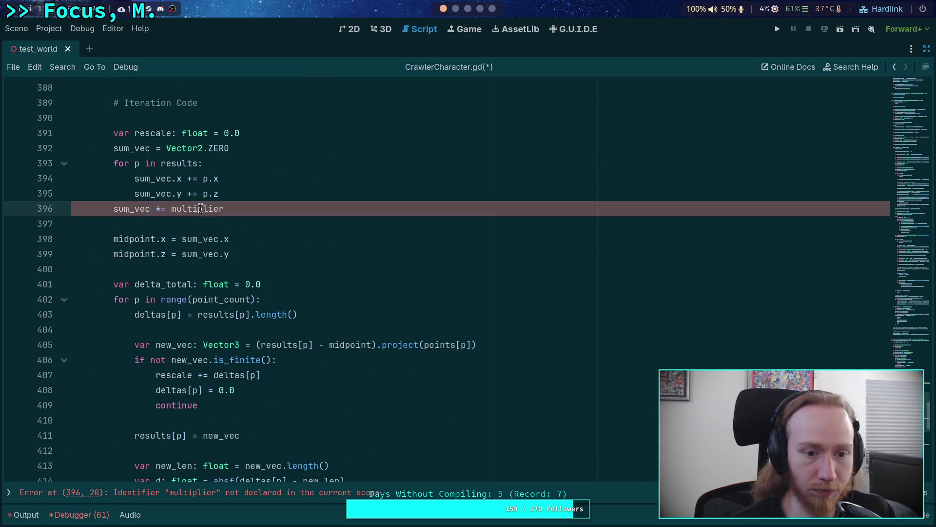
pyautogui.moveTo(176, 209); pyautogui.dragTo(191, 211)
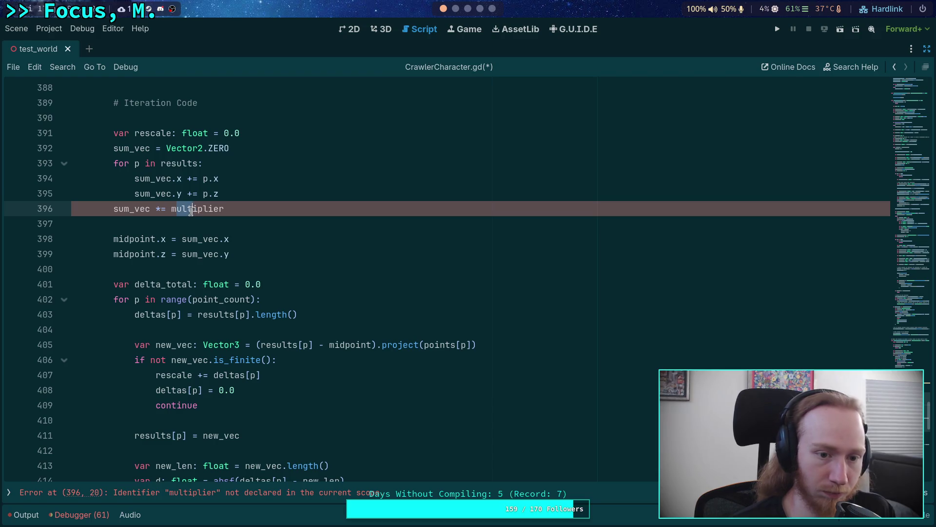
pyautogui.write('ark')
pyautogui.click(147, 164)
pyautogui.scroll(4, 128, 205)
pyautogui.scroll(-10, 109, 254)
pyautogui.scroll(8, 108, 251)
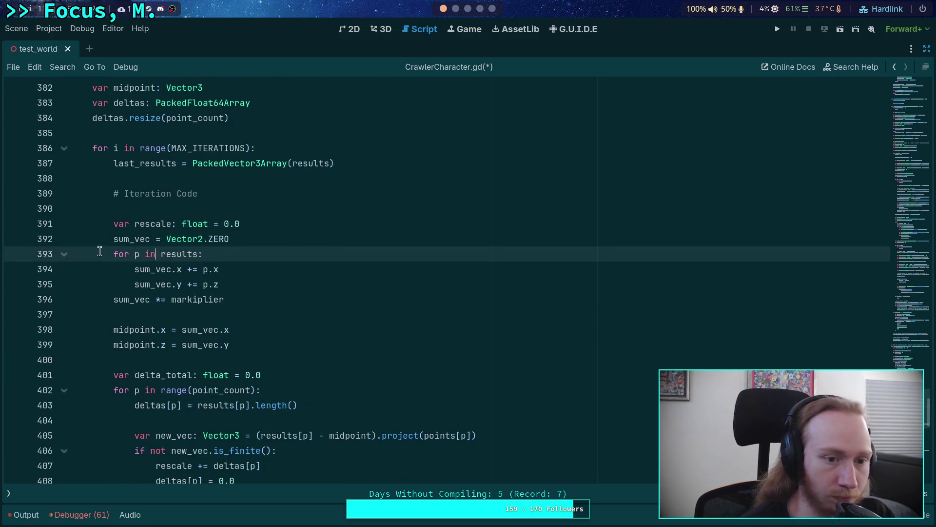
pyautogui.click(68, 148)
pyautogui.scroll(3, 190, 244)
# Add 'for p in range(point_count):' after the resize call
pyautogui.click(319, 239)
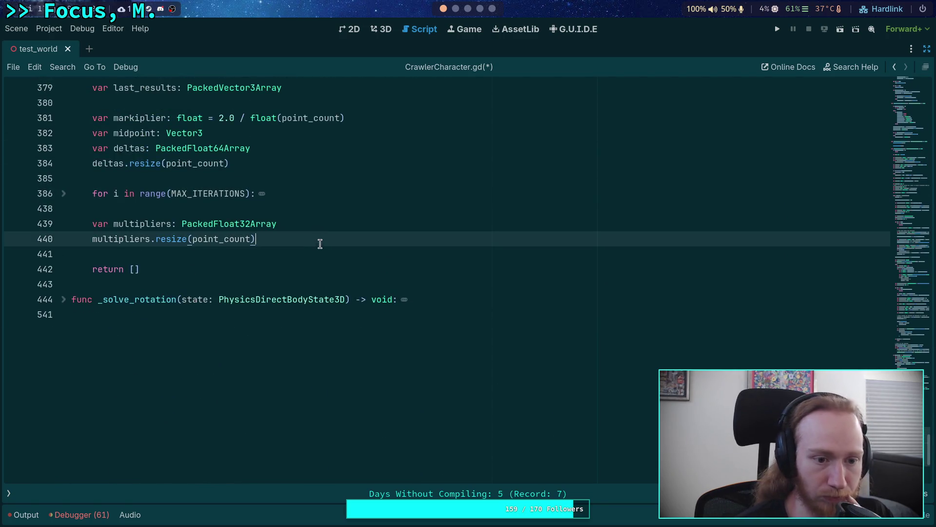
pyautogui.press('Return')
pyautogui.press('Return')
pyautogui.write('for p in results')
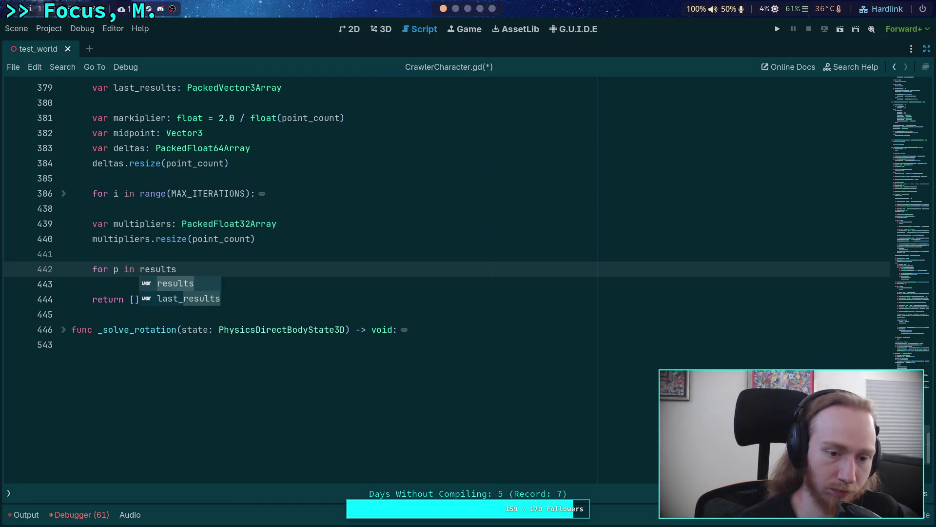
pyautogui.write(':')
pyautogui.press('Return')
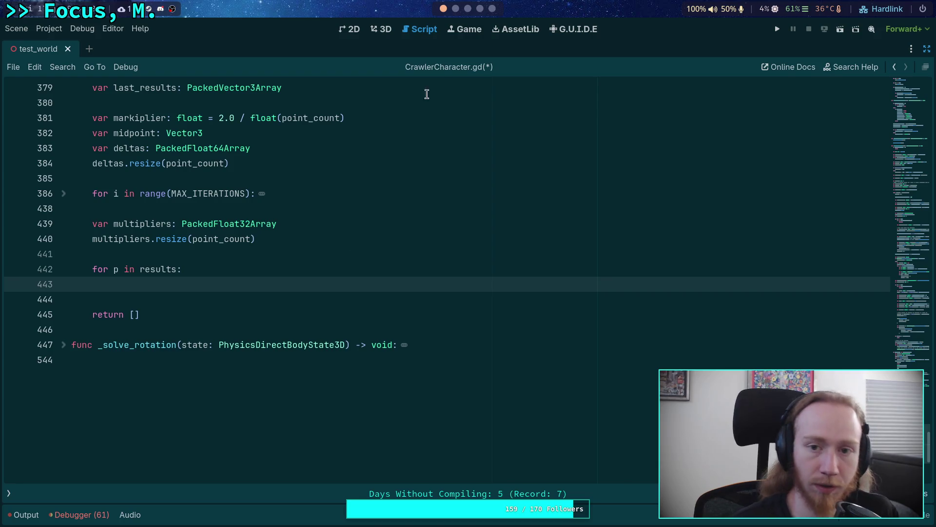
pyautogui.click(138, 269)
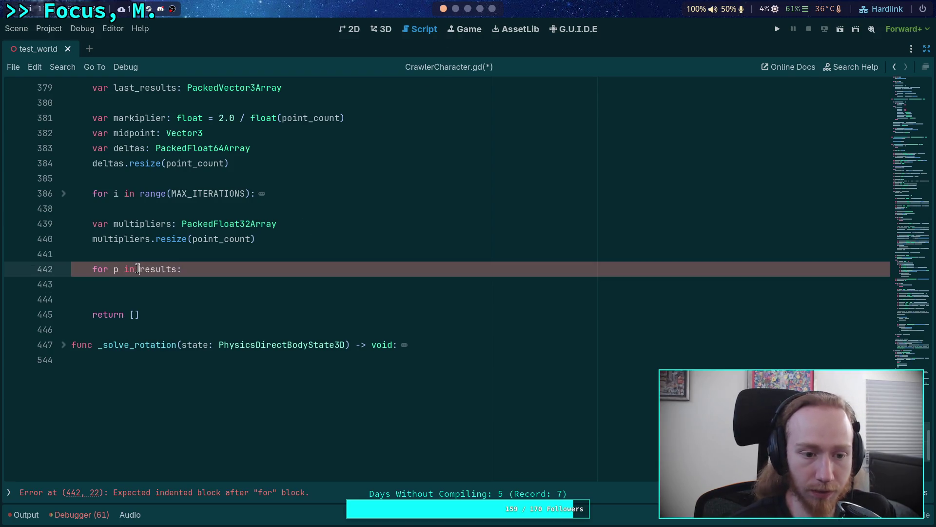
pyautogui.write('arn')
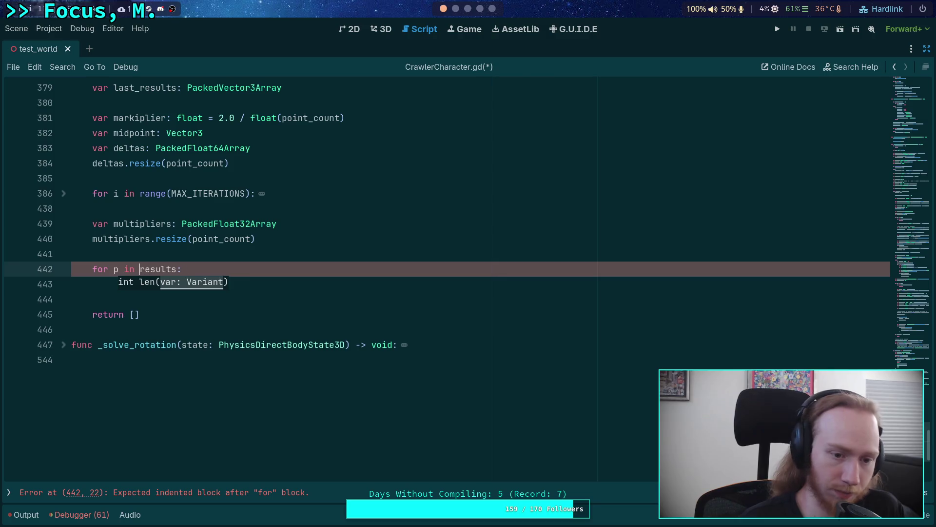
pyautogui.press('BackSpace')
pyautogui.press('BackSpace')
pyautogui.press('BackSpace')
pyautogui.write('range(poin')
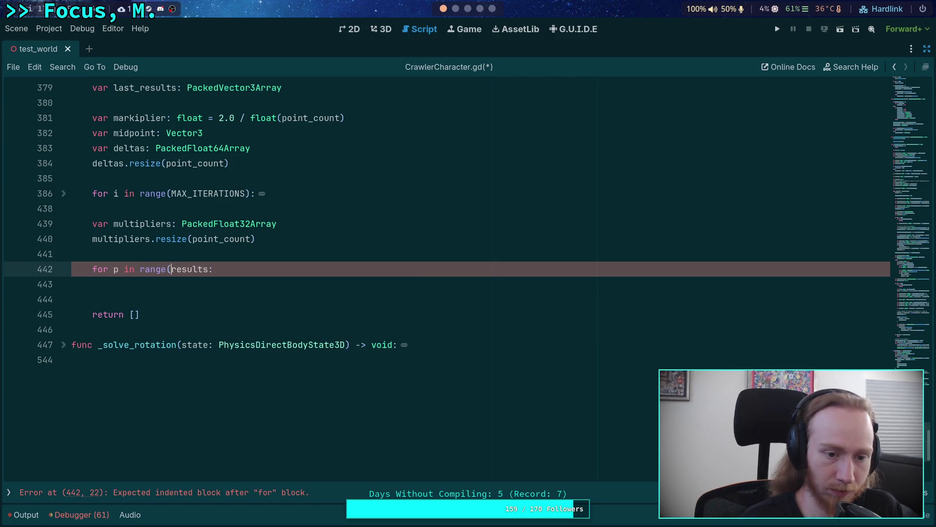
pyautogui.write('t_c')
pyautogui.press('Return')
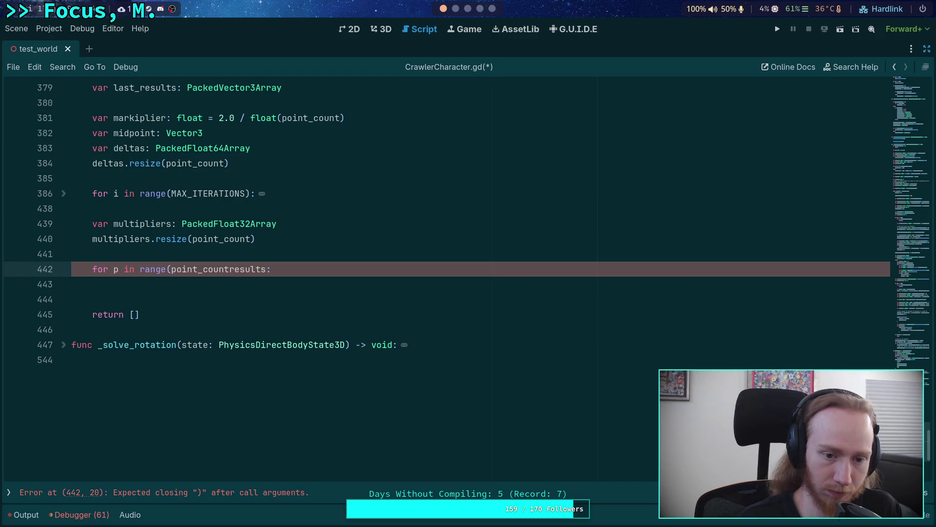
pyautogui.write(')')
pyautogui.press('Delete')
pyautogui.press('Delete')
pyautogui.press('Delete')
pyautogui.write(':')
pyautogui.press('Return')
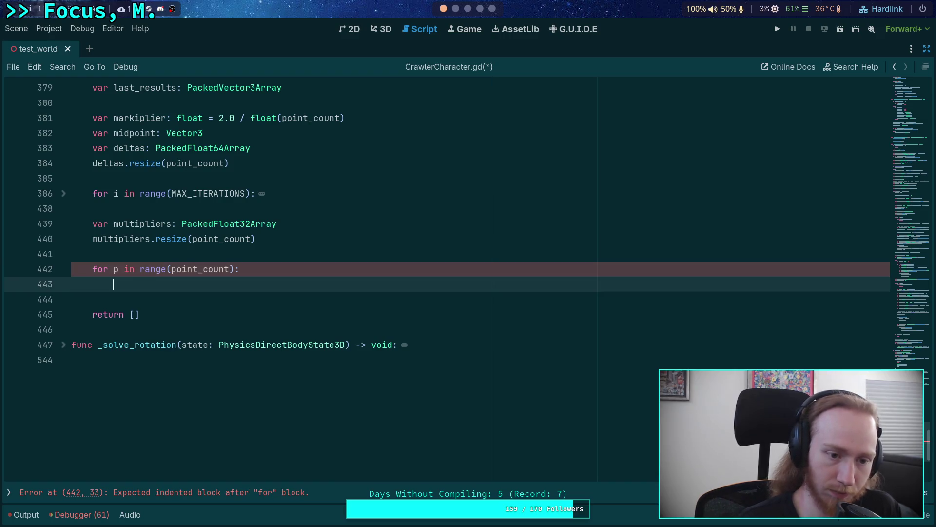
# Begin the 'multipliers[p] =' assignment, consulting the Python reference script
pyautogui.click(456, 9)
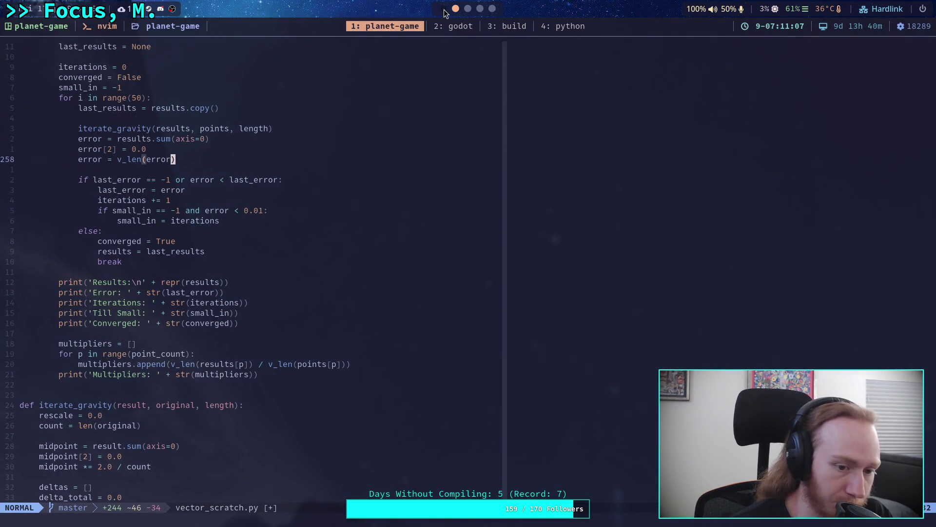
pyautogui.click(444, 9)
pyautogui.write('multi')
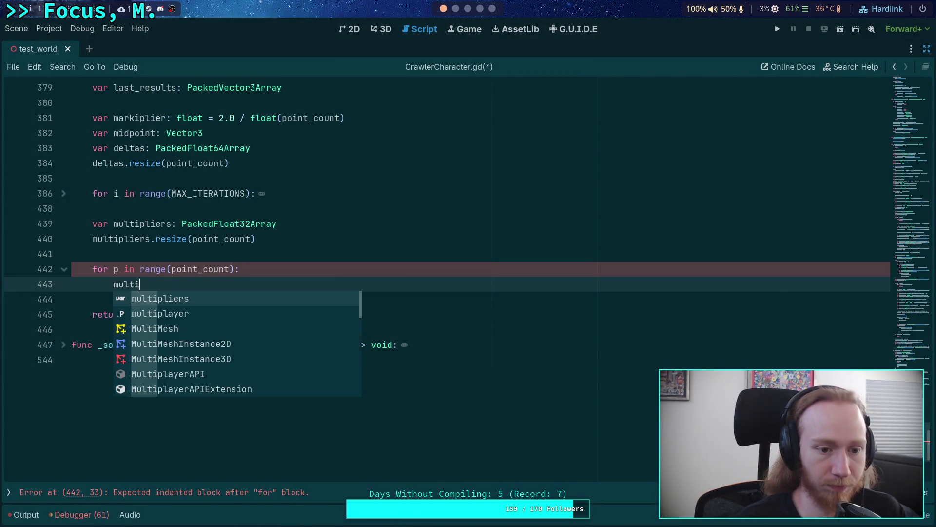
pyautogui.press('Return')
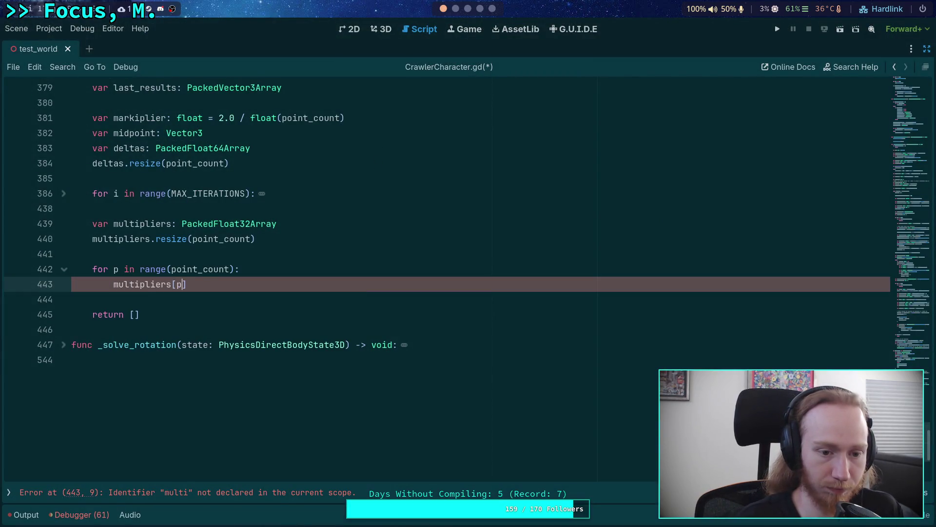
pyautogui.write(' =')
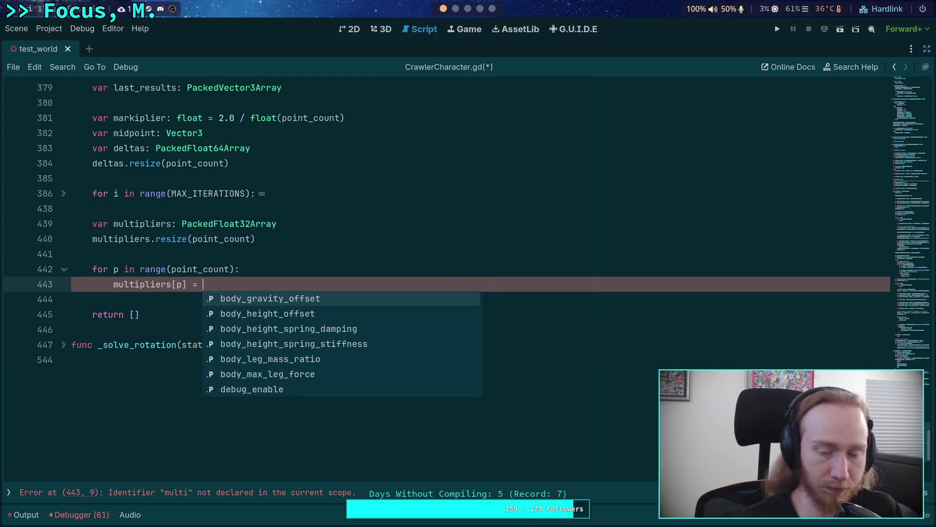
pyautogui.click(455, 9)
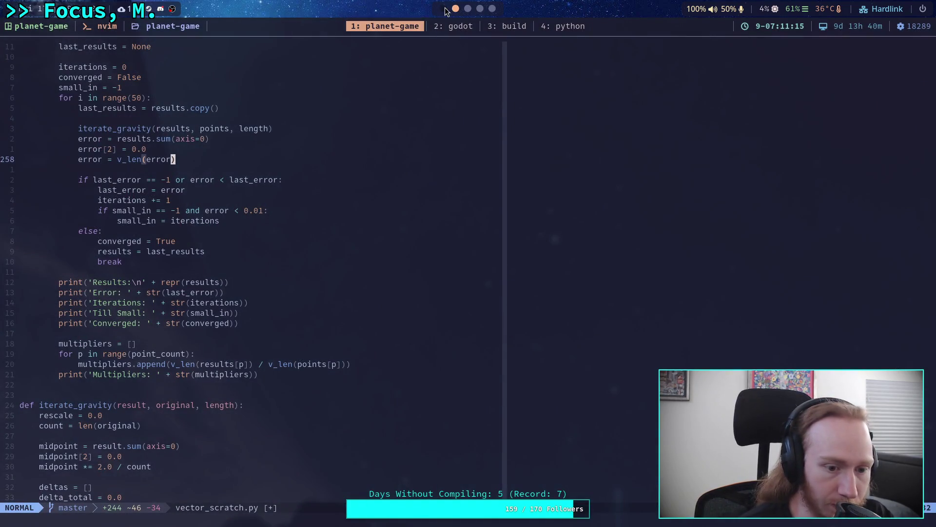
pyautogui.click(444, 9)
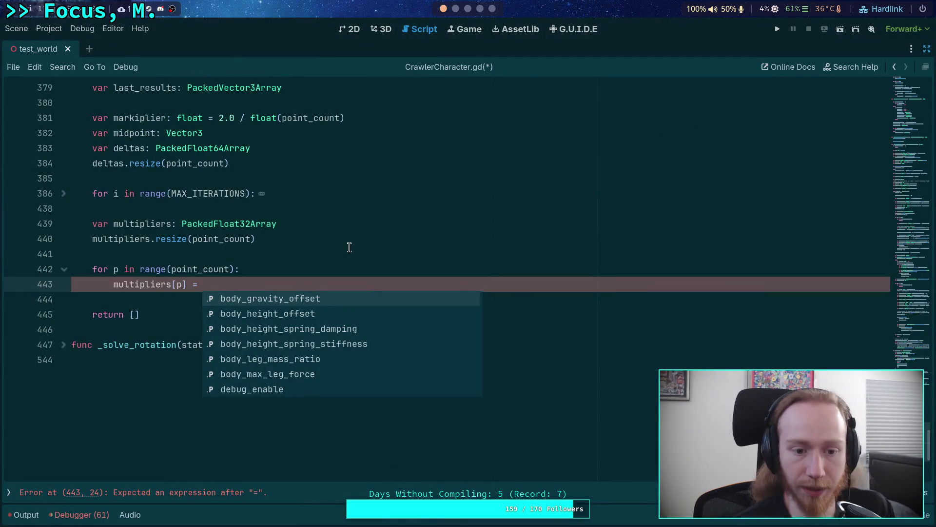
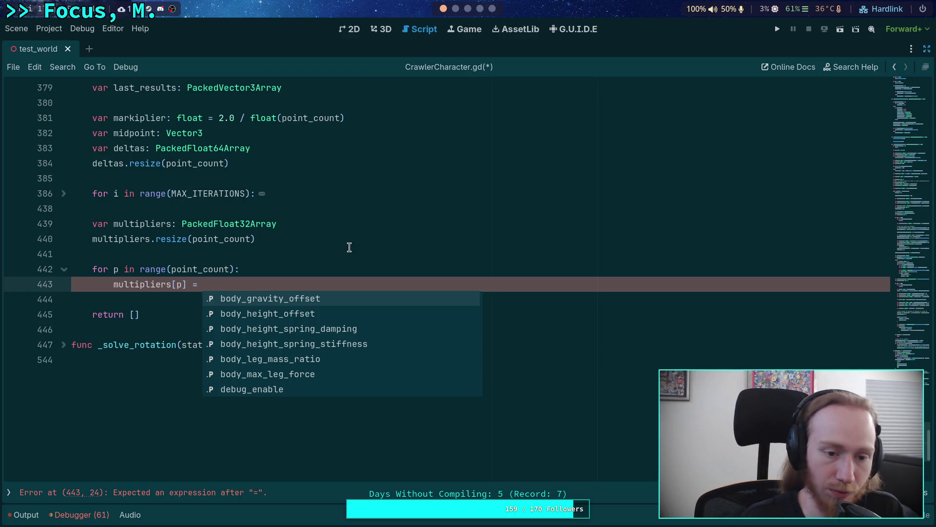
# On line 443, set the multiplier to results[p].length() / (point_directions[p].dot(points[p]))
pyautogui.write('results[p].length')
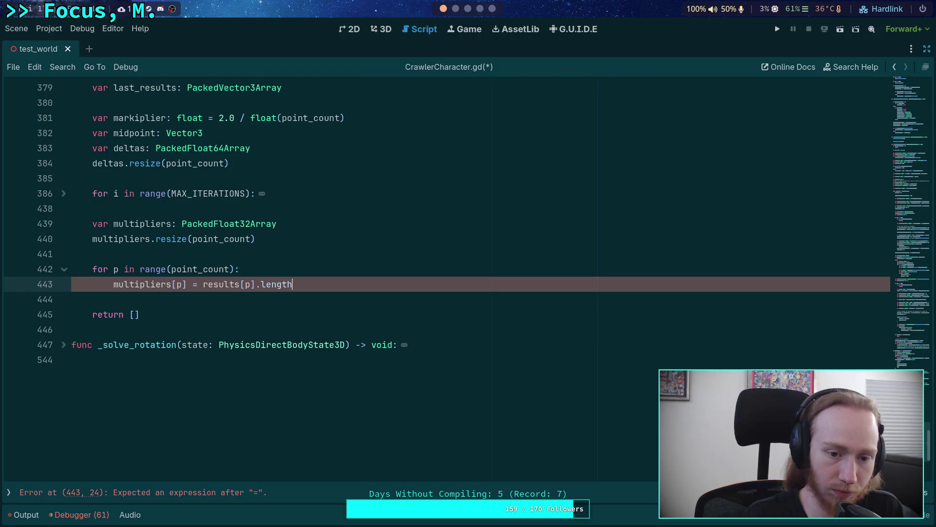
pyautogui.press('Return')
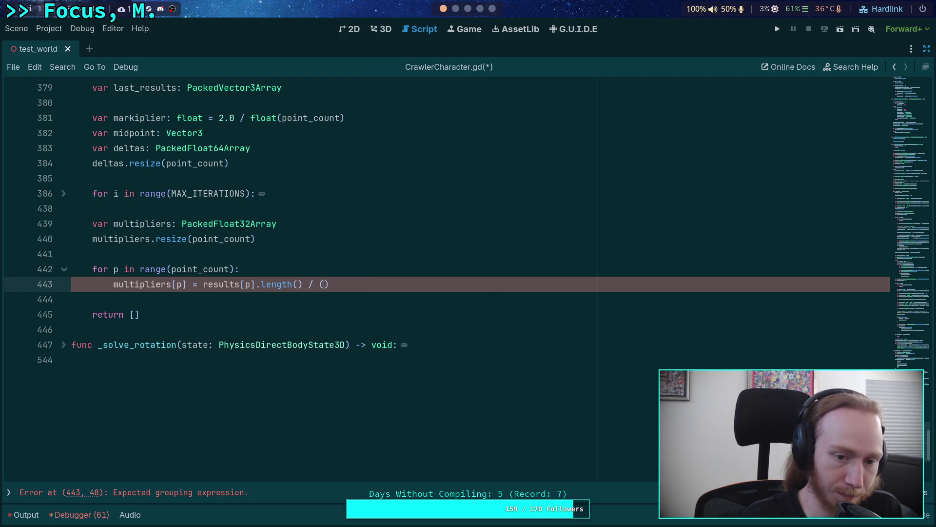
pyautogui.write('point_d')
pyautogui.press('Return')
pyautogui.write('.')
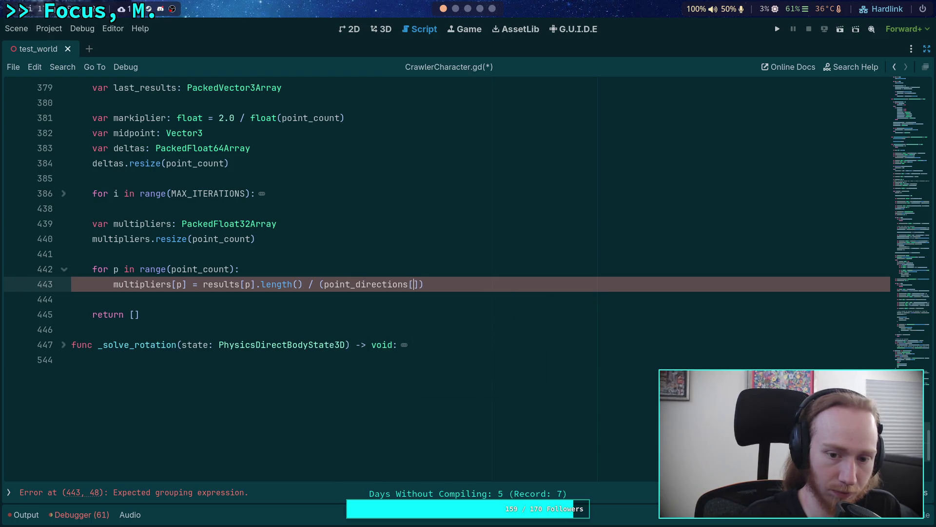
pyautogui.write('p].dot(point')
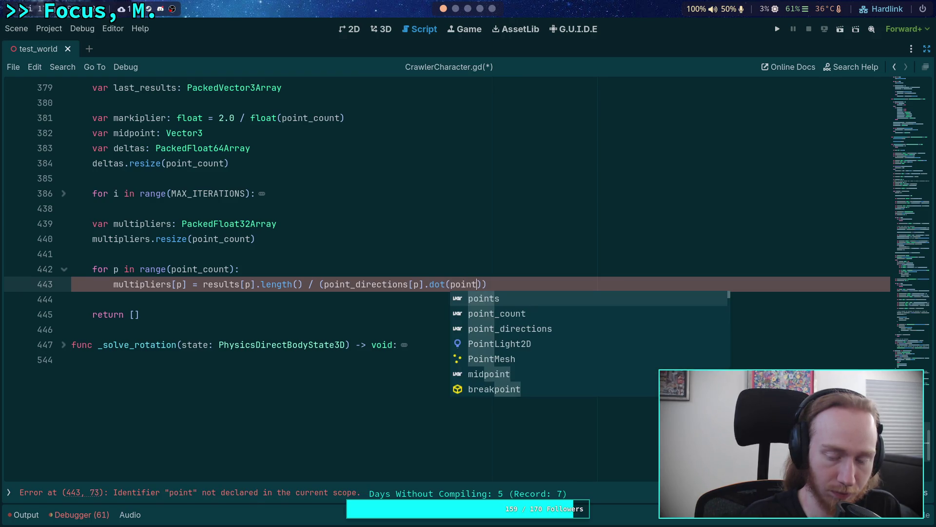
pyautogui.write('s[.')
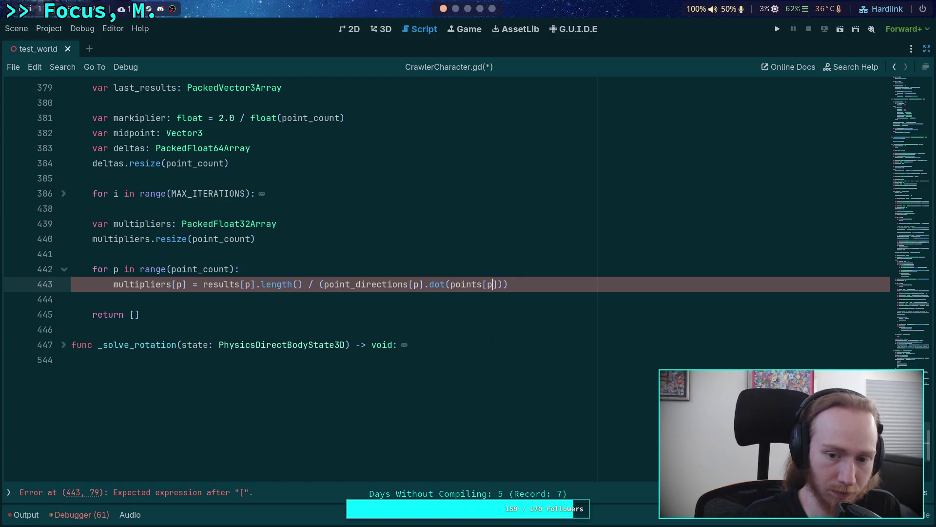
pyautogui.write('])')
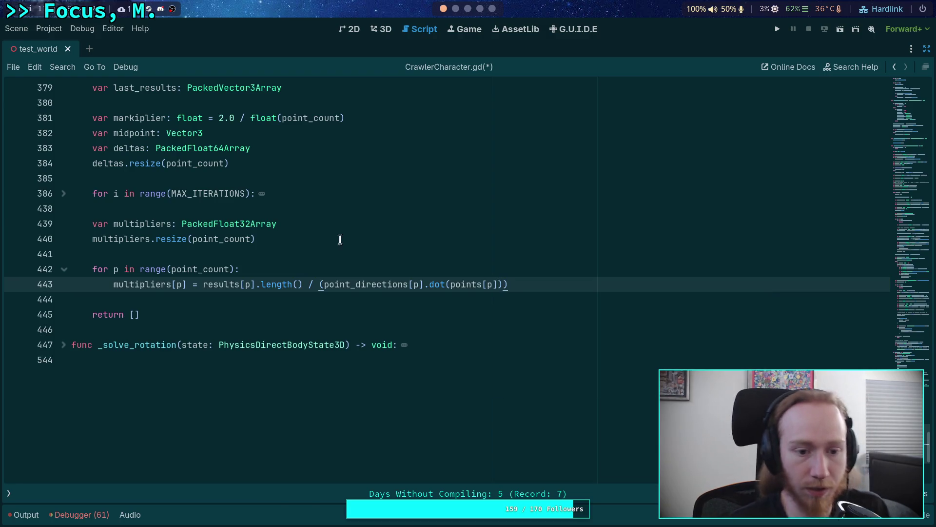
# Inspect the dot-product expression and point_directions, then put the caret at the return value
pyautogui.click(544, 294)
pyautogui.moveTo(324, 284); pyautogui.dragTo(504, 283)
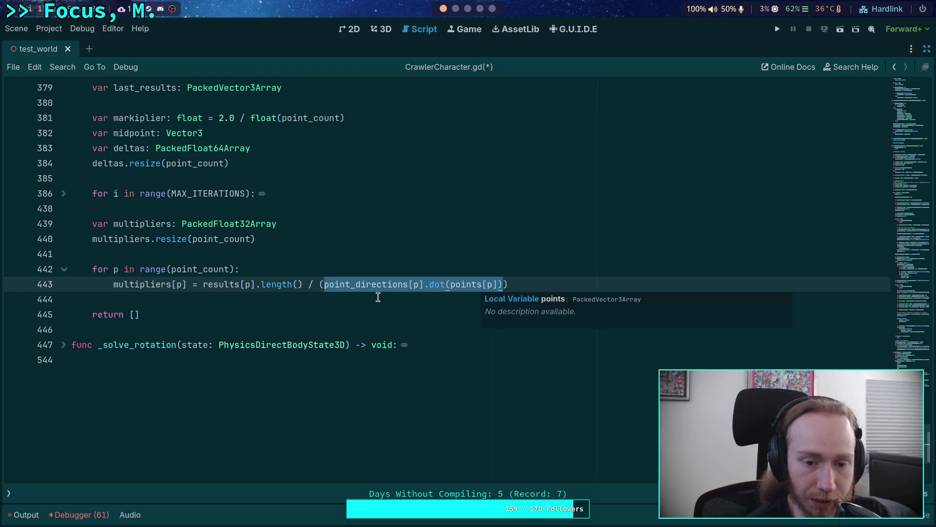
pyautogui.doubleClick(375, 285)
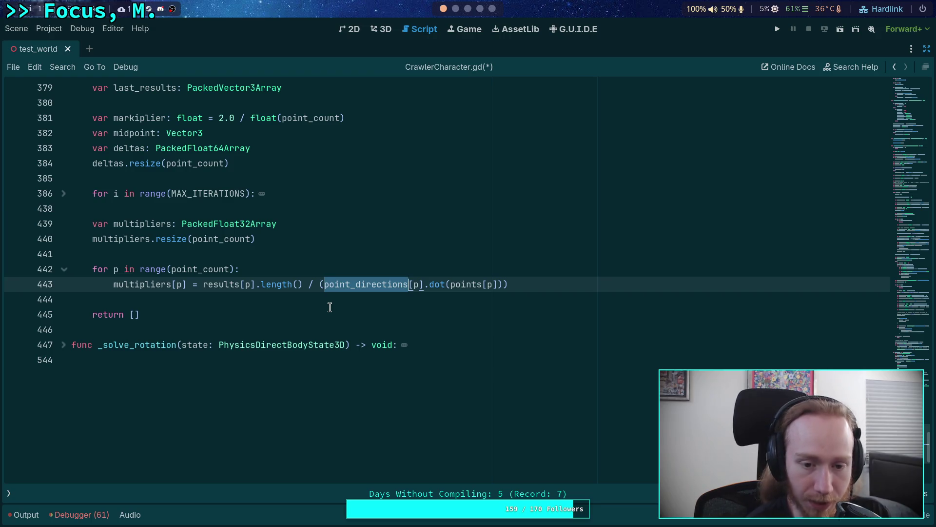
pyautogui.click(330, 308)
pyautogui.click(335, 297)
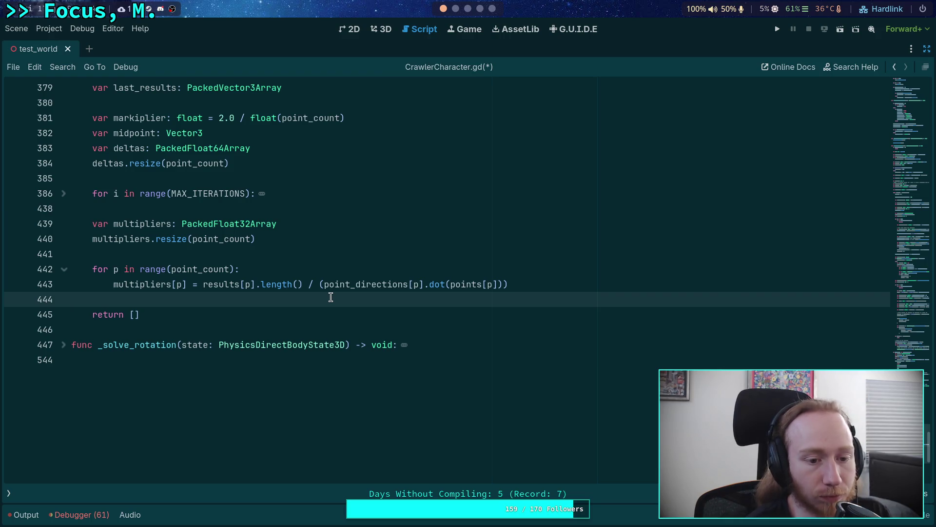
pyautogui.click(128, 313)
# Return multipliers instead of [] and save CrawlerCharacter.gd
pyautogui.write('multp')
pyautogui.press('Return')
pyautogui.hotkey('ctrl', 's')
# Scroll back up the script and run the project to test the crawler
pyautogui.scroll(9, 164, 299)
pyautogui.scroll(13, 164, 299)
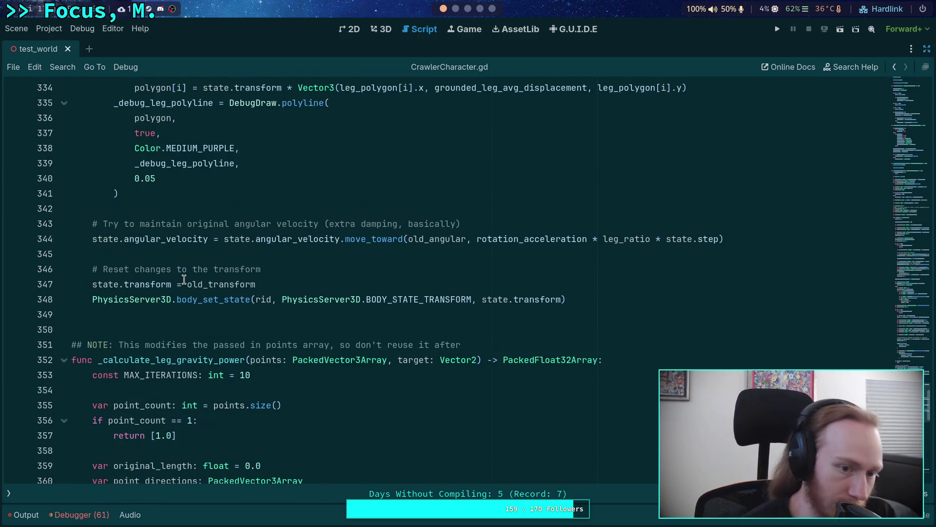
pyautogui.scroll(9, 187, 267)
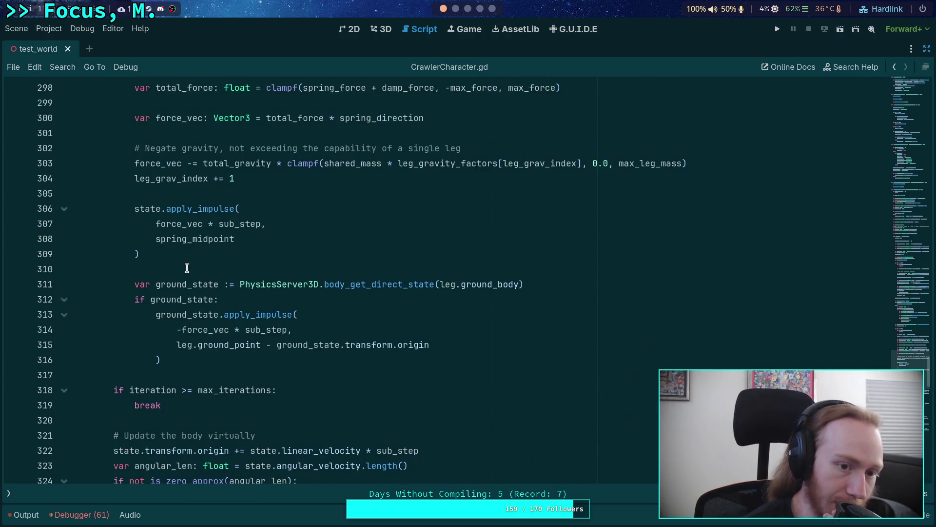
pyautogui.scroll(5, 191, 264)
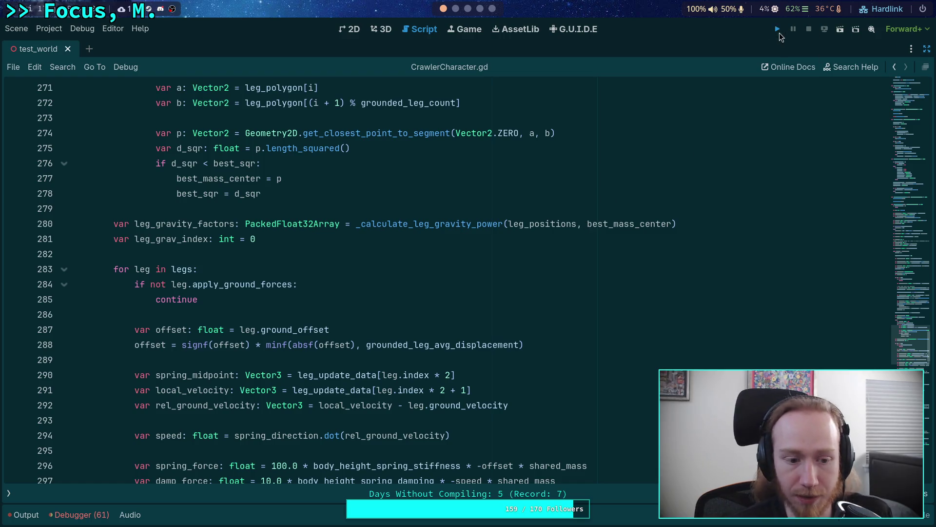
pyautogui.click(778, 30)
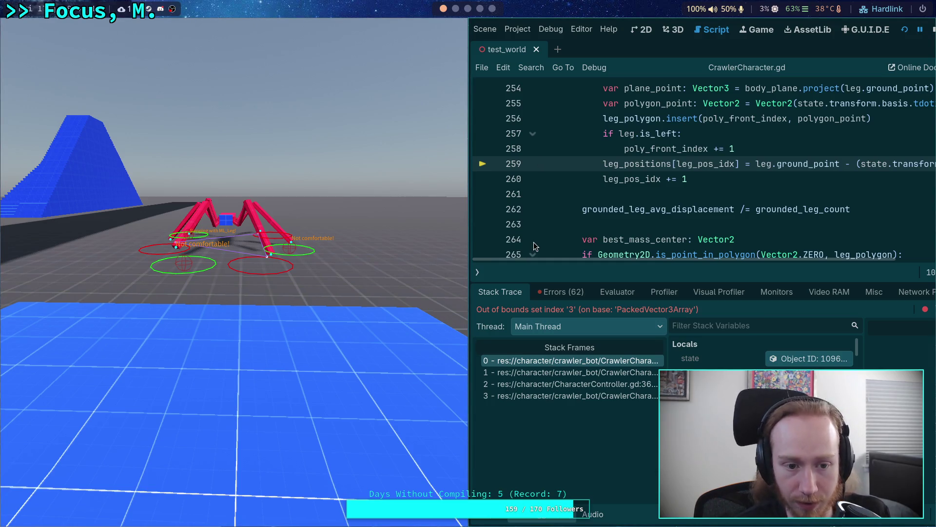
# Move the editor window back beside the game halted on the line 259 out-of-bounds error
pyautogui.moveTo(526, 244)
pyautogui.mouseDown()
pyautogui.moveTo(499, 240)
pyautogui.moveTo(585, 244)
pyautogui.mouseUp()
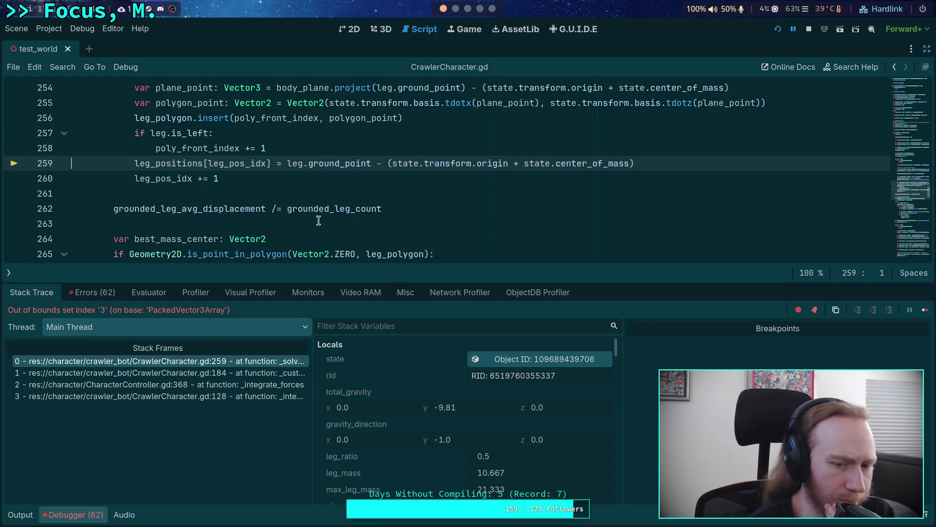
pyautogui.scroll(1, 243, 199)
pyautogui.moveTo(274, 284); pyautogui.dragTo(244, 319)
pyautogui.scroll(4, 292, 238)
pyautogui.scroll(5, 291, 238)
pyautogui.scroll(-8, 288, 240)
pyautogui.click(268, 253)
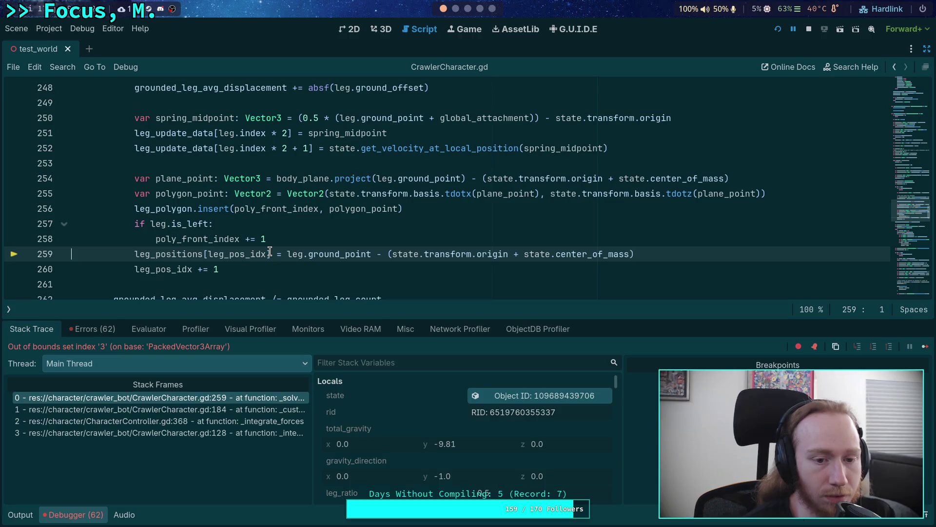
pyautogui.scroll(5, 117, 224)
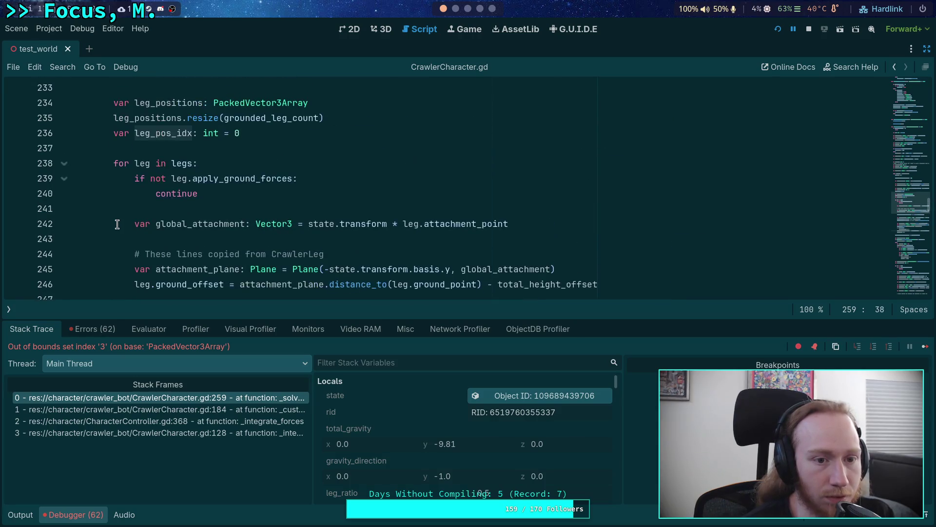
pyautogui.scroll(-6, 117, 224)
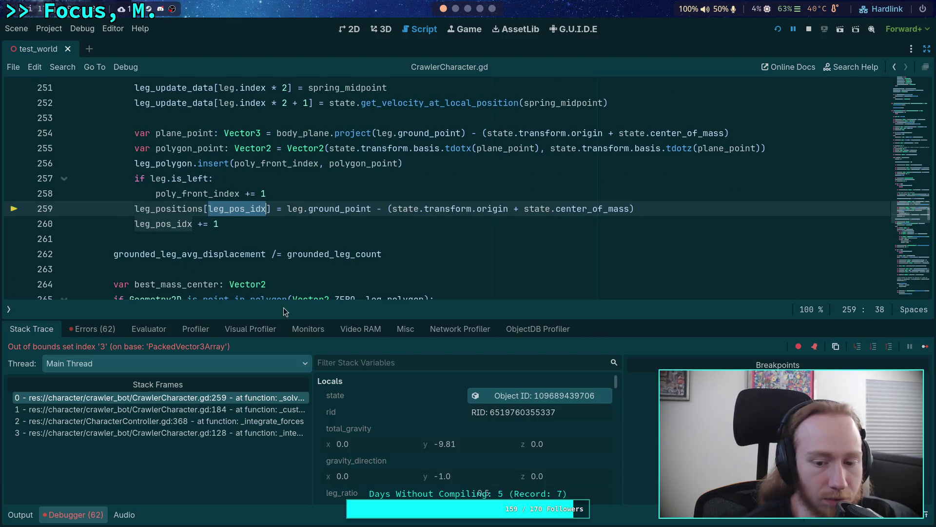
pyautogui.scroll(-8, 447, 438)
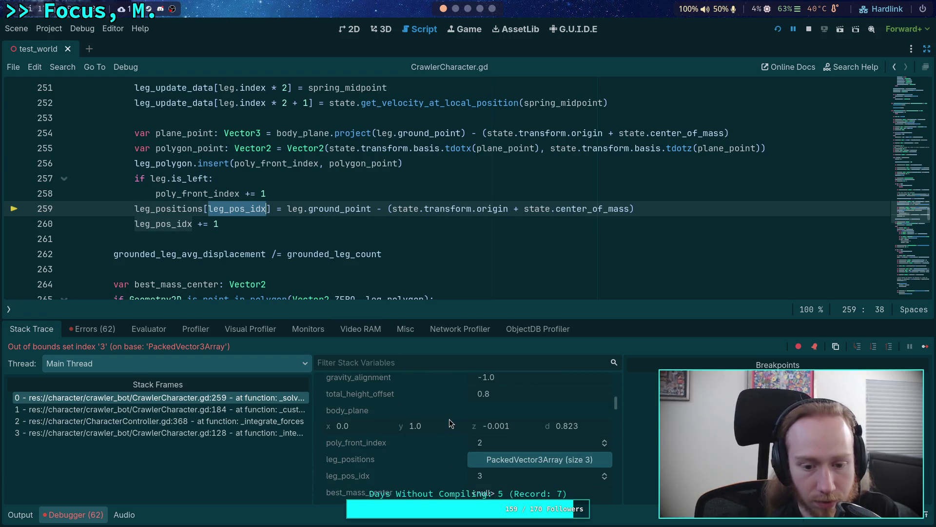
pyautogui.scroll(-2, 450, 423)
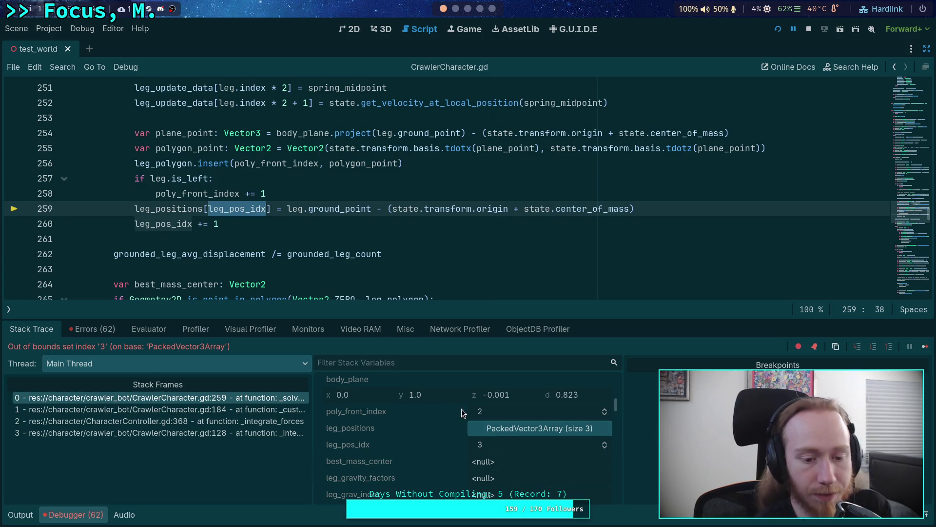
pyautogui.scroll(1, 335, 221)
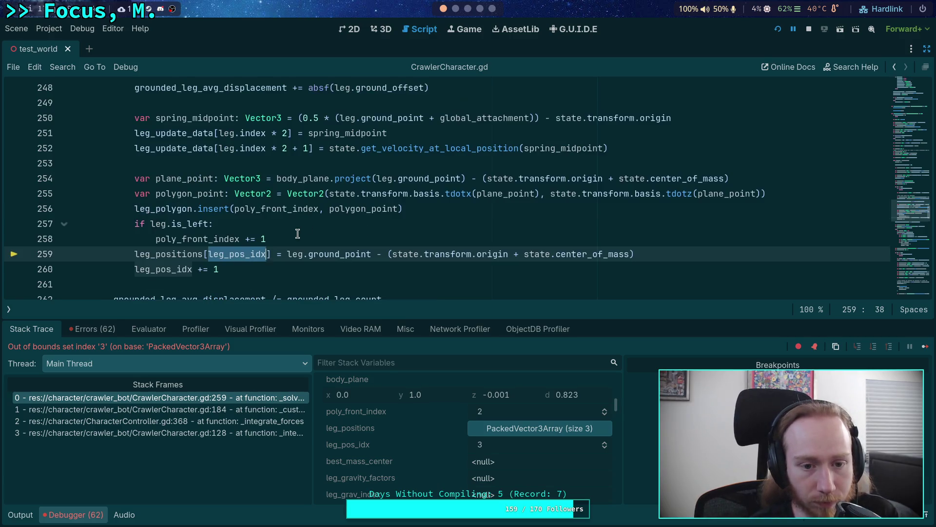
pyautogui.doubleClick(165, 270)
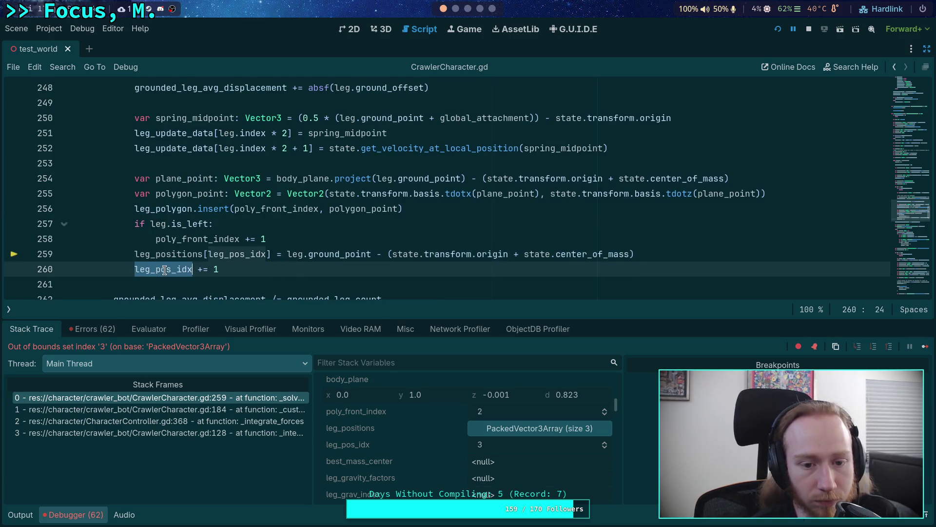
pyautogui.moveTo(239, 321); pyautogui.dragTo(238, 350)
pyautogui.scroll(3, 240, 316)
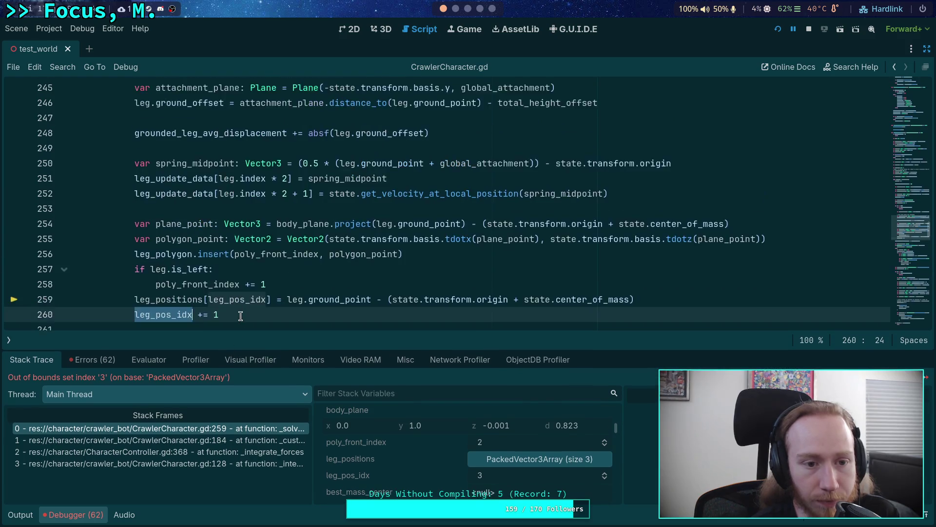
pyautogui.scroll(1, 241, 316)
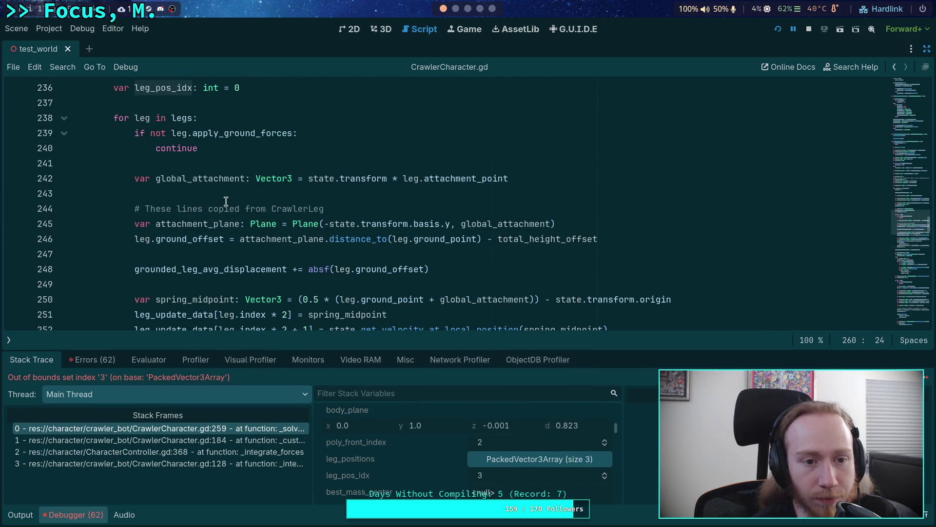
pyautogui.scroll(2, 226, 201)
pyautogui.scroll(-1, 222, 199)
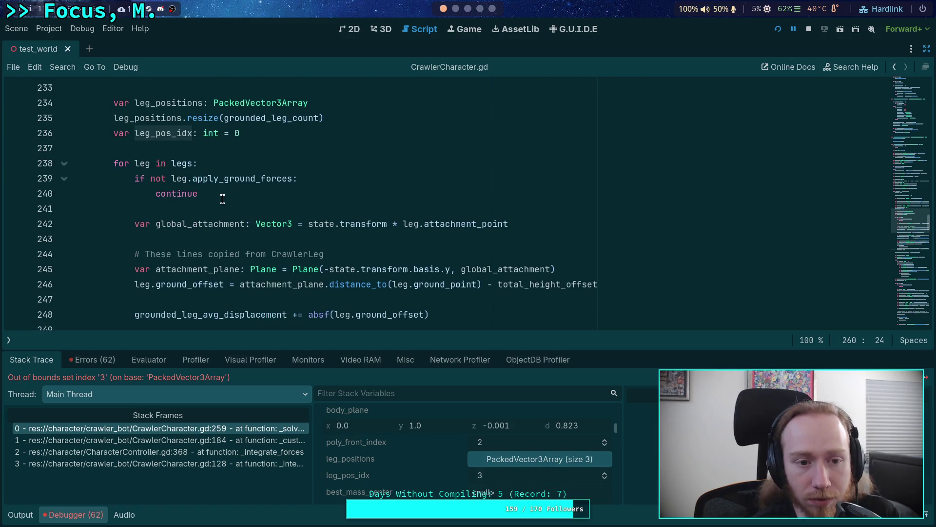
pyautogui.doubleClick(211, 179)
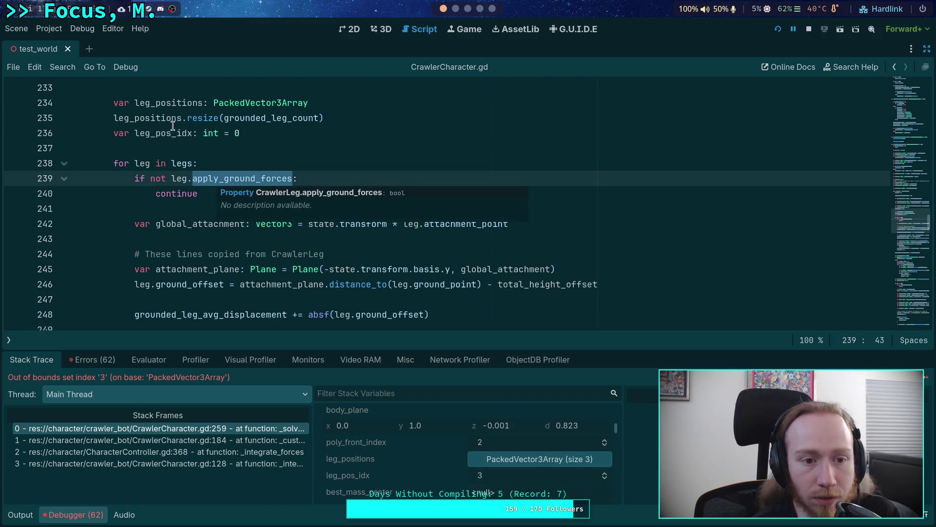
pyautogui.scroll(-5, 187, 164)
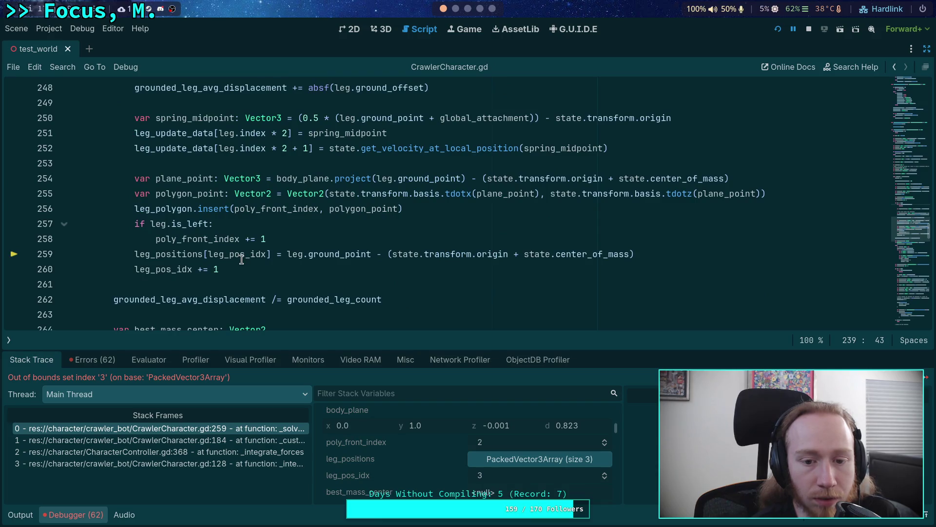
pyautogui.scroll(4, 189, 233)
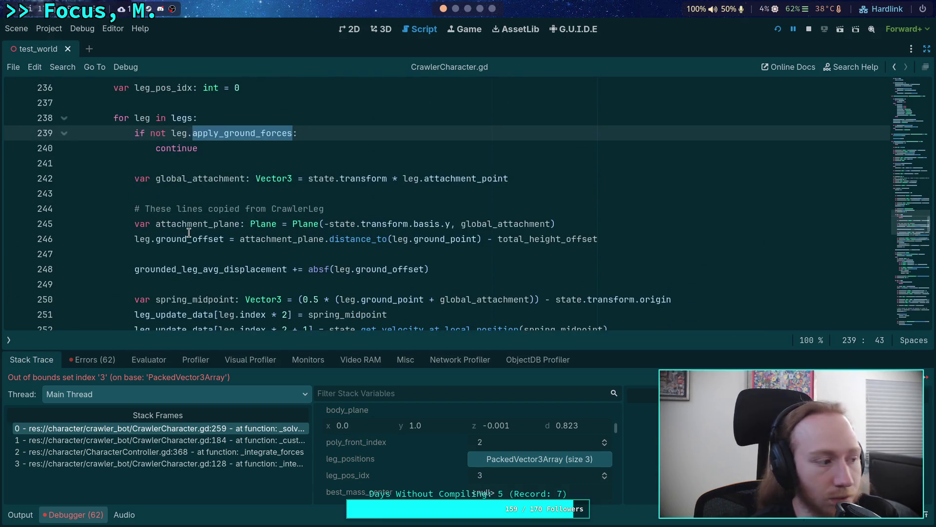
pyautogui.scroll(3, 189, 233)
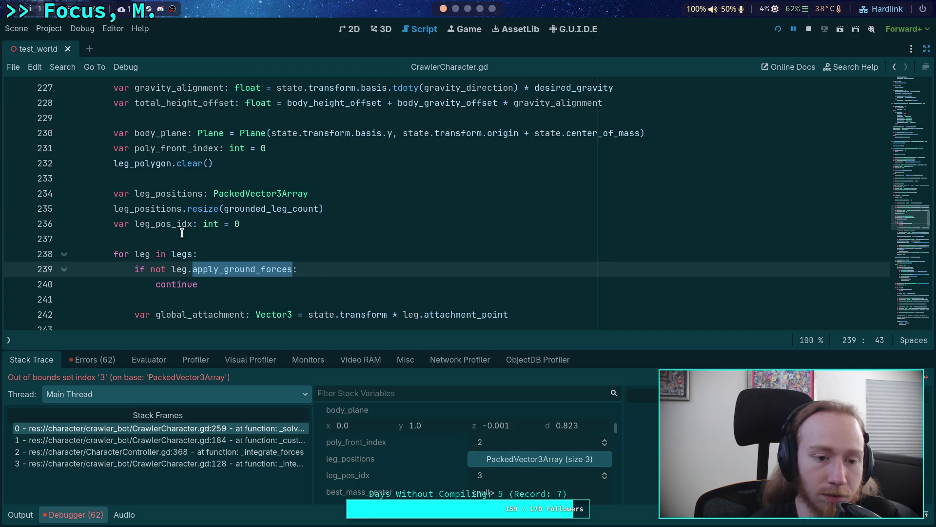
pyautogui.scroll(15, 182, 232)
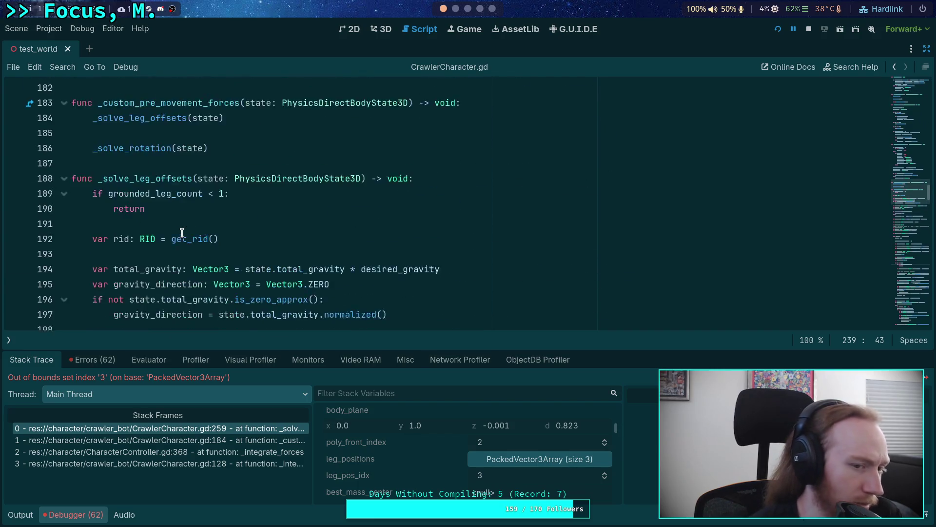
pyautogui.scroll(1, 182, 232)
pyautogui.scroll(1, 182, 233)
pyautogui.doubleClick(128, 266)
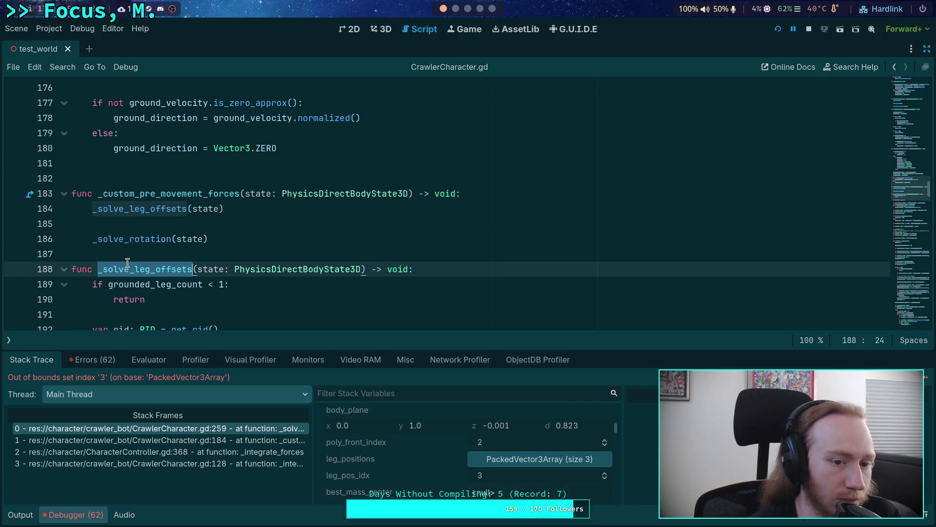
pyautogui.doubleClick(157, 194)
pyautogui.scroll(14, 243, 216)
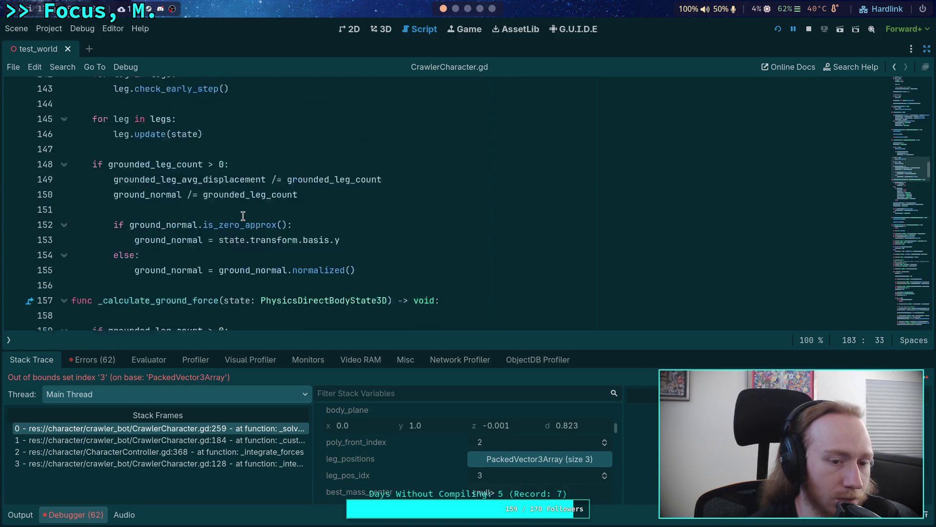
pyautogui.scroll(7, 243, 216)
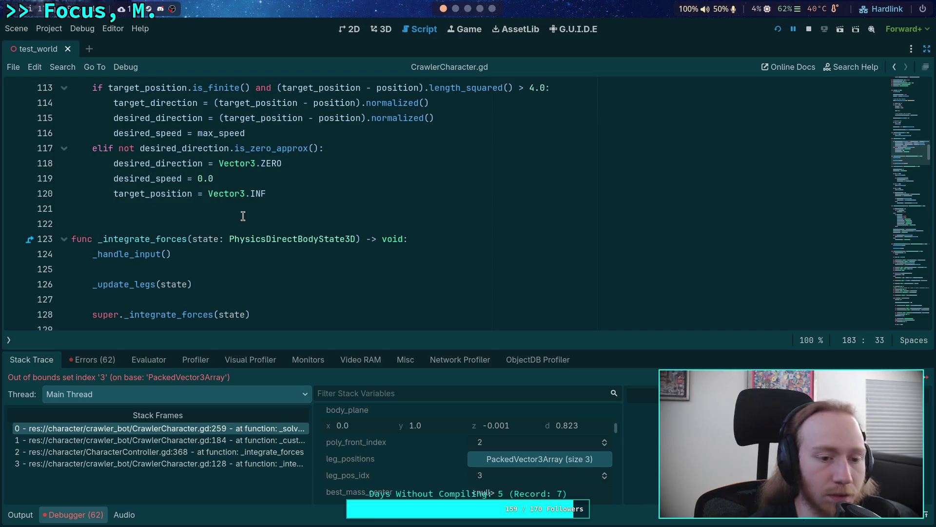
pyautogui.scroll(-4, 243, 216)
pyautogui.scroll(-10, 243, 216)
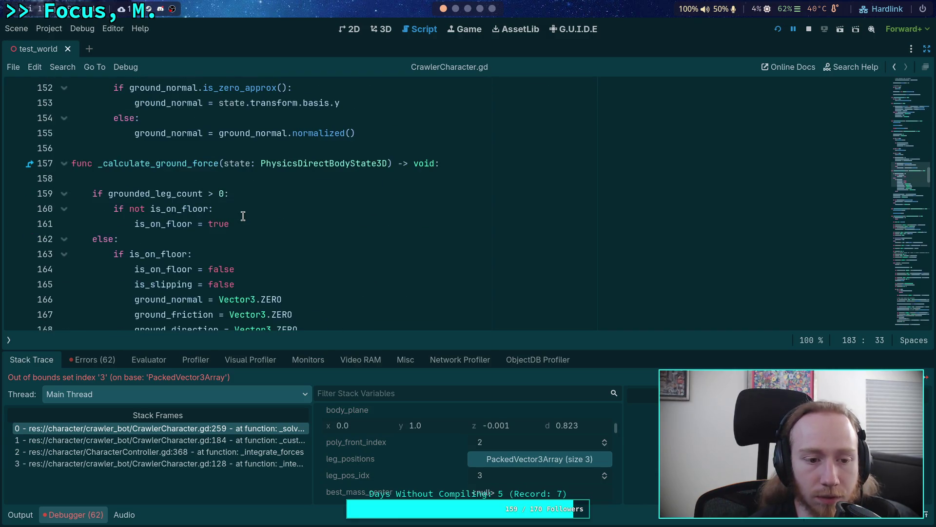
pyautogui.scroll(19, 243, 216)
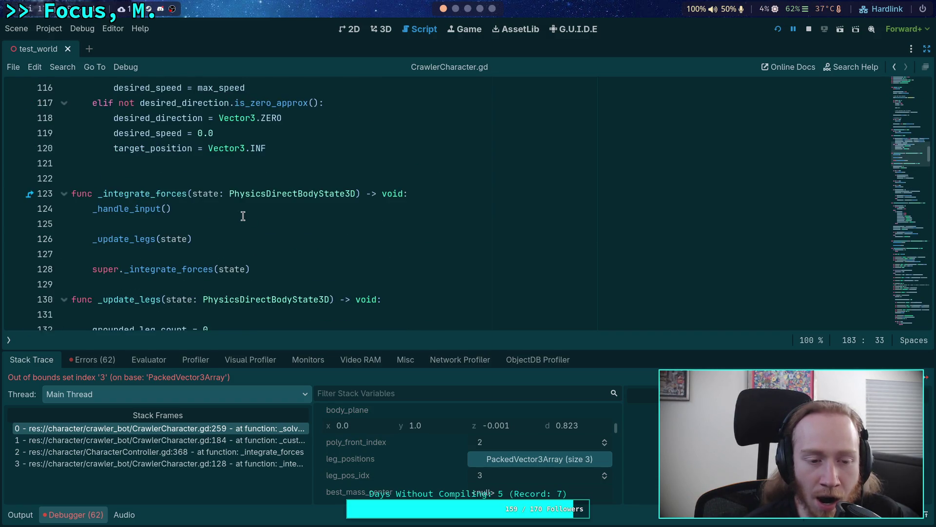
pyautogui.doubleClick(130, 237)
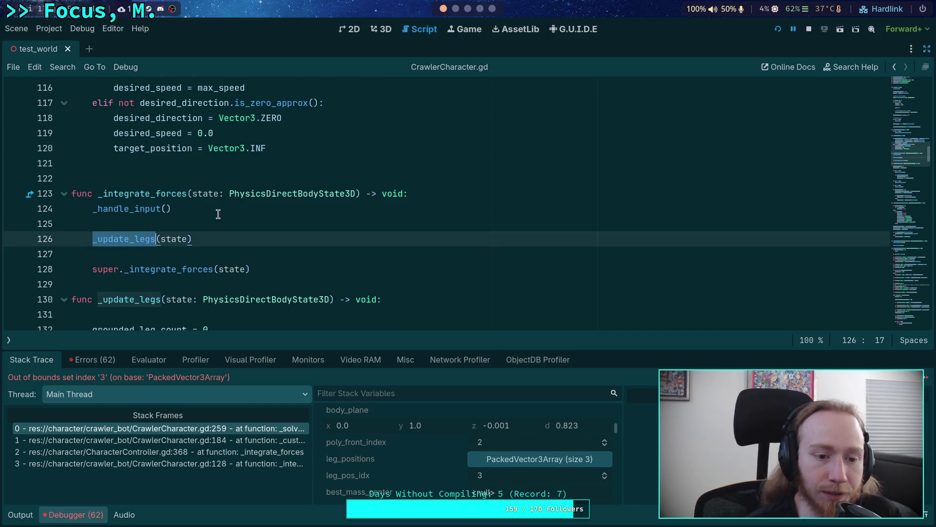
pyautogui.scroll(-5, 218, 214)
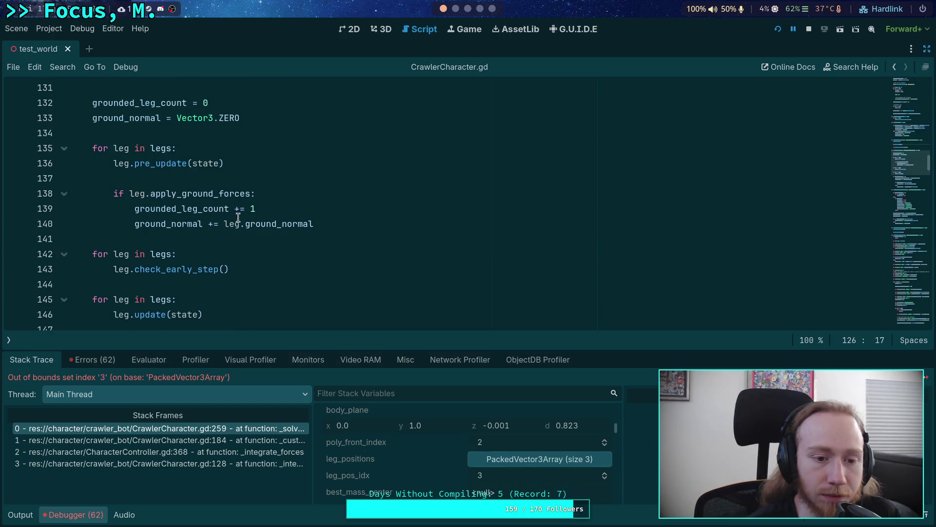
pyautogui.doubleClick(178, 195)
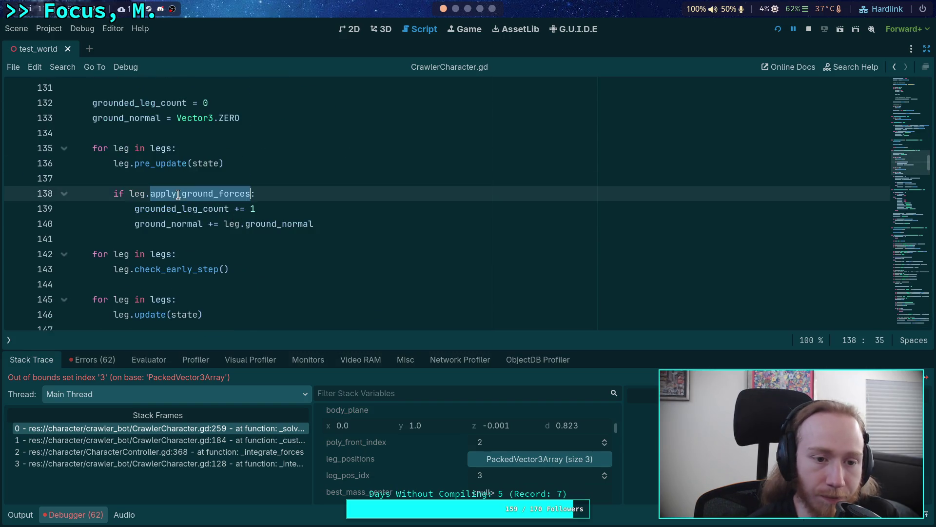
pyautogui.doubleClick(176, 205)
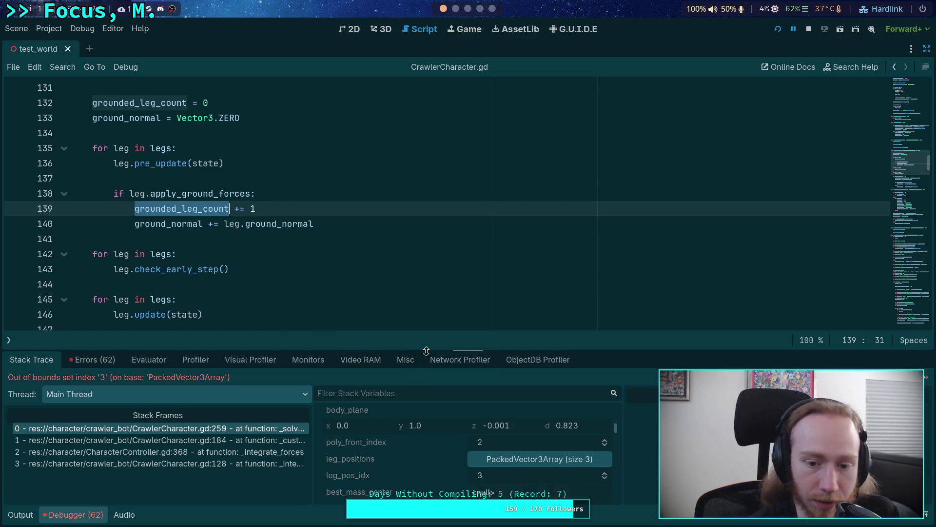
# Enlarge the debugger and scroll through the Stack Variables for the line 259 error
pyautogui.moveTo(476, 351); pyautogui.dragTo(476, 238)
pyautogui.scroll(-10, 455, 408)
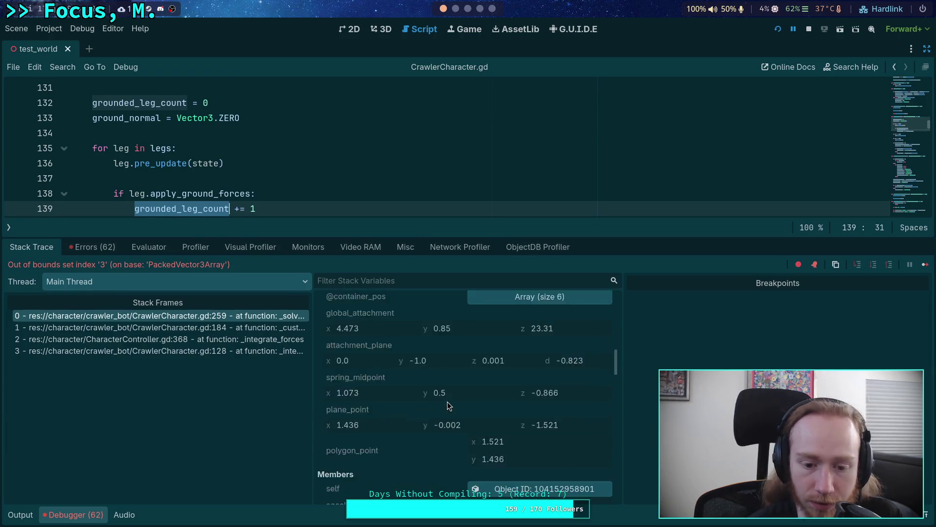
pyautogui.scroll(-15, 446, 402)
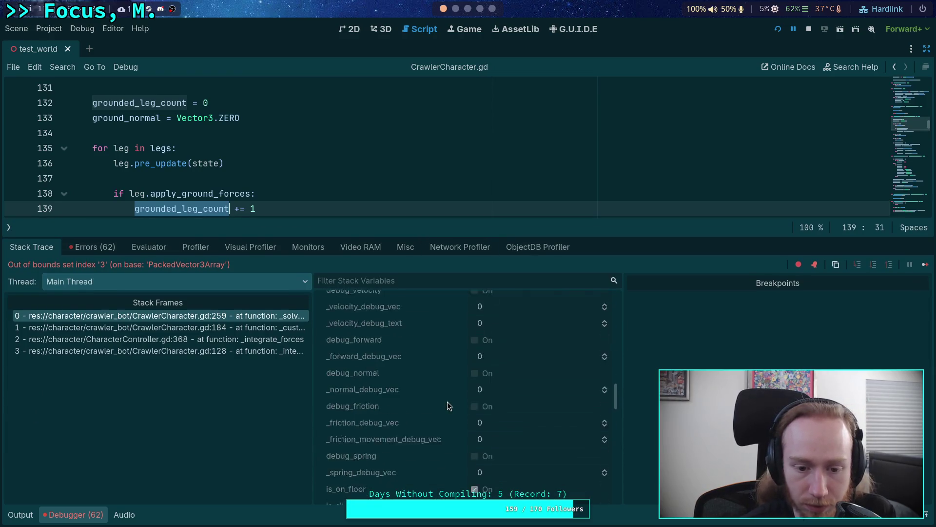
pyautogui.scroll(-10, 446, 402)
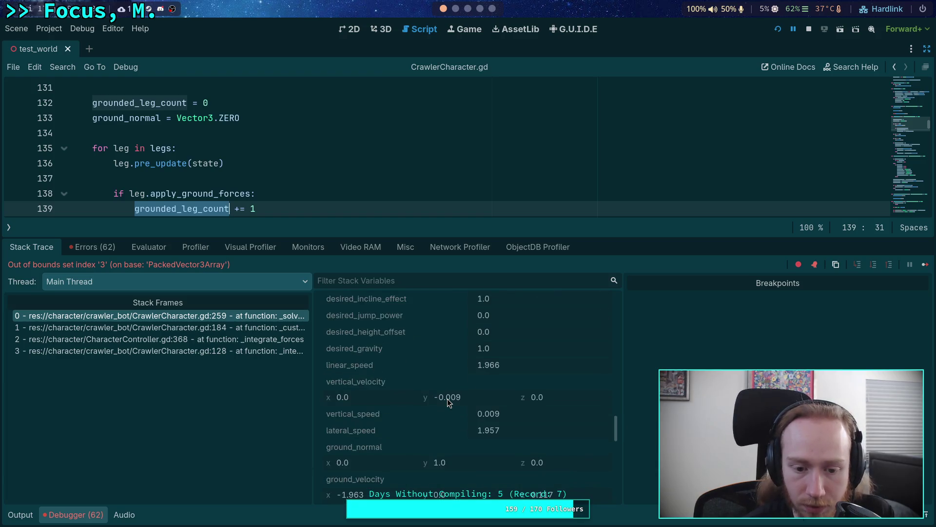
pyautogui.scroll(-12, 447, 399)
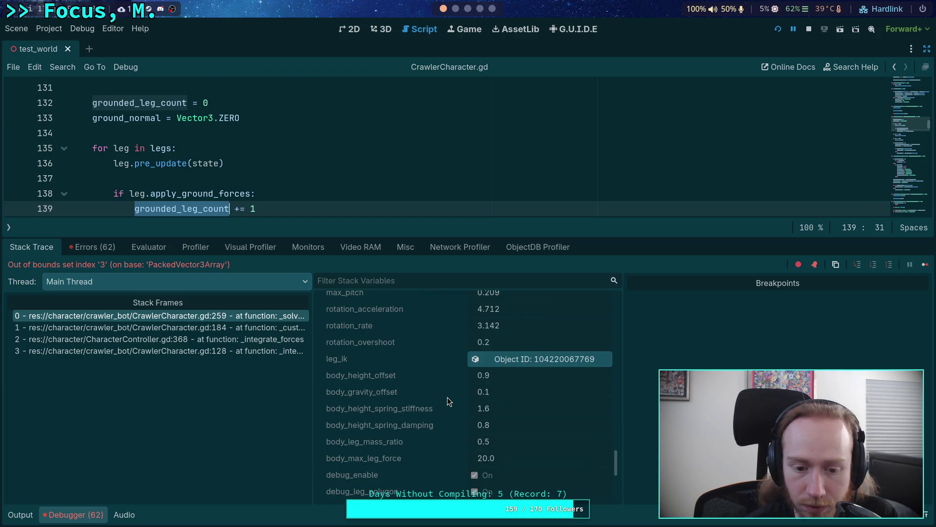
pyautogui.scroll(-5, 447, 397)
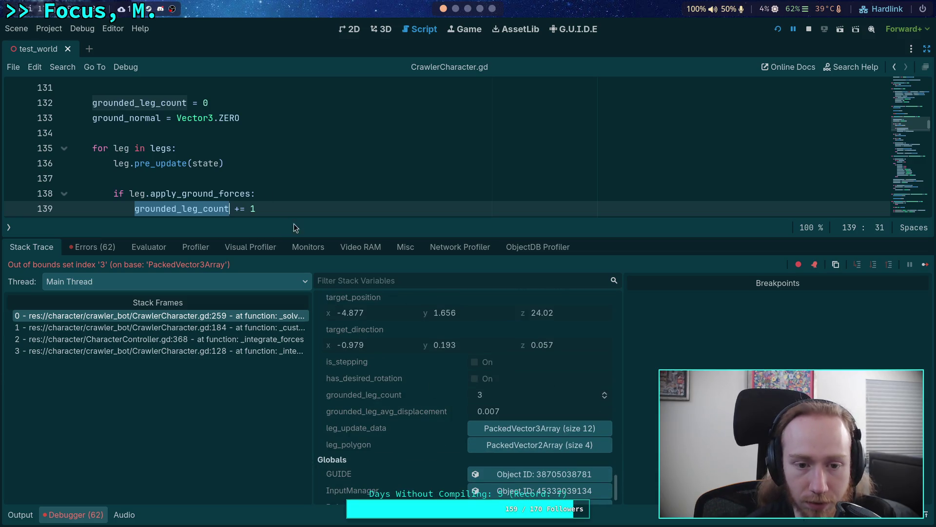
pyautogui.moveTo(285, 238); pyautogui.dragTo(285, 295)
pyautogui.scroll(-13, 260, 257)
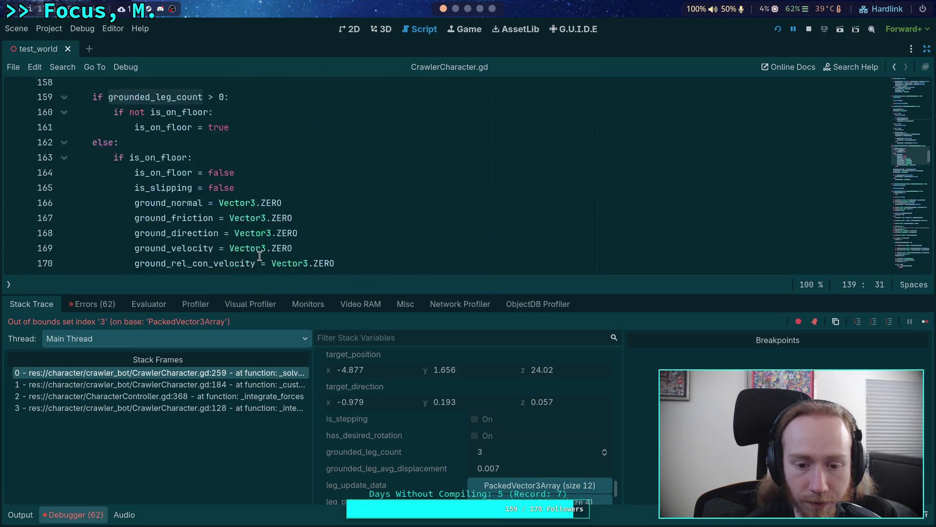
pyautogui.scroll(-16, 260, 256)
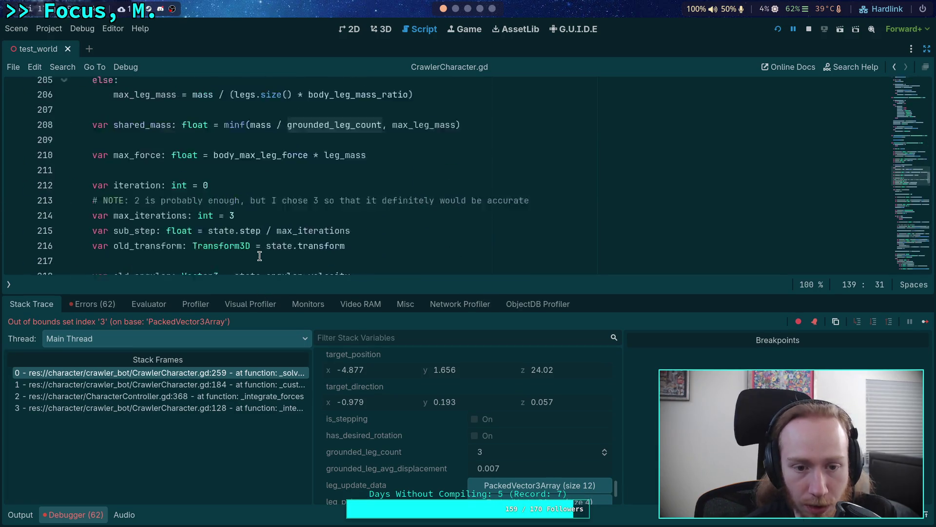
pyautogui.scroll(-5, 259, 256)
pyautogui.scroll(1, 260, 253)
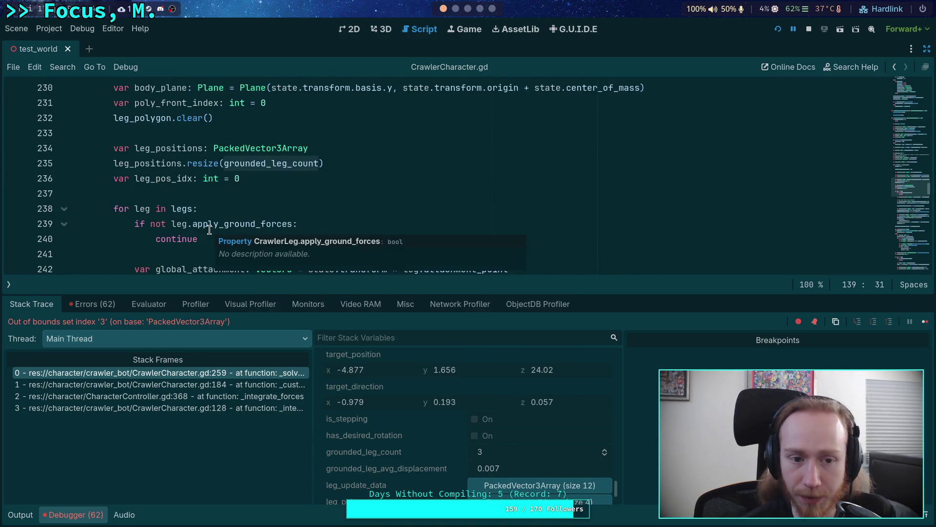
pyautogui.scroll(-2, 194, 230)
pyautogui.scroll(-5, 205, 229)
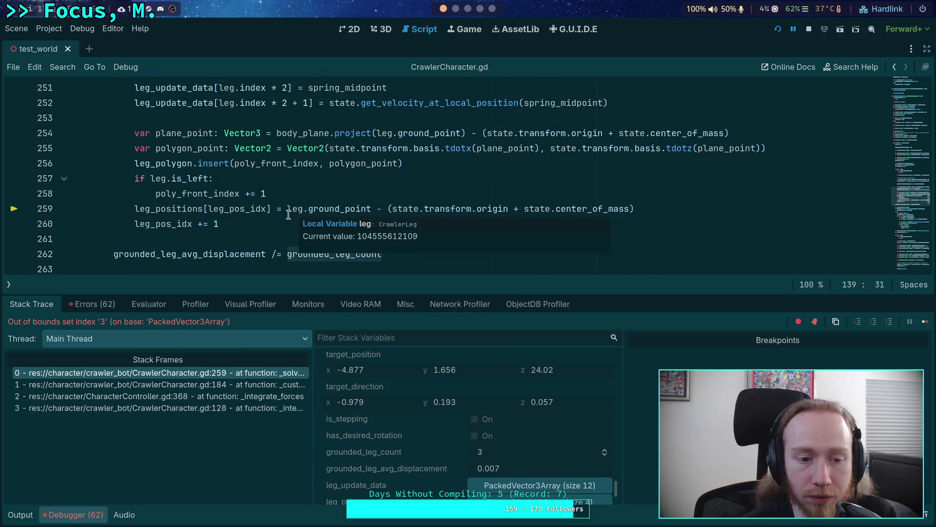
pyautogui.scroll(4, 459, 431)
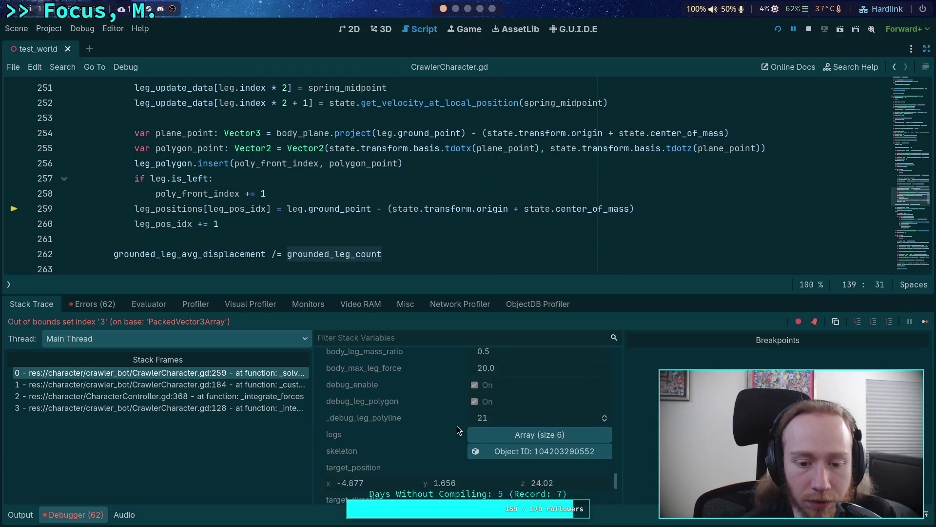
# Expand the legs array to inspect its six entries, including the failing leg at index 5
pyautogui.click(486, 449)
pyautogui.scroll(5, 437, 412)
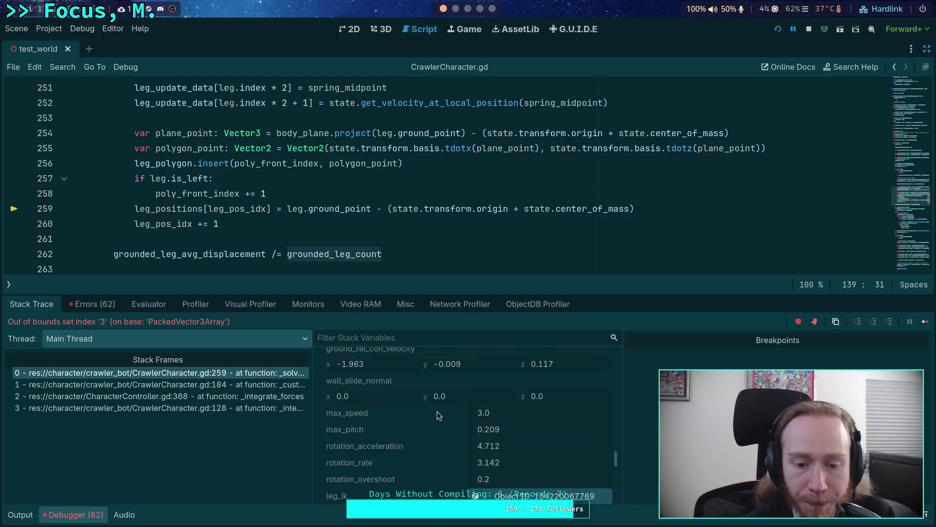
pyautogui.scroll(8, 437, 412)
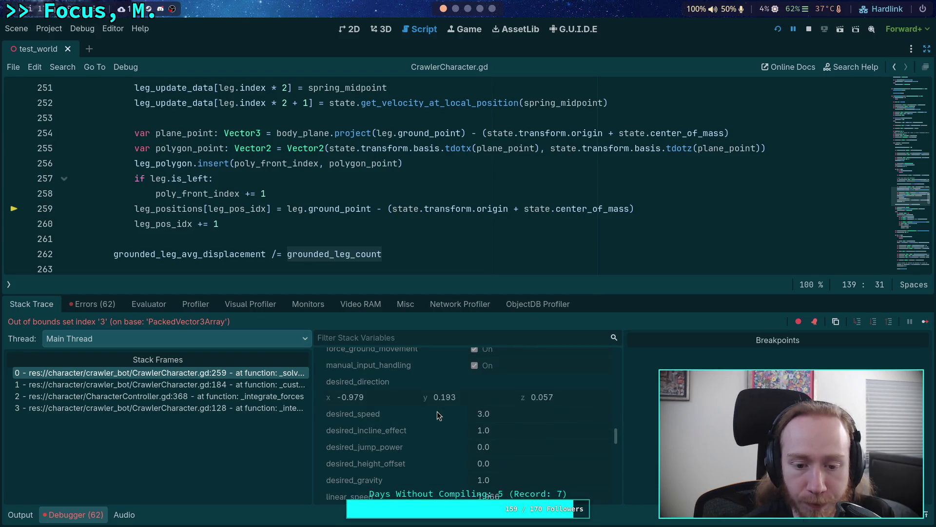
pyautogui.scroll(8, 437, 411)
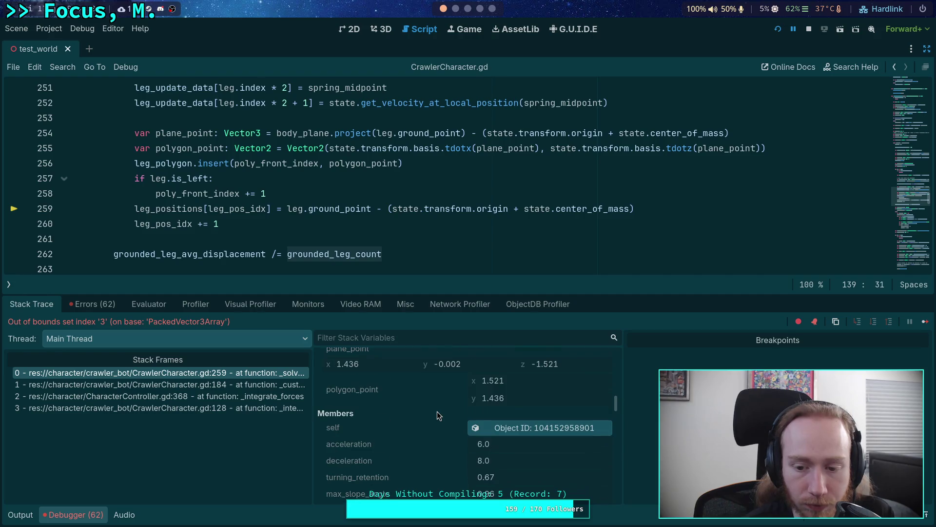
pyautogui.scroll(5, 437, 414)
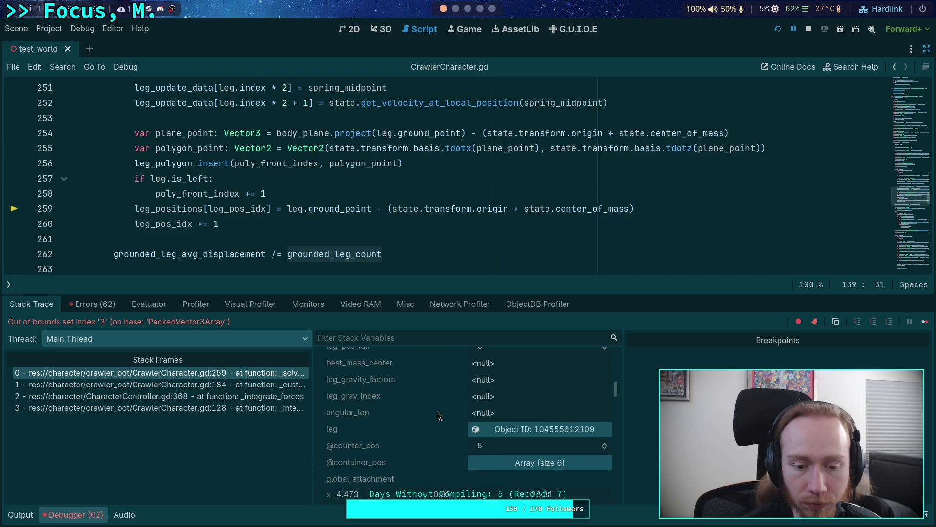
pyautogui.scroll(-5, 487, 443)
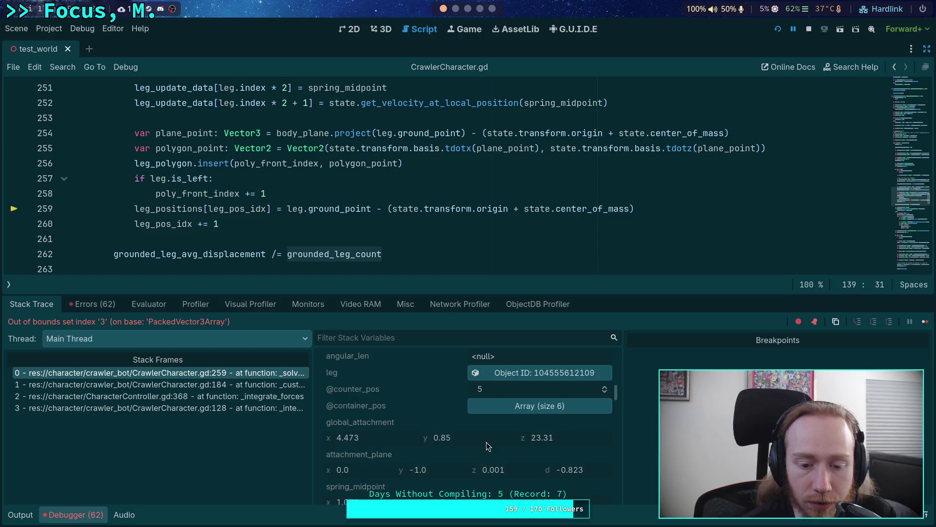
pyautogui.scroll(-1, 456, 434)
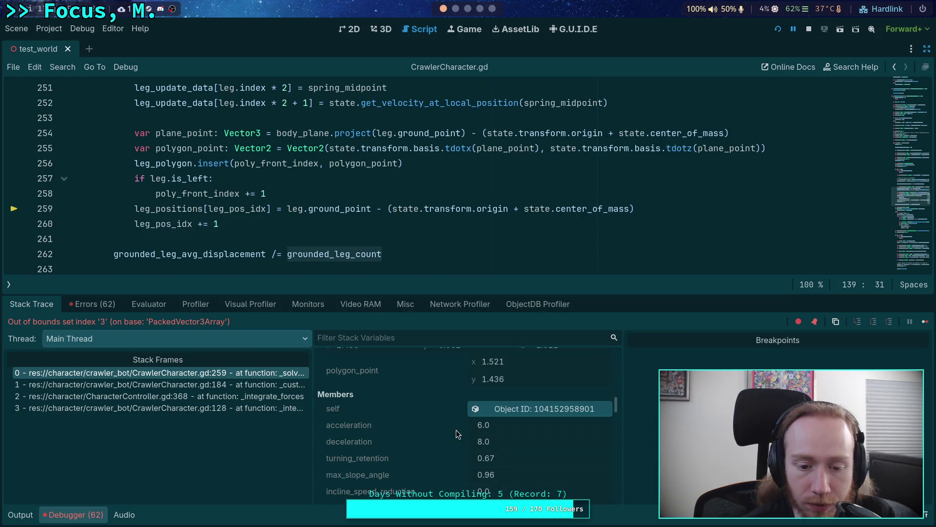
pyautogui.scroll(5, 467, 405)
pyautogui.click(500, 431)
pyautogui.click(927, 49)
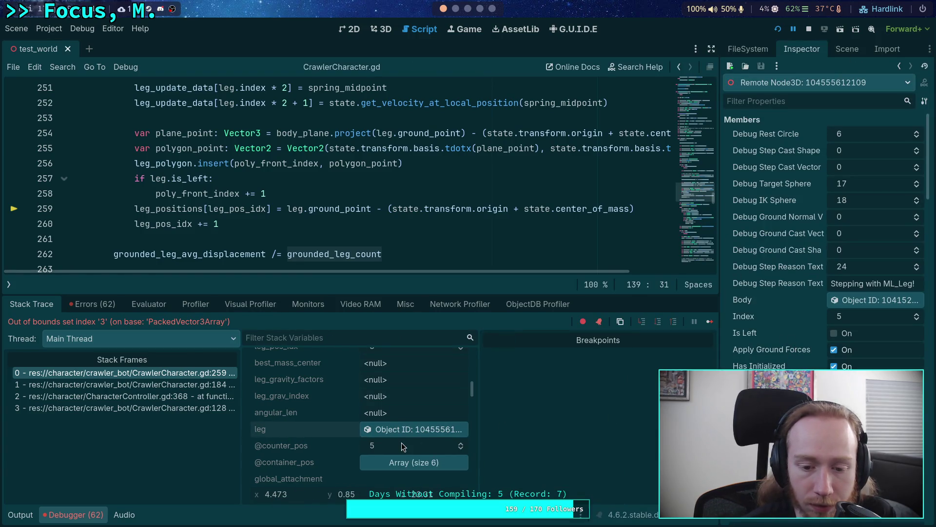
pyautogui.scroll(2, 402, 443)
pyautogui.scroll(1, 402, 442)
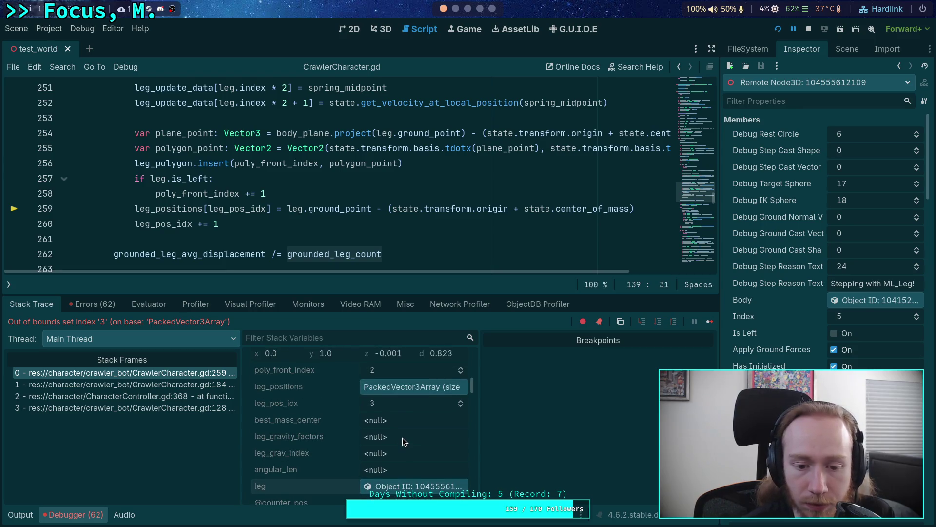
pyautogui.scroll(1, 403, 437)
pyautogui.scroll(3, 403, 438)
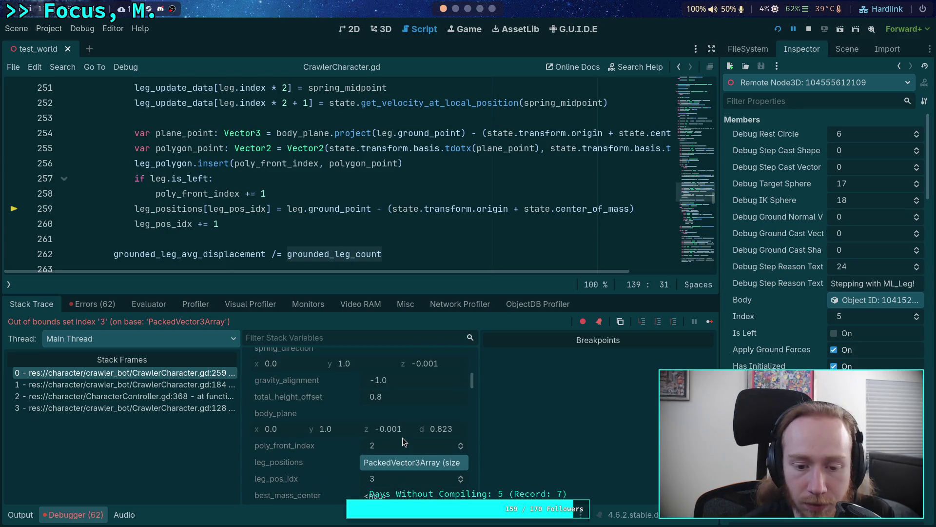
pyautogui.scroll(5, 402, 438)
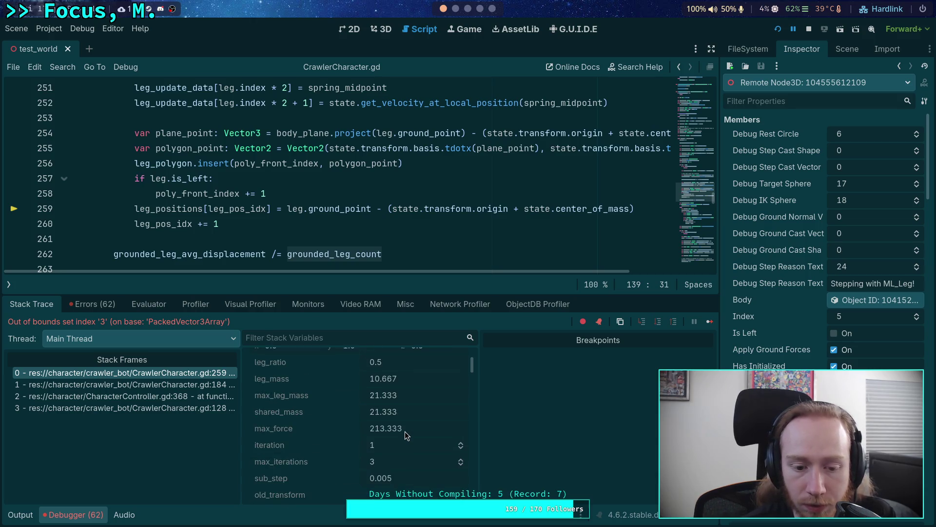
pyautogui.scroll(5, 405, 431)
pyautogui.scroll(-4, 405, 431)
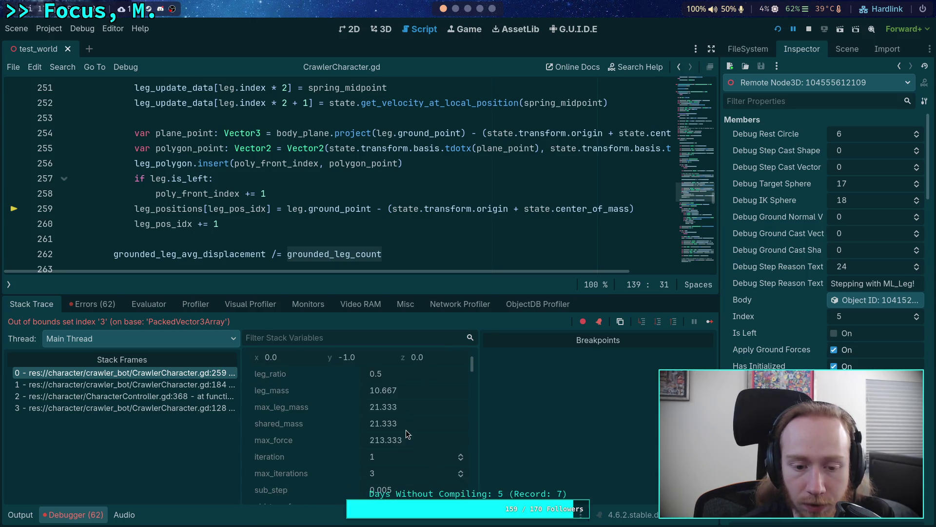
pyautogui.scroll(-6, 408, 427)
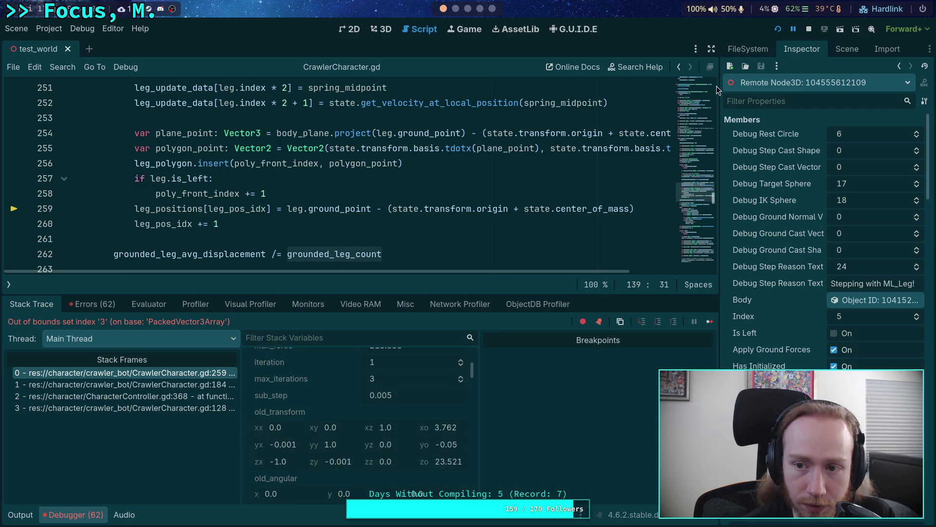
pyautogui.click(712, 49)
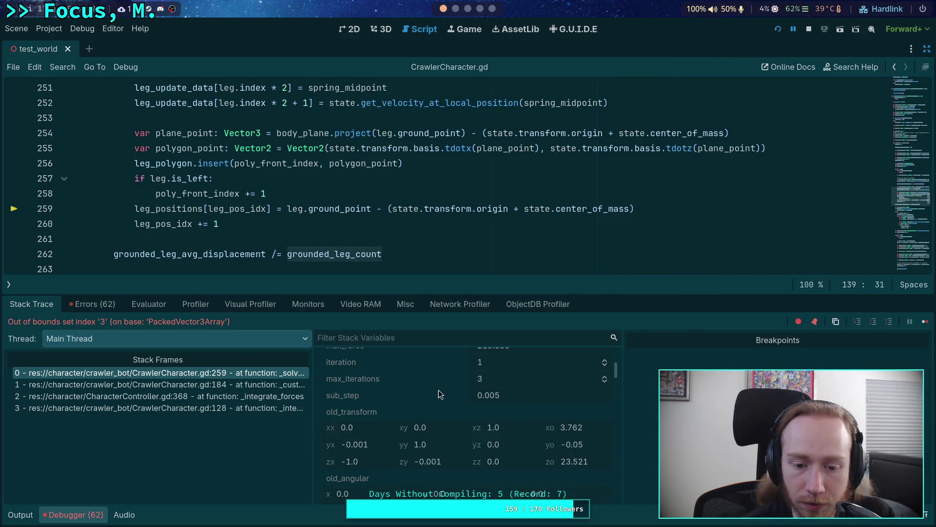
# Enlarge the debugger panel and select leg_polygon on line 232
pyautogui.moveTo(456, 292); pyautogui.dragTo(457, 274)
pyautogui.scroll(-5, 495, 397)
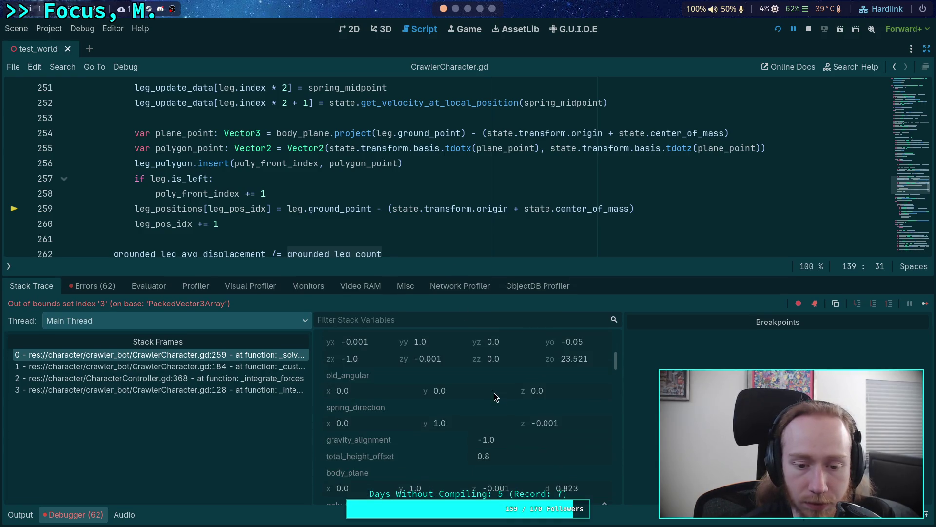
pyautogui.scroll(-5, 495, 396)
pyautogui.scroll(8, 263, 186)
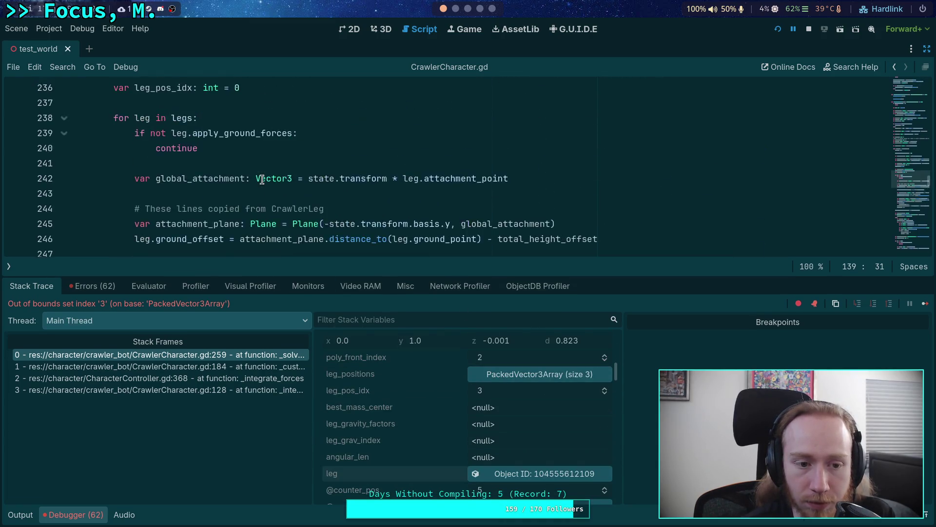
pyautogui.moveTo(264, 187)
pyautogui.doubleClick(140, 169)
# Expand leg_polygon in Stack Variables to compare its 4 points, then collapse the debugger
pyautogui.scroll(-6, 314, 209)
pyautogui.scroll(-3, 315, 208)
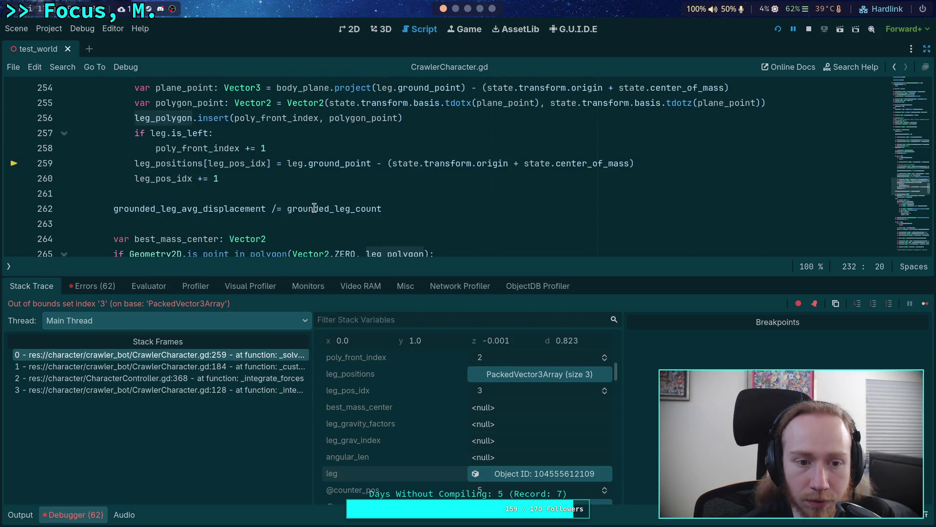
pyautogui.scroll(-10, 433, 411)
pyautogui.scroll(-10, 435, 406)
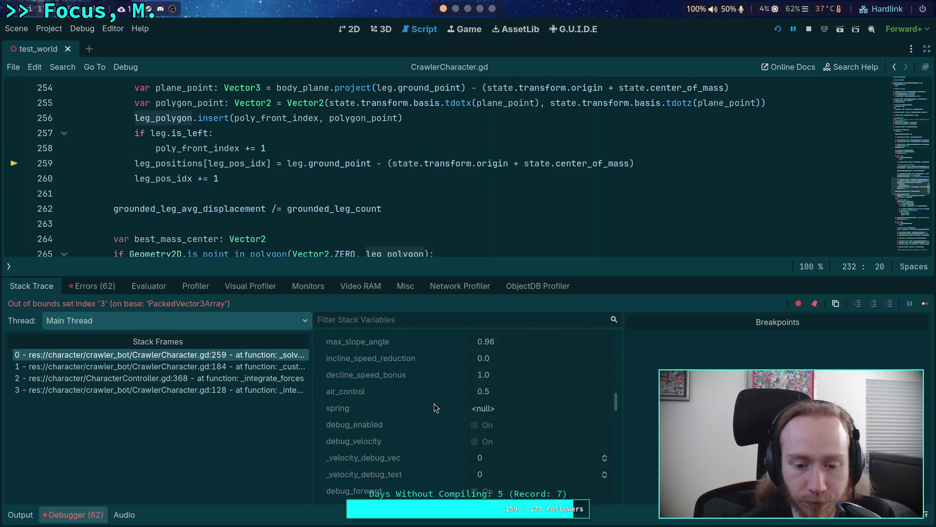
pyautogui.scroll(-10, 434, 403)
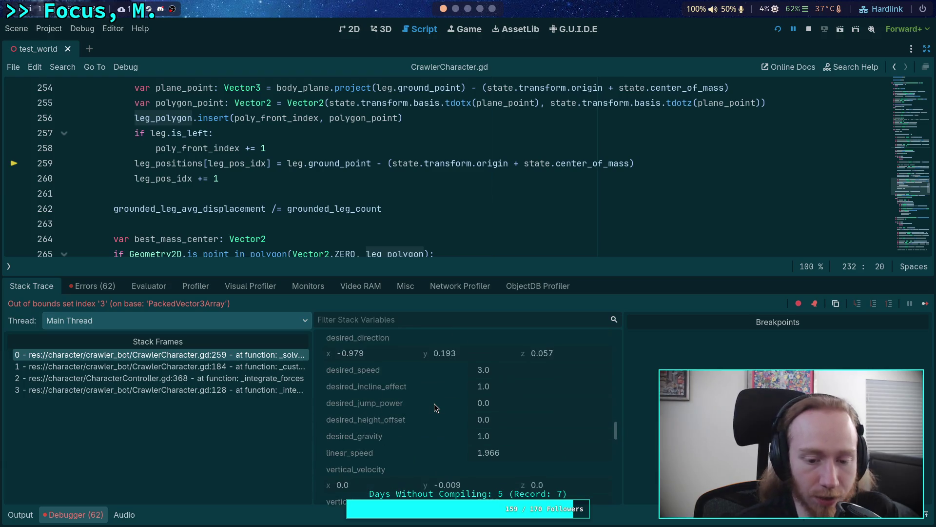
pyautogui.scroll(-5, 435, 394)
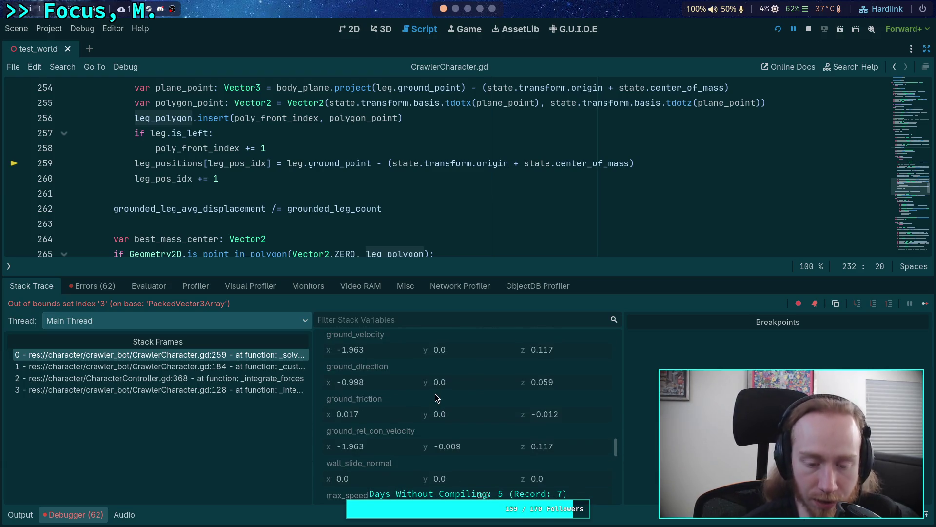
pyautogui.scroll(-10, 436, 390)
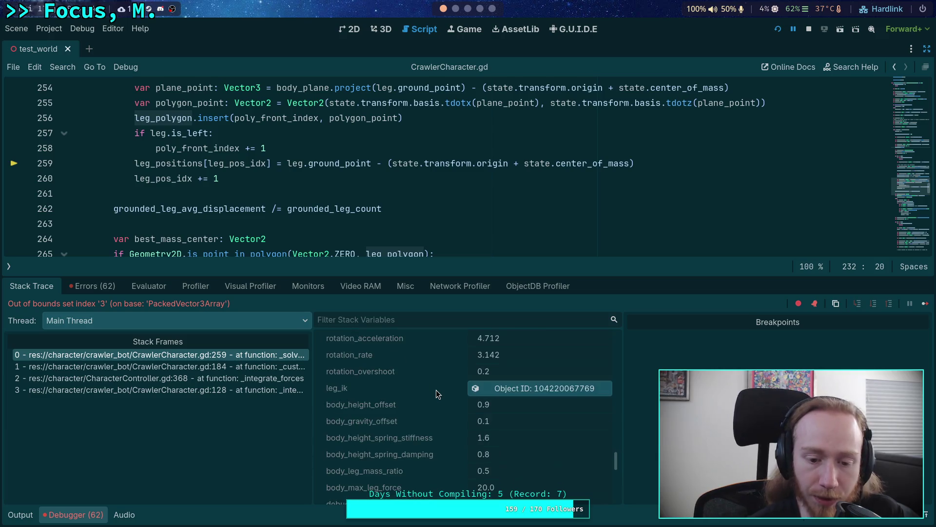
pyautogui.scroll(-10, 436, 390)
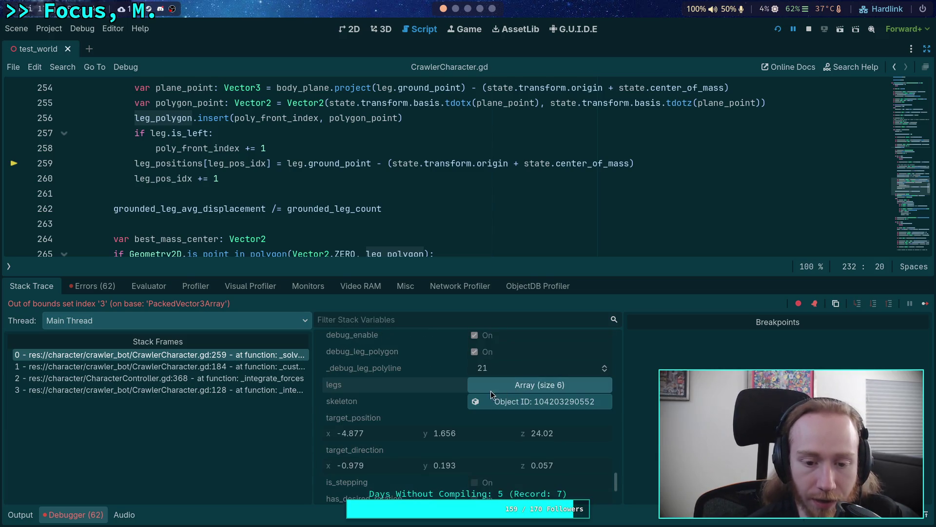
pyautogui.click(487, 460)
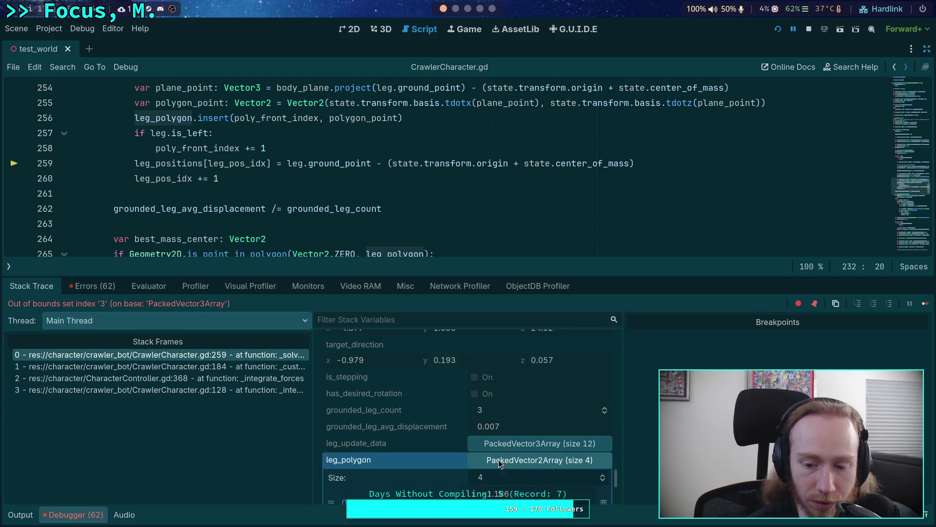
pyautogui.scroll(-3, 406, 414)
pyautogui.scroll(-4, 405, 414)
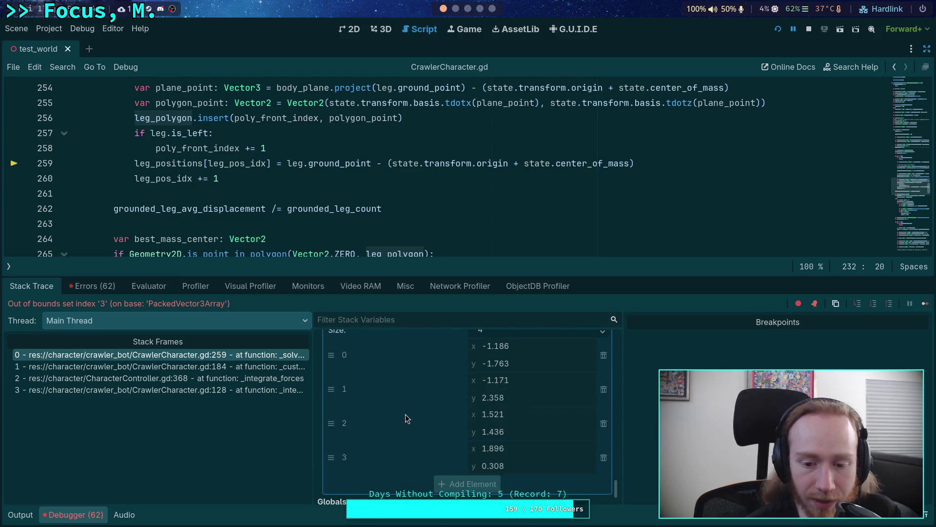
pyautogui.scroll(2, 405, 414)
pyautogui.scroll(7, 224, 198)
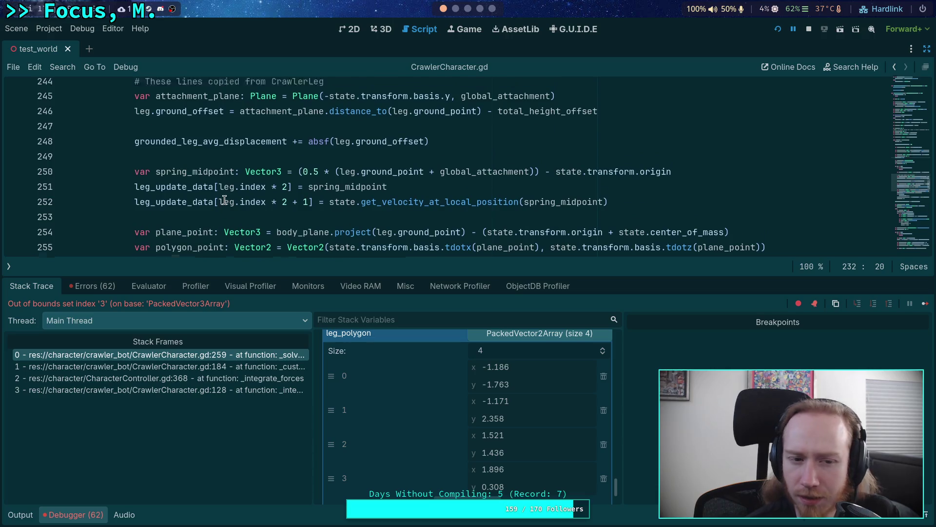
pyautogui.scroll(1, 224, 197)
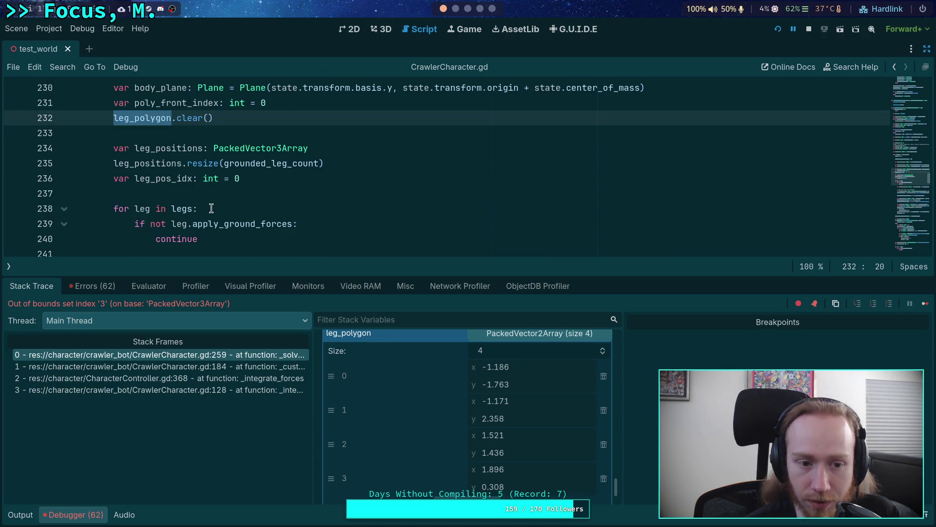
pyautogui.click(88, 517)
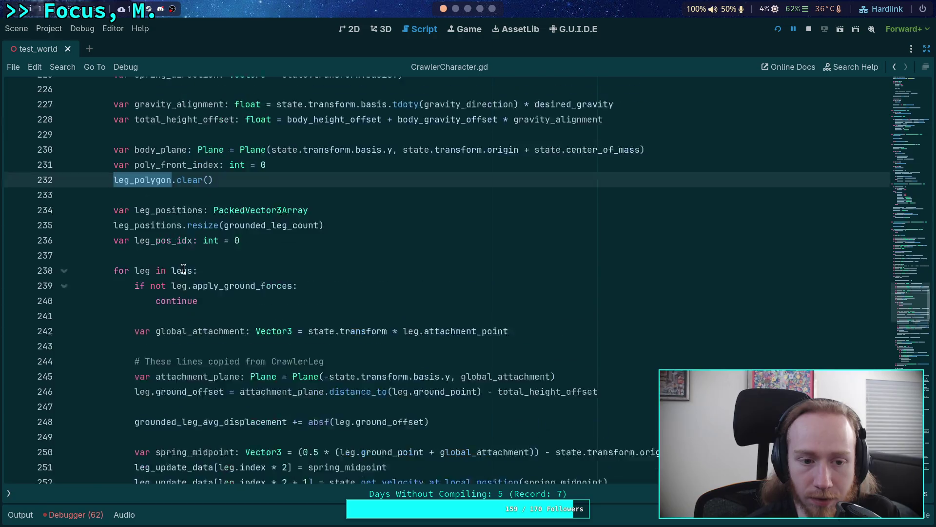
# Select apply_ground_forces on line 239 and scroll to its other uses
pyautogui.scroll(3, 212, 319)
pyautogui.doubleClick(235, 359)
pyautogui.scroll(6, 198, 304)
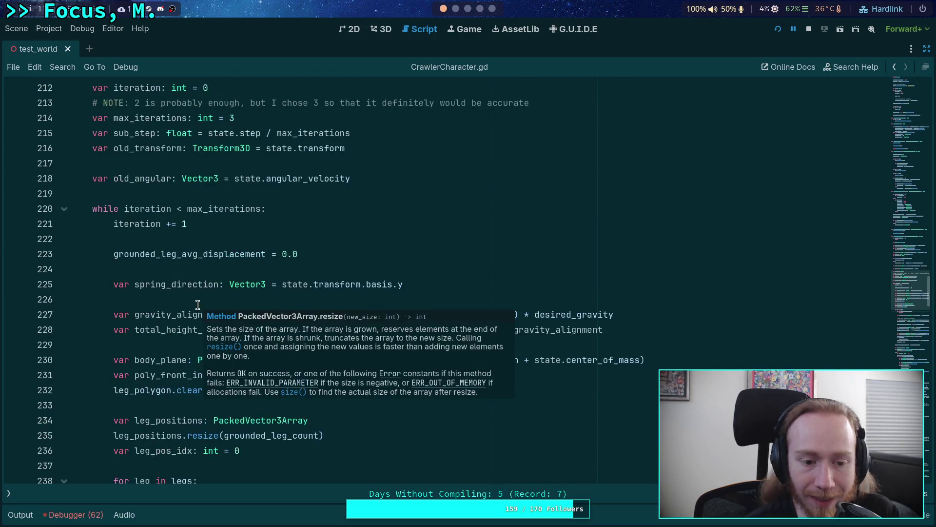
pyautogui.scroll(-4, 207, 297)
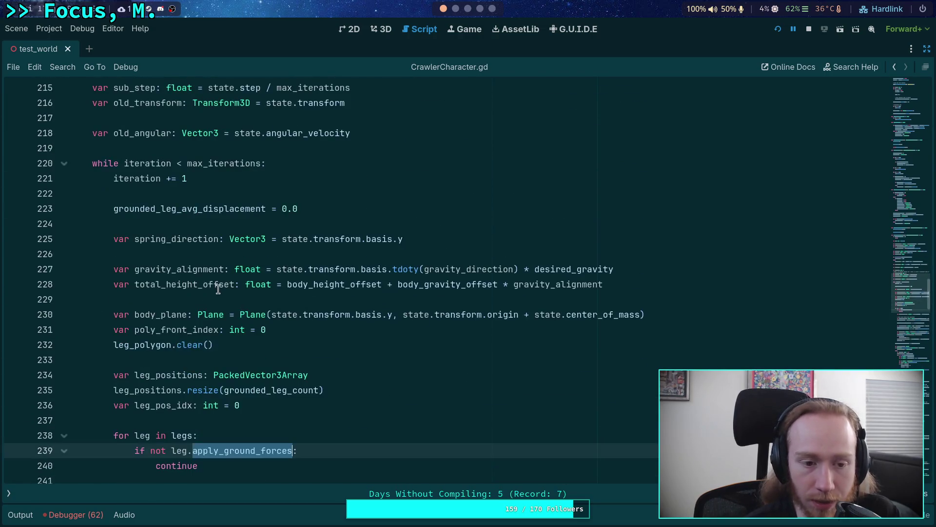
pyautogui.scroll(20, 221, 288)
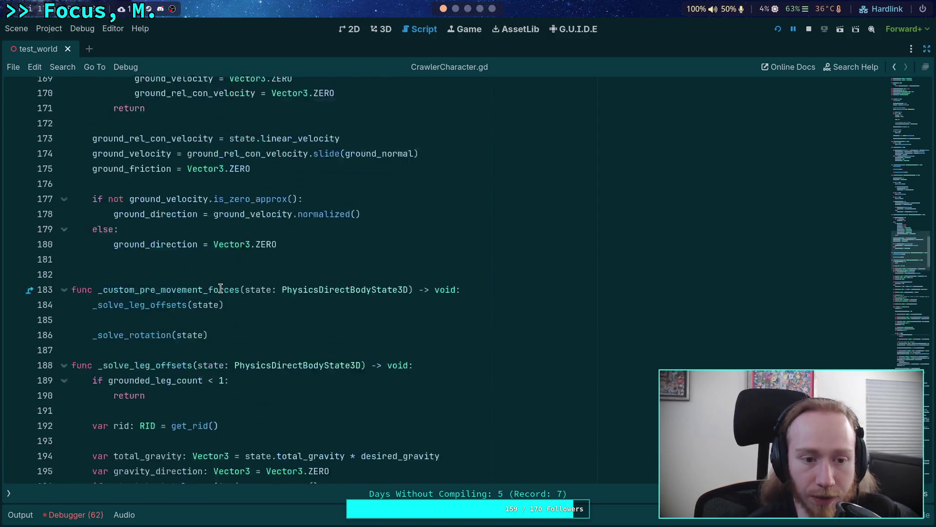
pyautogui.scroll(9, 220, 288)
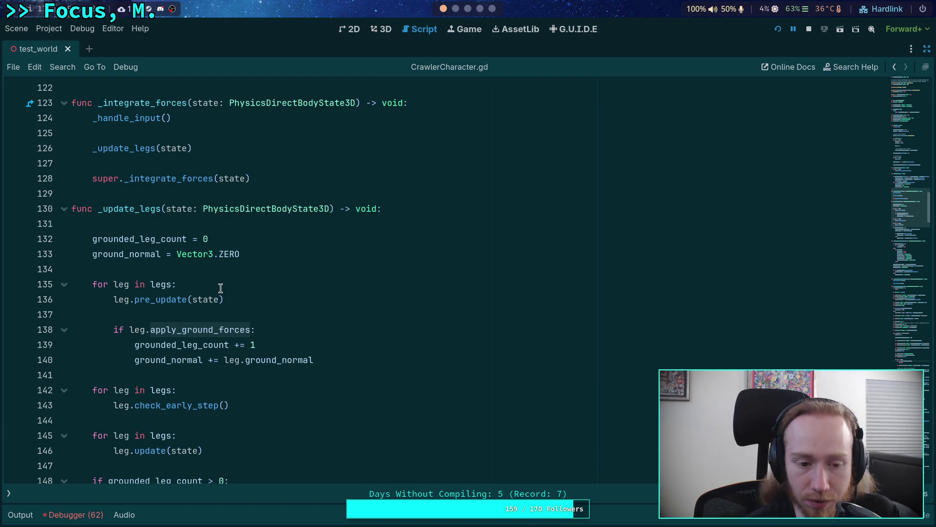
pyautogui.scroll(-3, 221, 288)
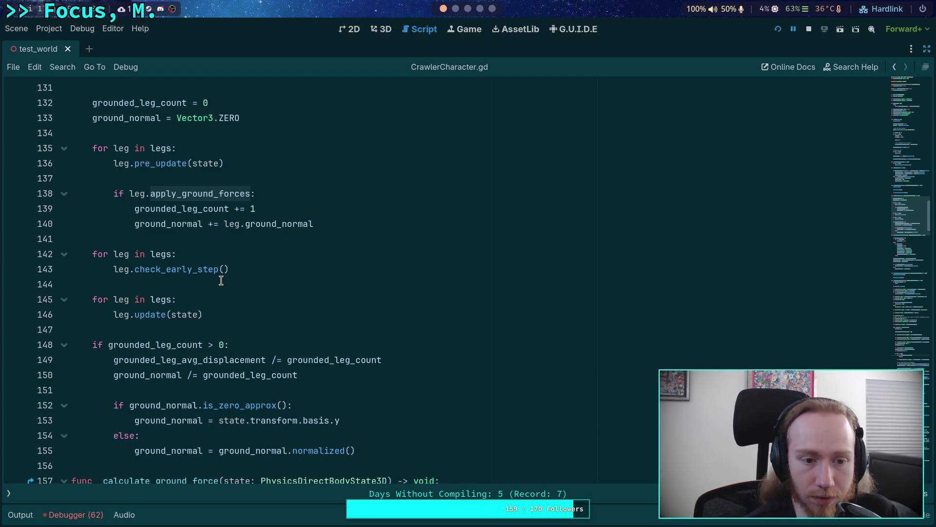
# Look up the apply_ground_forces definition in CrawlerLeg.gd and show the scripts side panel
pyautogui.doubleClick(196, 193)
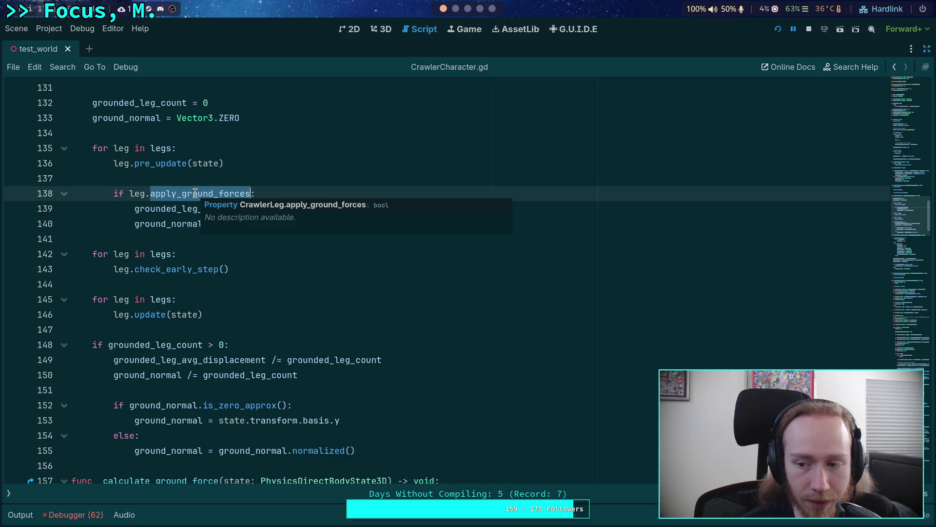
pyautogui.rightClick(195, 194)
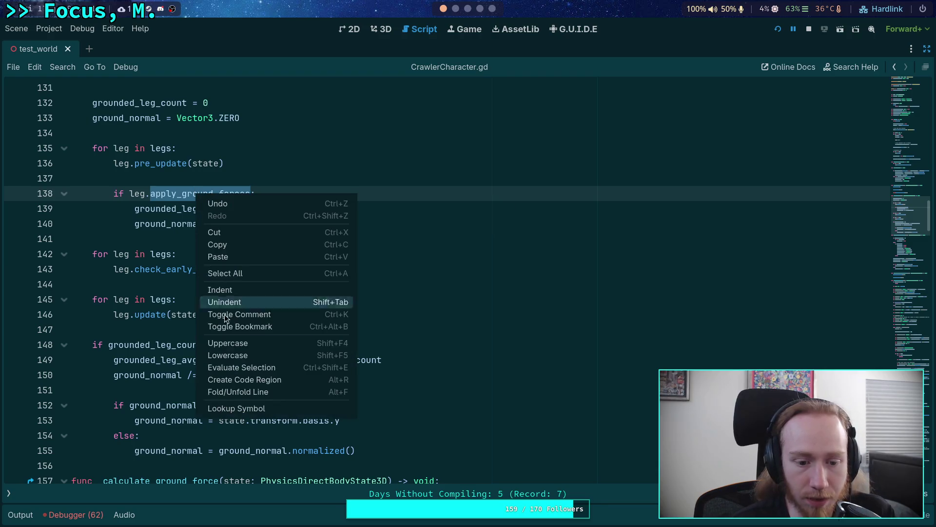
pyautogui.click(242, 408)
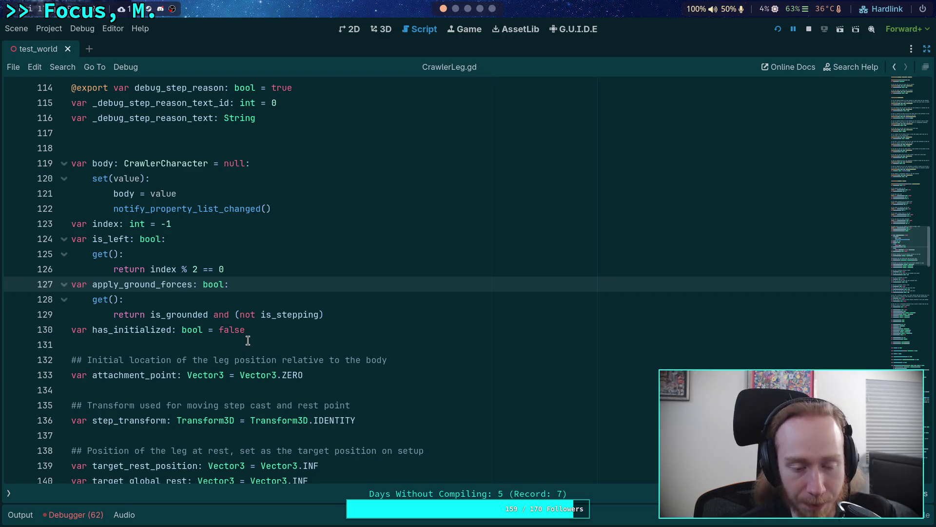
pyautogui.scroll(-6, 248, 340)
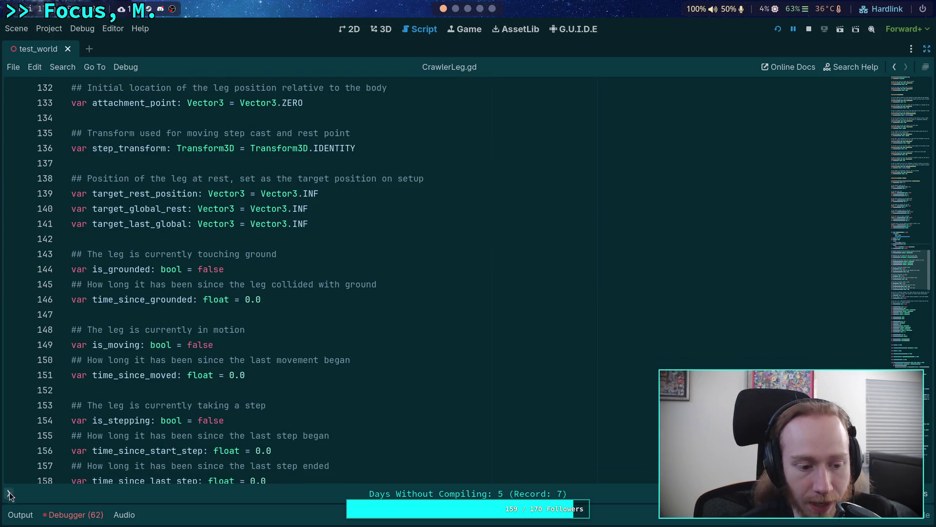
pyautogui.click(8, 493)
pyautogui.moveTo(252, 340)
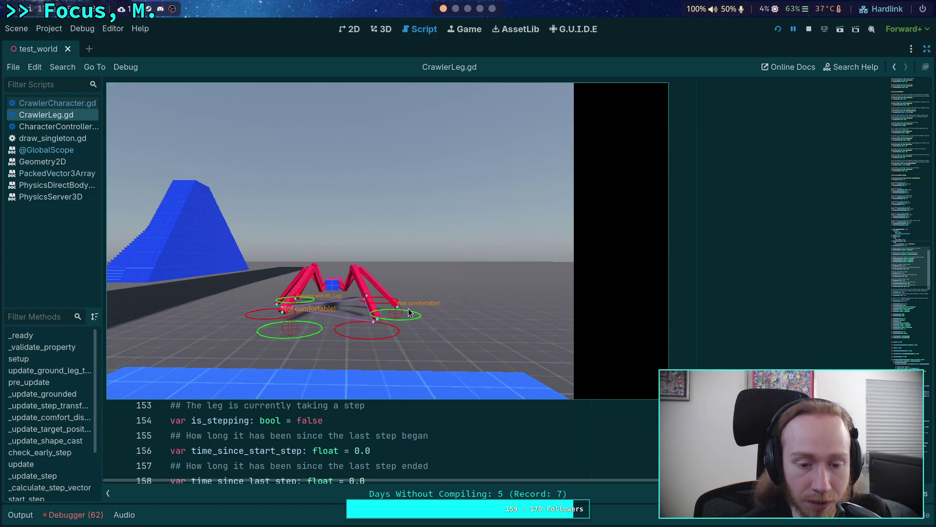
# Close the running game window with F8
pyautogui.press('F8')
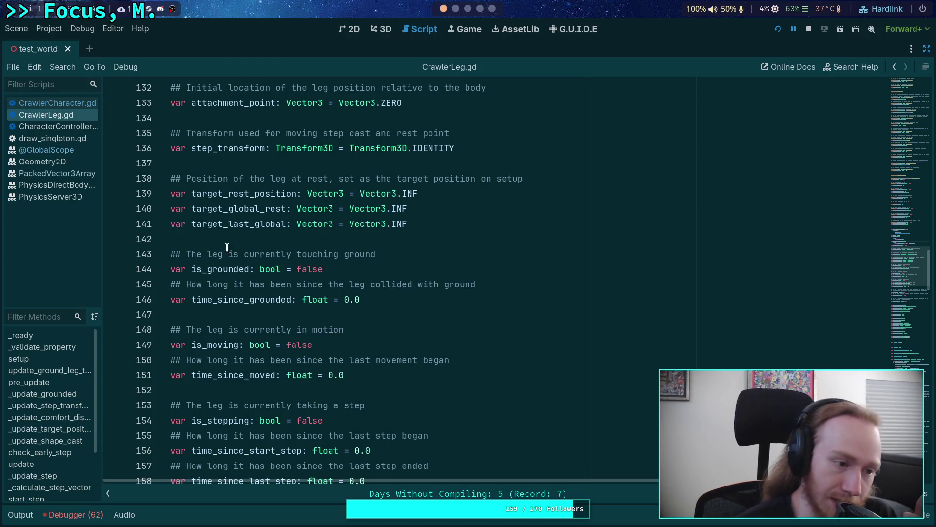
pyautogui.scroll(-9, 241, 253)
pyautogui.scroll(-12, 241, 253)
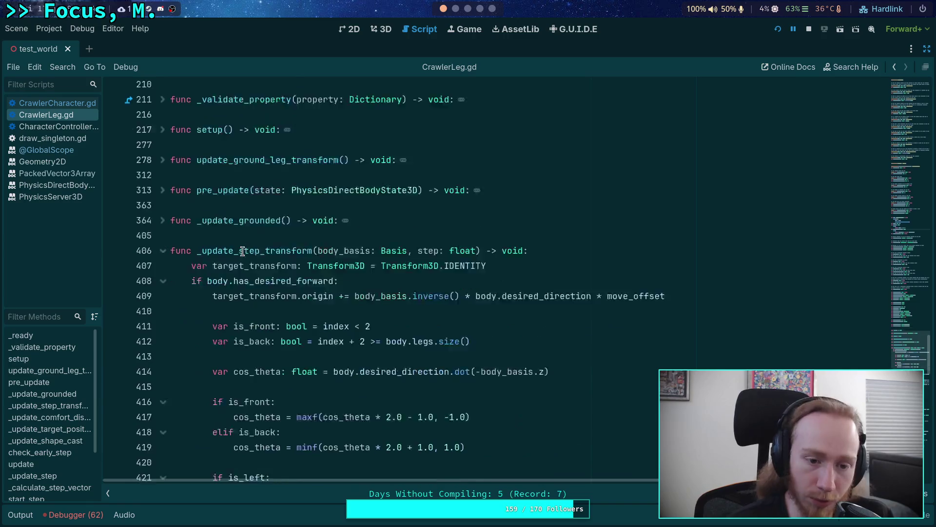
# Open CrawlerCharacter.gd and select the ground-force check on lines 138–140
pyautogui.click(54, 103)
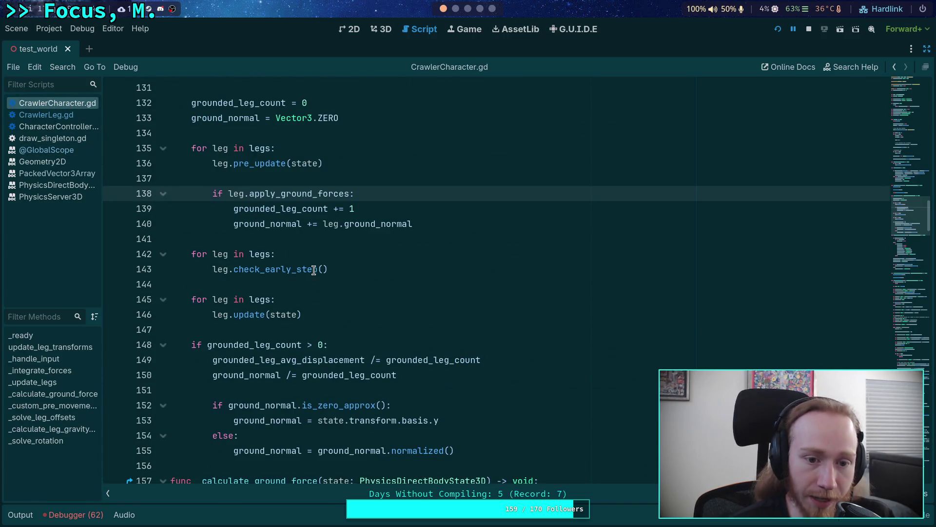
pyautogui.scroll(2, 293, 273)
pyautogui.moveTo(213, 285); pyautogui.dragTo(477, 318)
pyautogui.scroll(-3, 475, 317)
pyautogui.scroll(2, 476, 317)
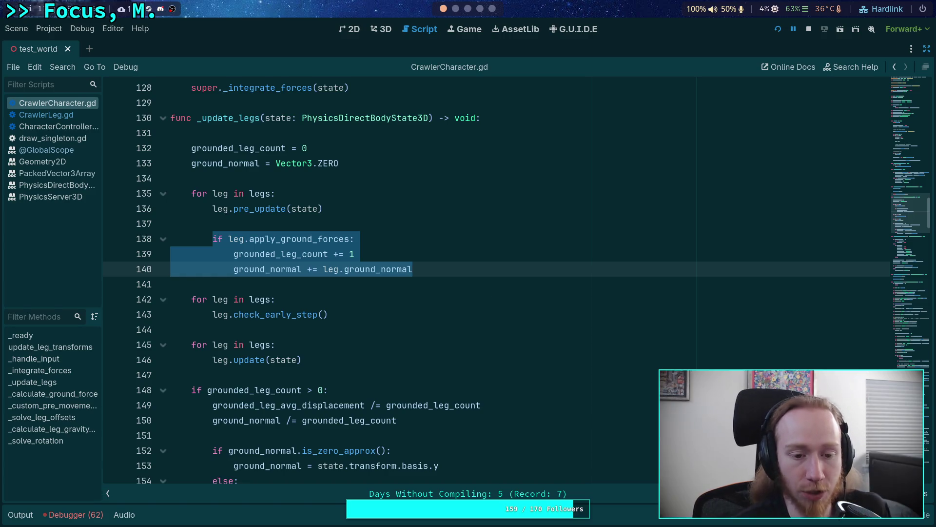
# Move the ground-force check below leg.update(state) and tidy the blank lines around it
pyautogui.hotkey('alt', 'Down')
pyautogui.hotkey('alt', 'Down')
pyautogui.hotkey('alt', 'Down')
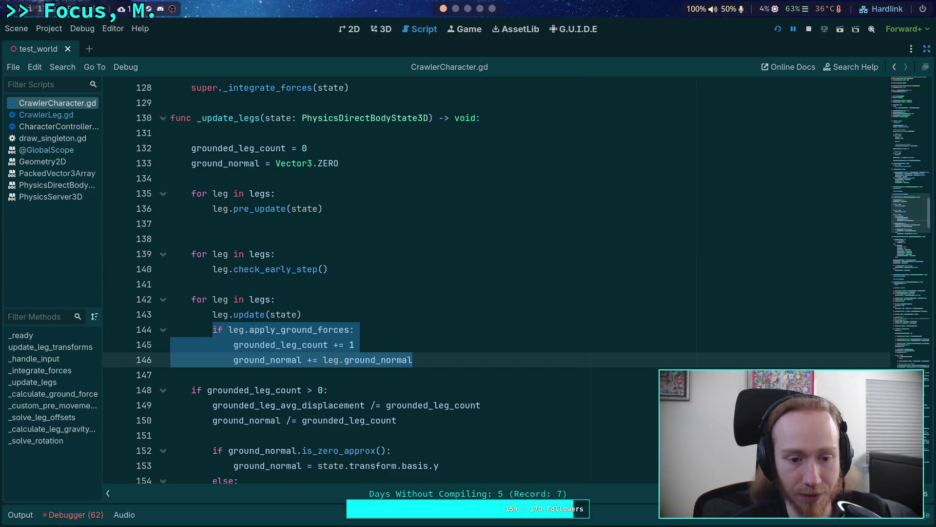
pyautogui.click(283, 226)
pyautogui.press('BackSpace')
pyautogui.click(331, 299)
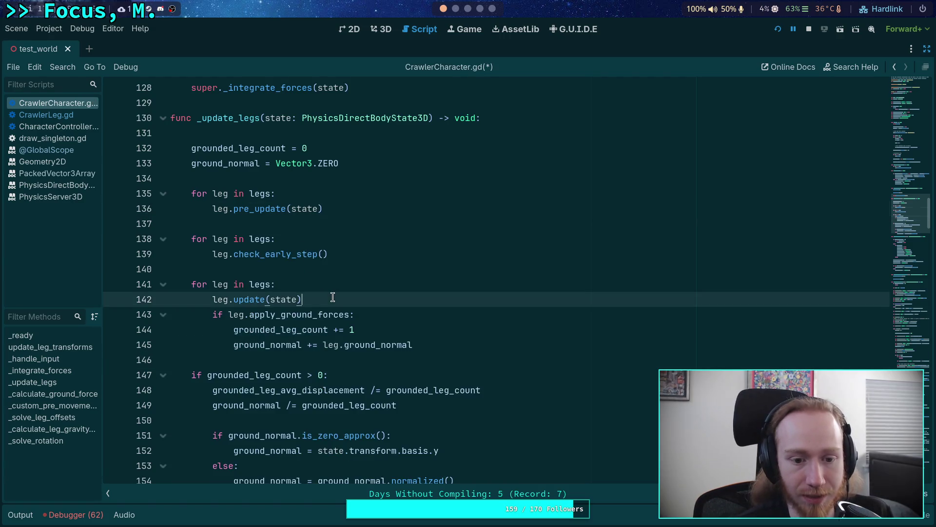
pyautogui.press('Return')
# Review the rearranged loop, highlighting update, ground_normal and check_early_step
pyautogui.click(337, 239)
pyautogui.click(310, 268)
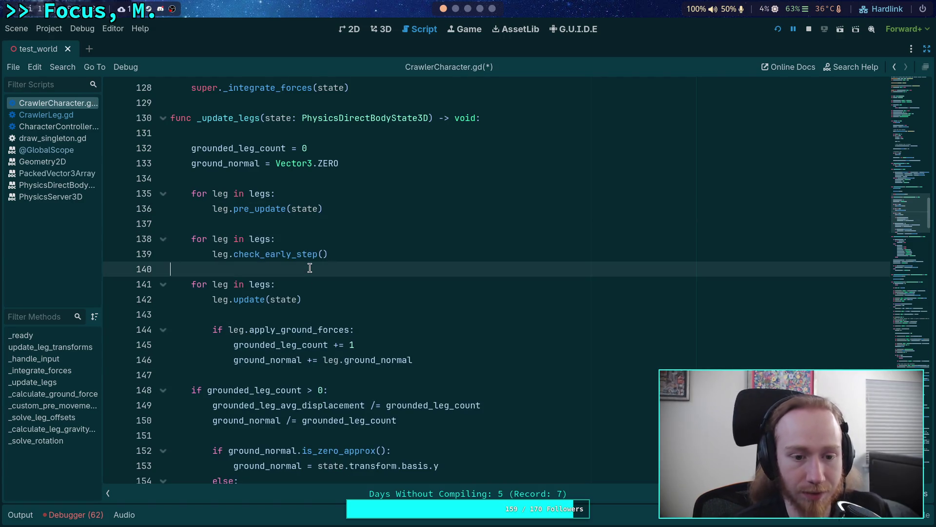
pyautogui.click(303, 252)
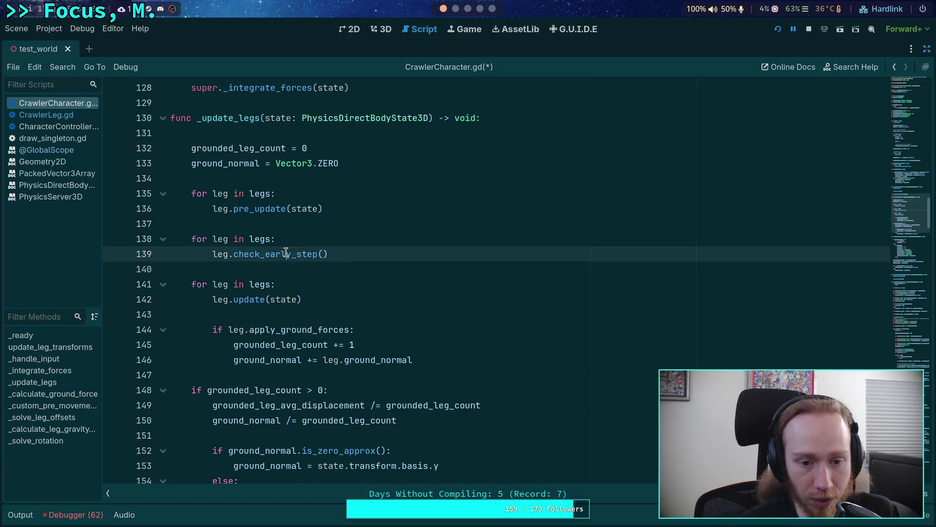
pyautogui.doubleClick(251, 299)
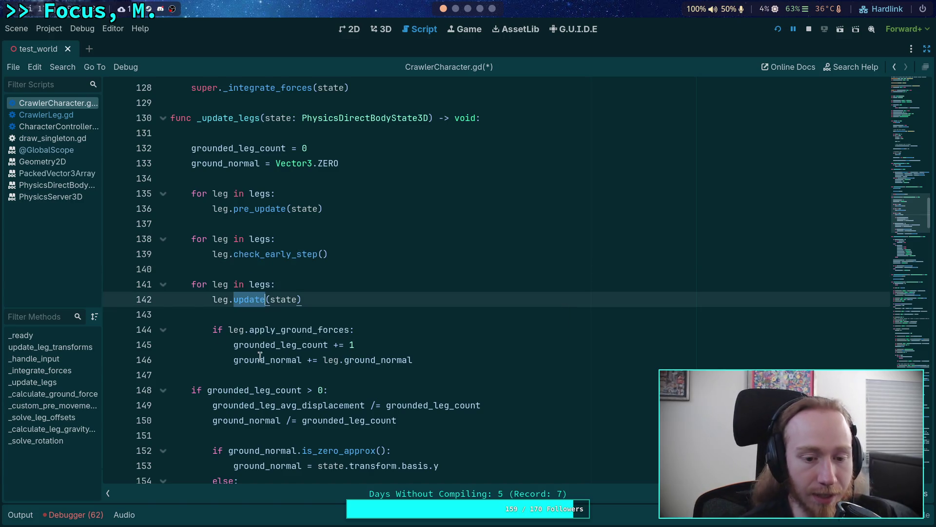
pyautogui.doubleClick(239, 359)
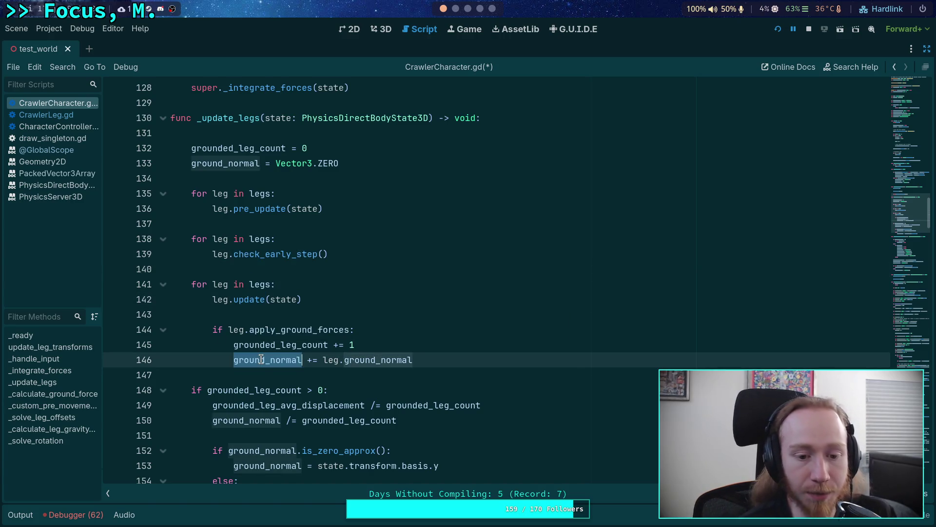
pyautogui.doubleClick(255, 253)
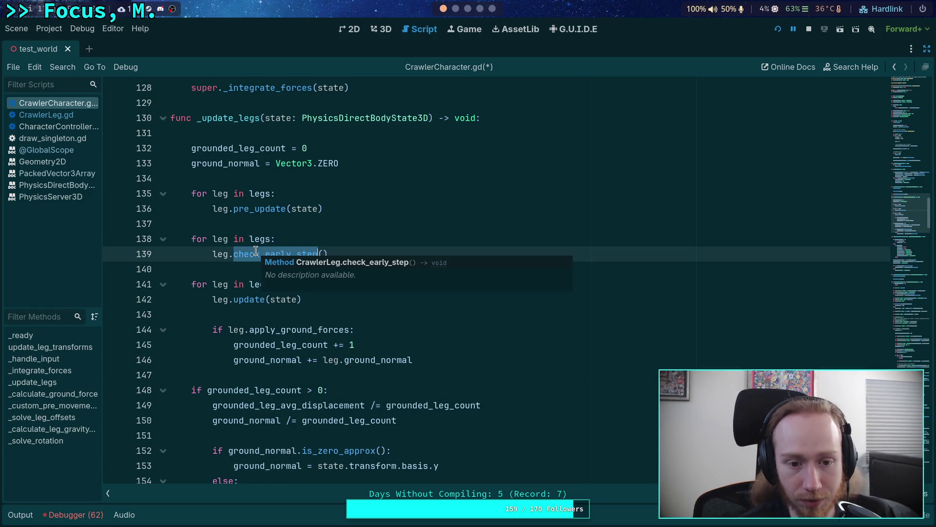
pyautogui.click(75, 118)
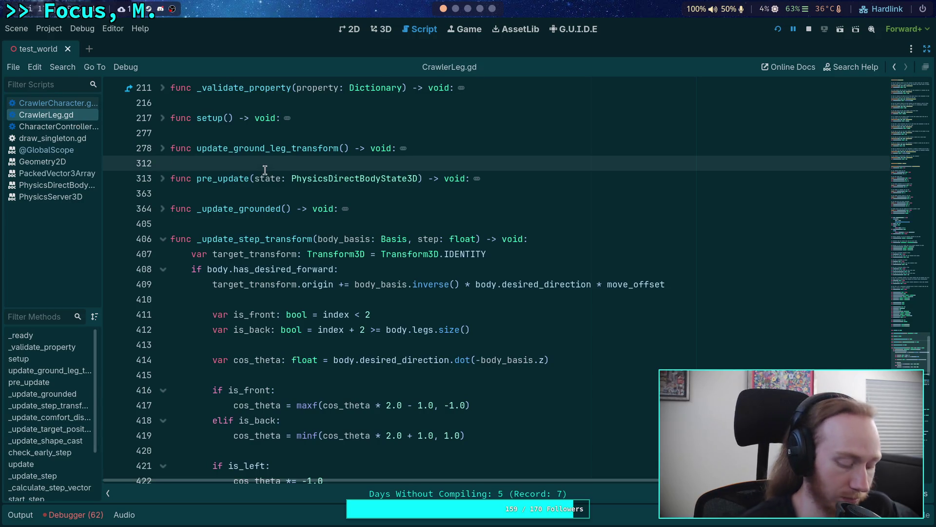
pyautogui.hotkey('ctrl', 'f')
pyautogui.write('grounded_')
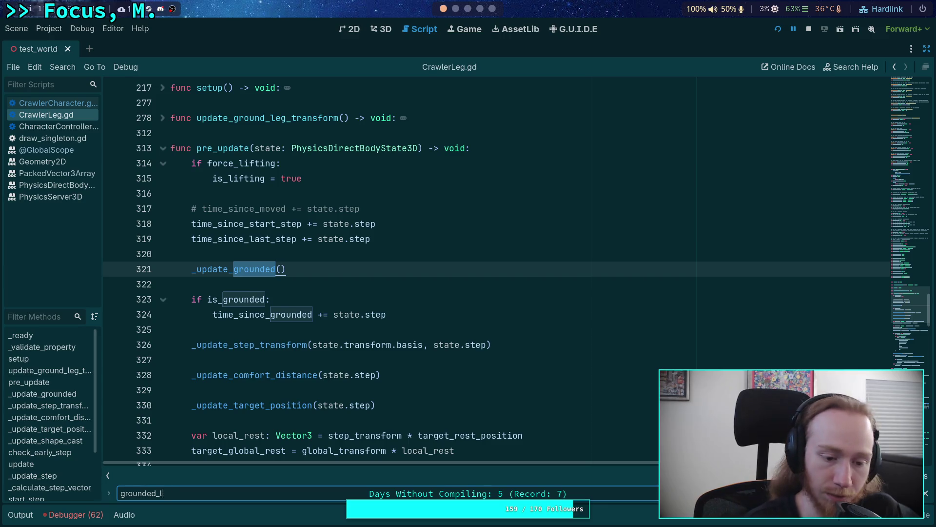
pyautogui.press('BackSpace')
pyautogui.press('BackSpace')
pyautogui.press('BackSpace')
pyautogui.write('_normal')
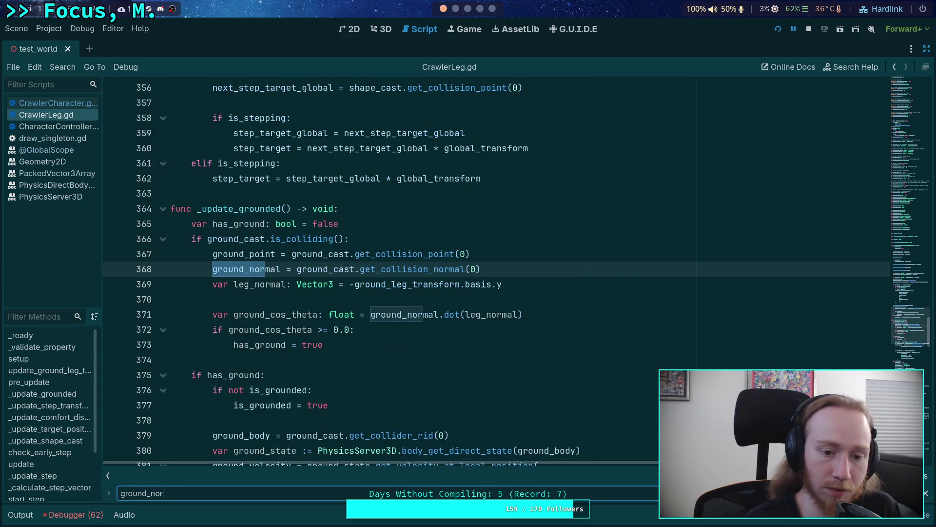
pyautogui.press('Return')
pyautogui.press('Return')
pyautogui.press('Return')
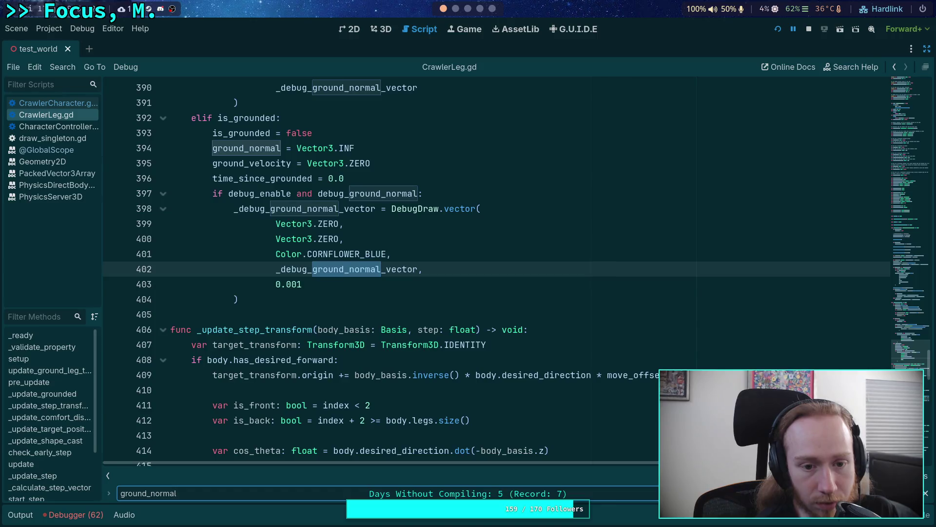
pyautogui.press('Return')
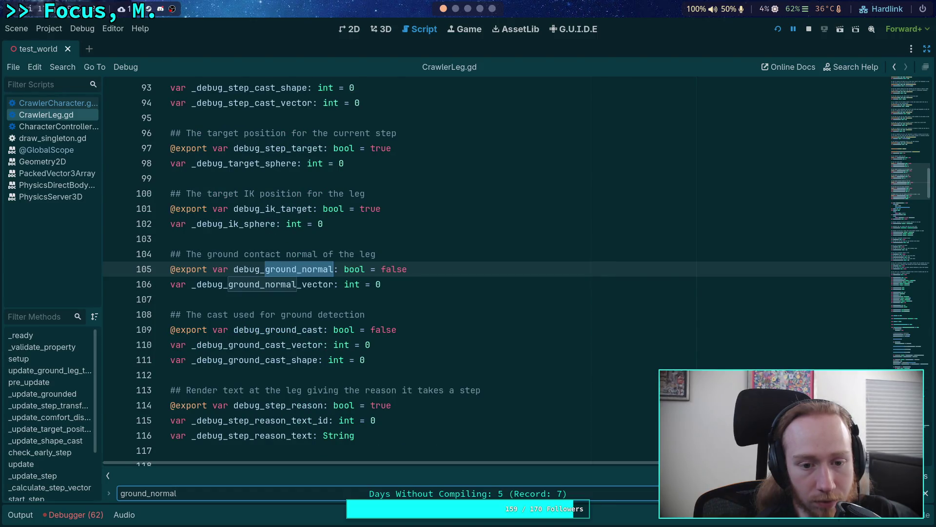
pyautogui.press('Return')
pyautogui.press('Return')
pyautogui.press('Return')
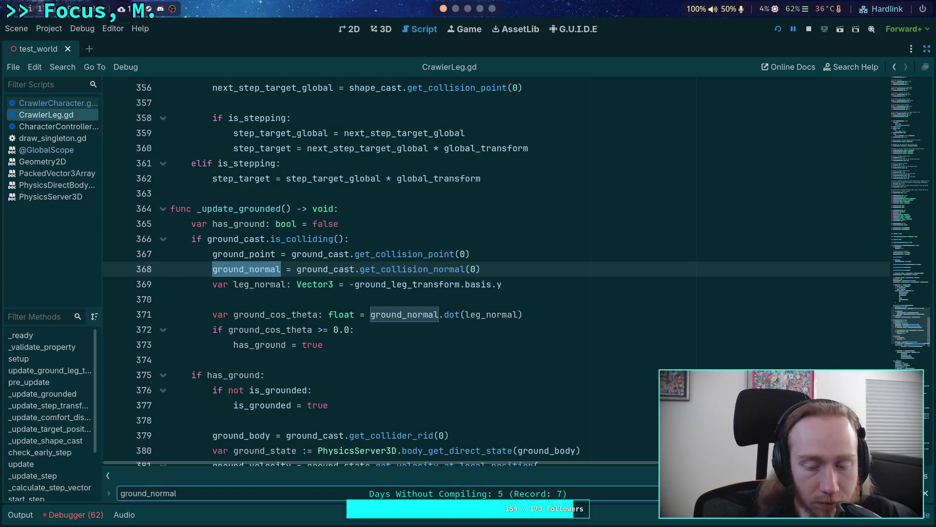
pyautogui.press('Escape')
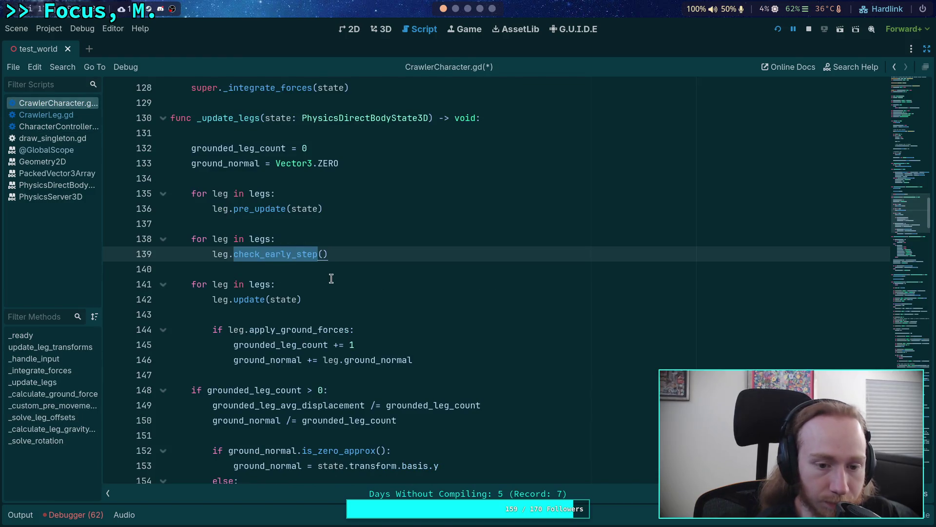
# Add a comment above the check saying all legs have decided on ground forces, then save
pyautogui.click(376, 315)
pyautogui.press('Return')
pyautogui.write('# At this point, all legs have decided if they want to apply ground forces or not')
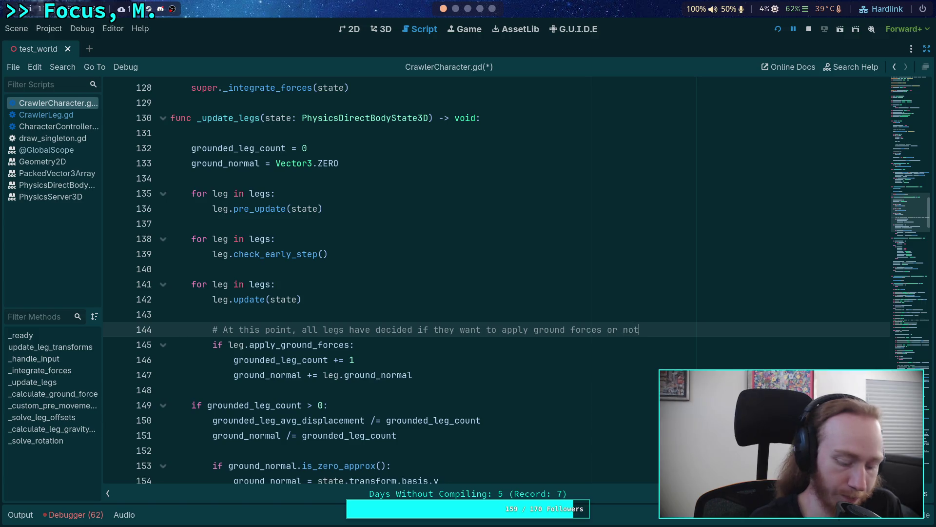
pyautogui.hotkey('ctrl', 's')
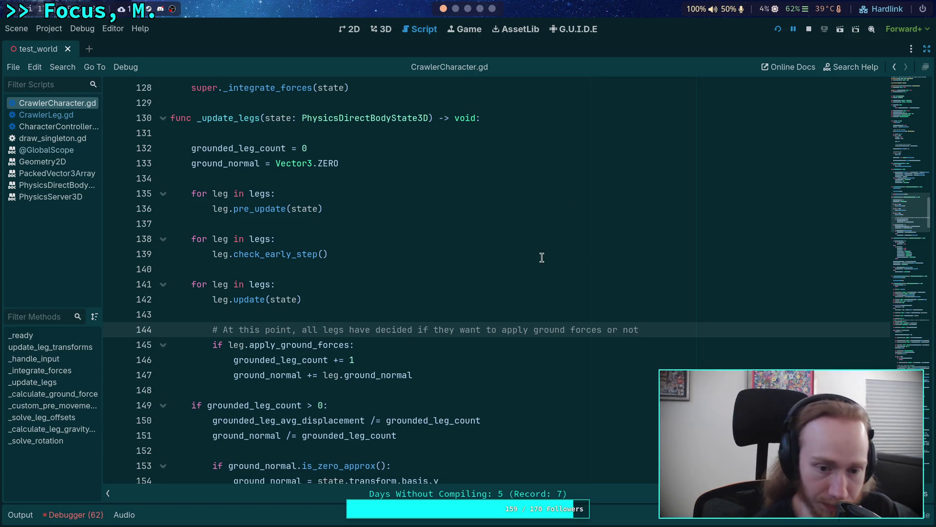
pyautogui.scroll(-15, 541, 257)
pyautogui.scroll(-17, 529, 272)
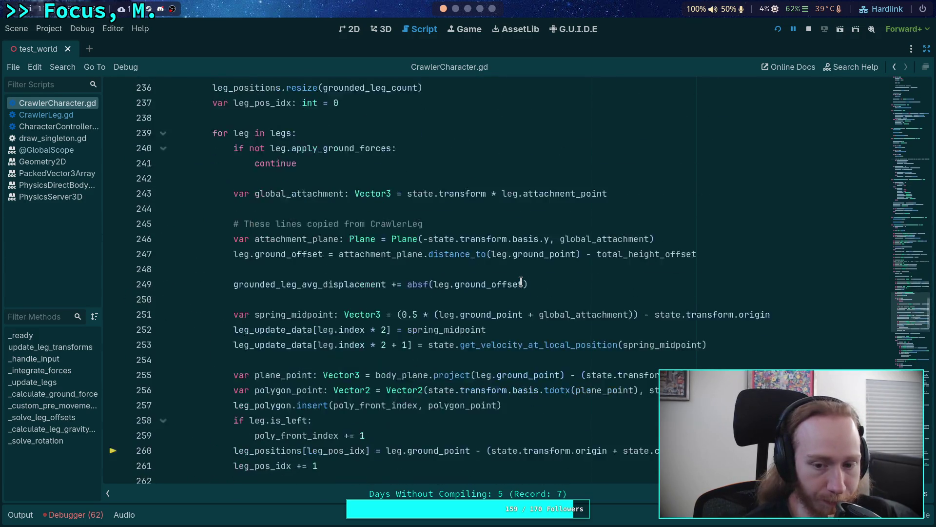
pyautogui.scroll(-1, 521, 281)
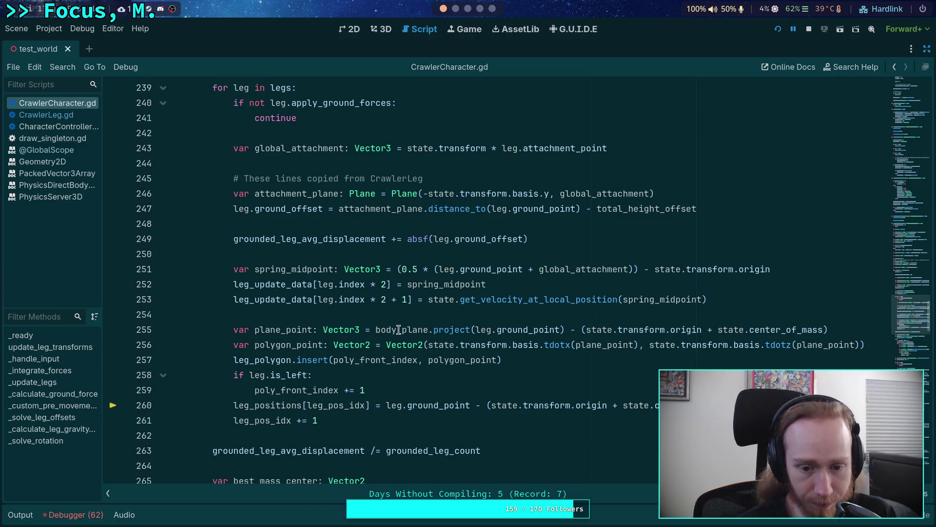
pyautogui.scroll(-7, 380, 330)
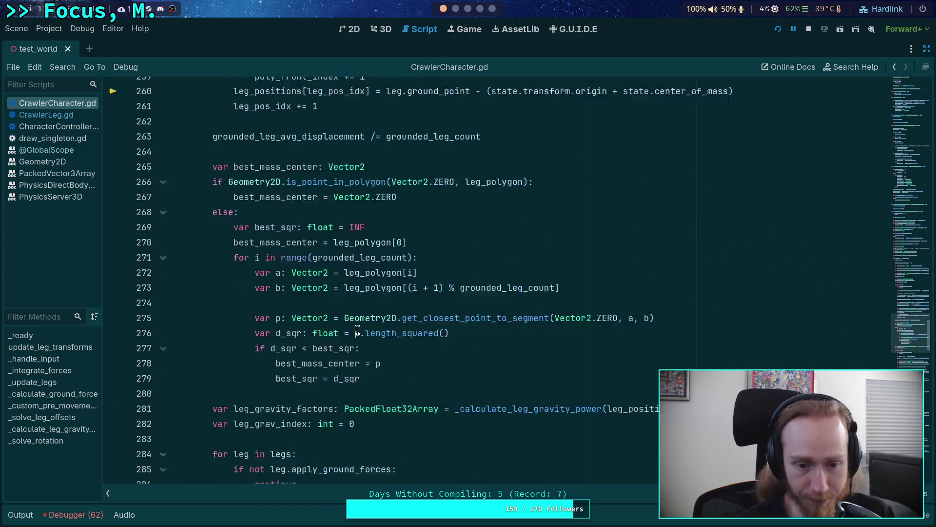
pyautogui.scroll(-2, 356, 329)
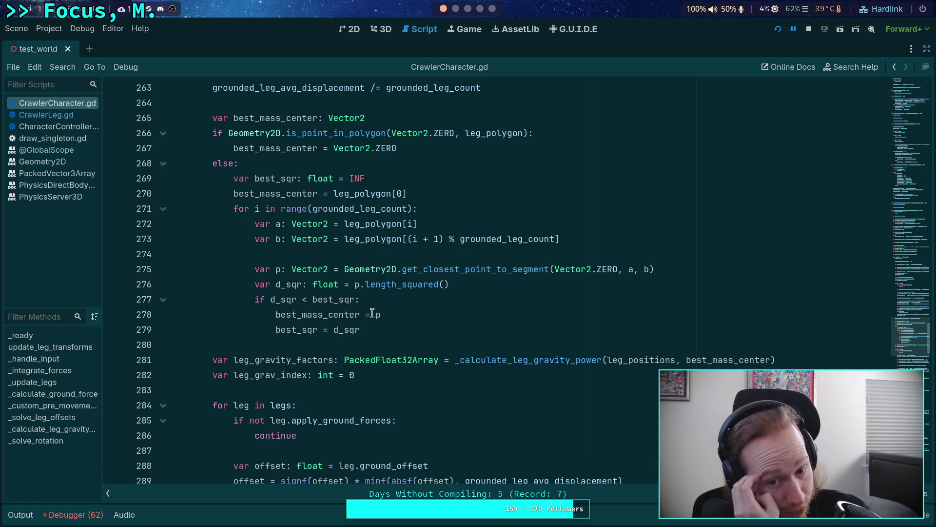
pyautogui.scroll(-5, 374, 314)
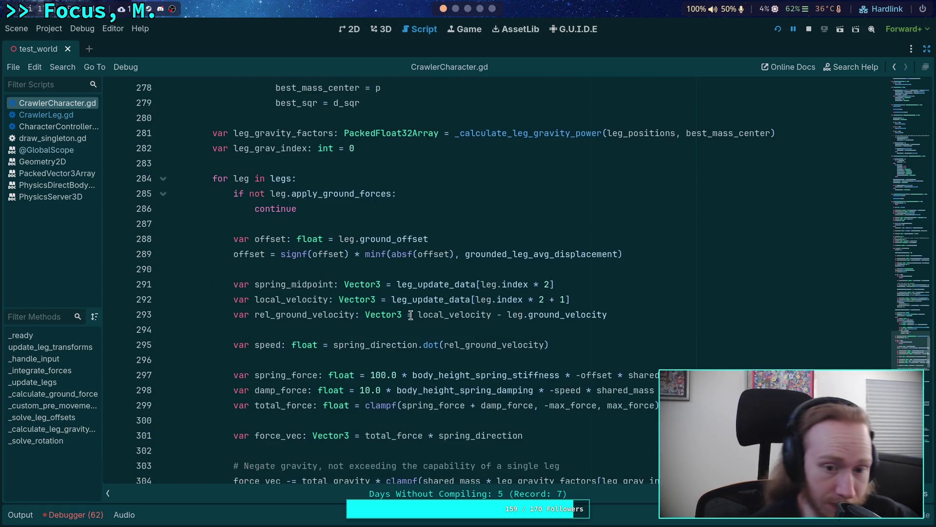
pyautogui.scroll(-9, 411, 313)
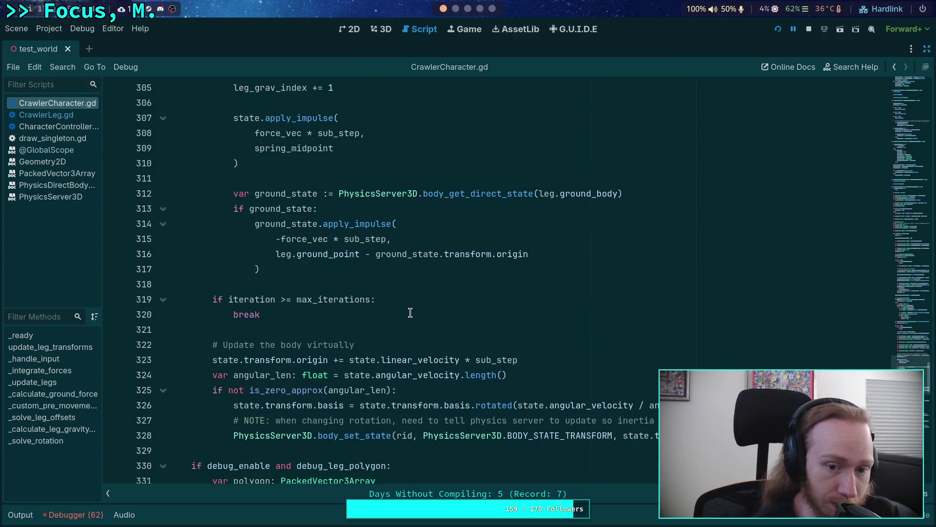
pyautogui.scroll(-5, 410, 312)
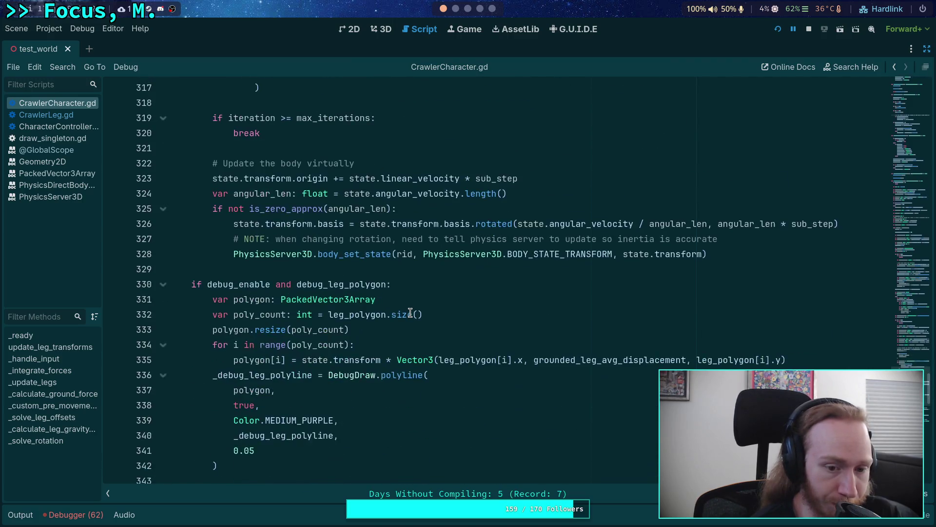
pyautogui.scroll(-1, 410, 313)
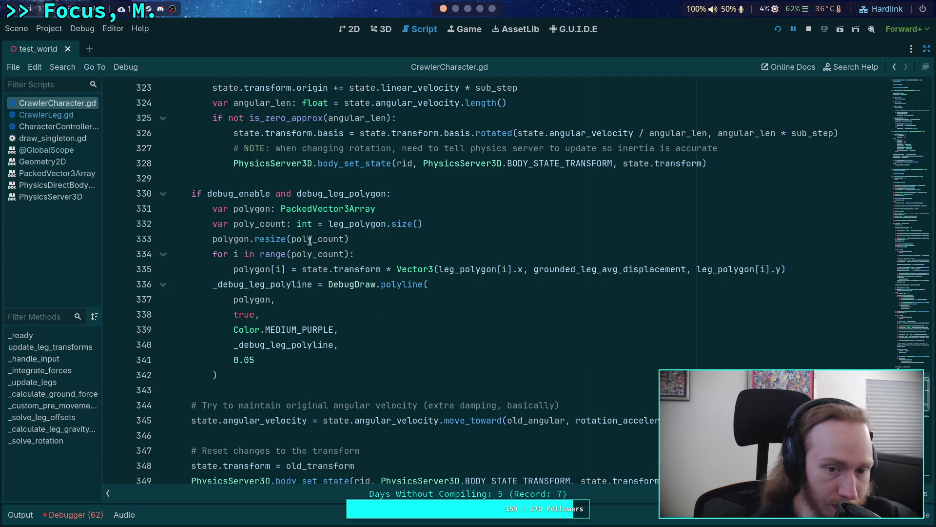
# Delete the poly_count declaration, use grounded_leg_count in the resize and range loop, and save
pyautogui.doubleClick(326, 238)
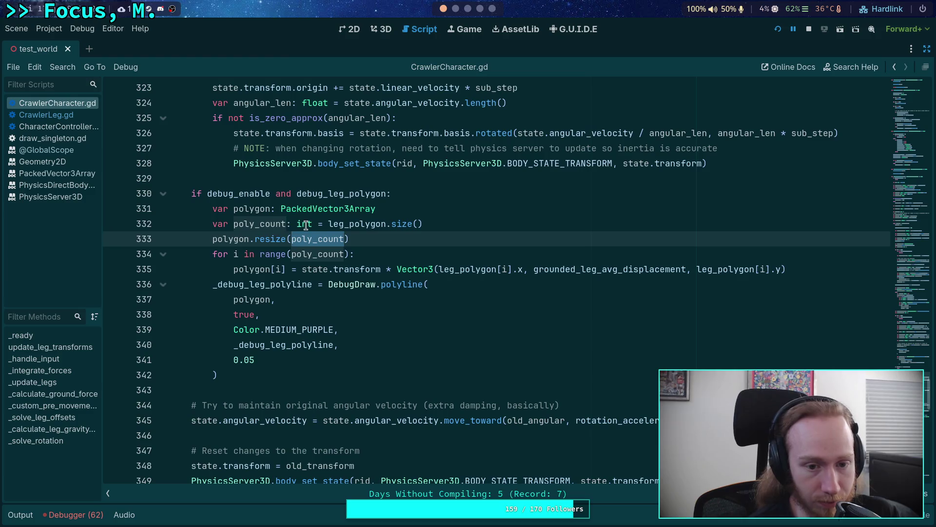
pyautogui.moveTo(432, 228); pyautogui.dragTo(442, 212)
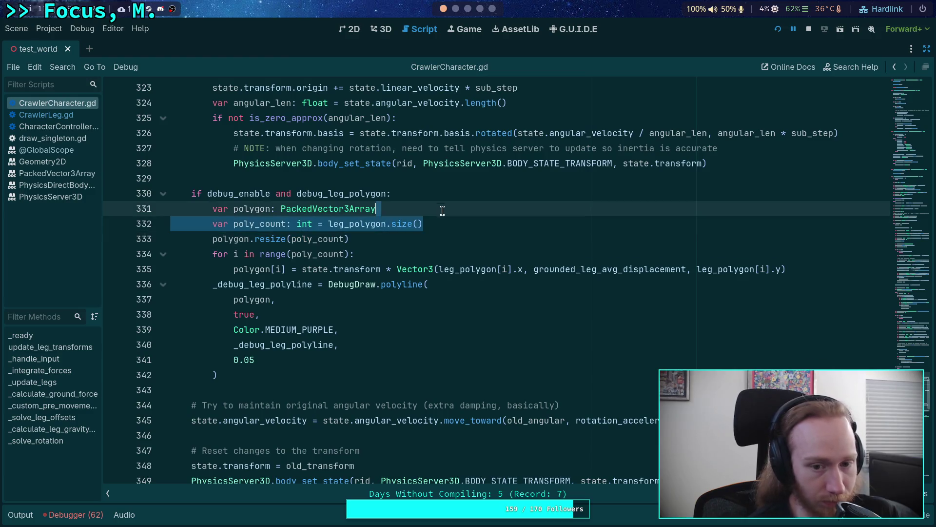
pyautogui.press('BackSpace')
pyautogui.doubleClick(324, 228)
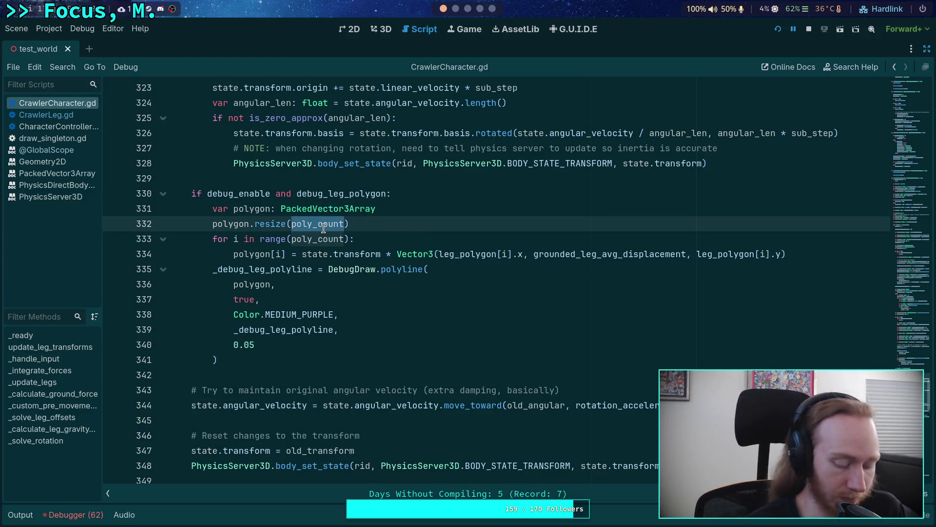
pyautogui.write('grounded_l')
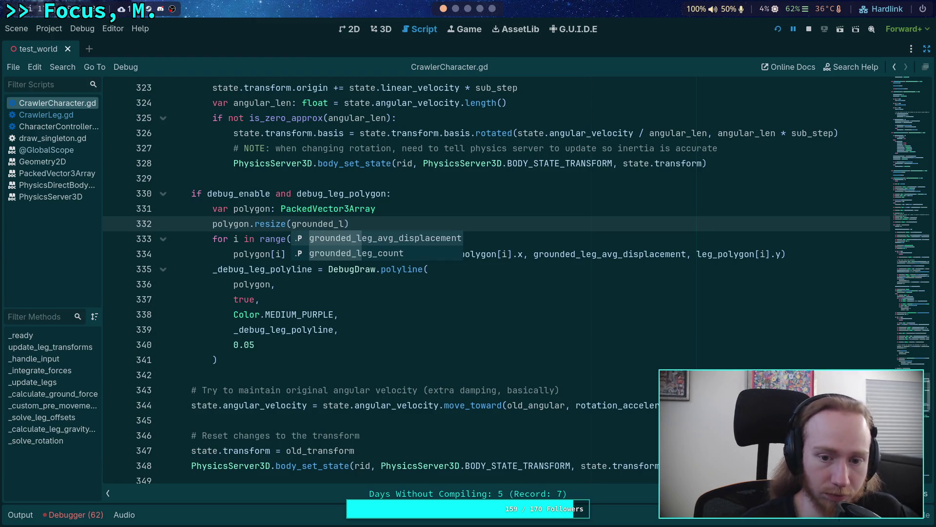
pyautogui.press('Down')
pyautogui.press('Return')
pyautogui.doubleClick(322, 239)
pyautogui.write('ground):')
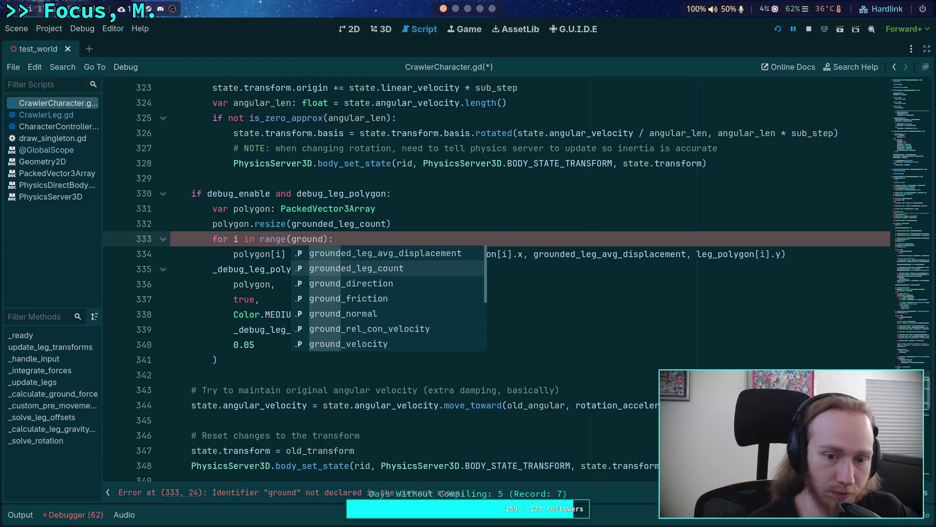
pyautogui.press('Down')
pyautogui.press('Return')
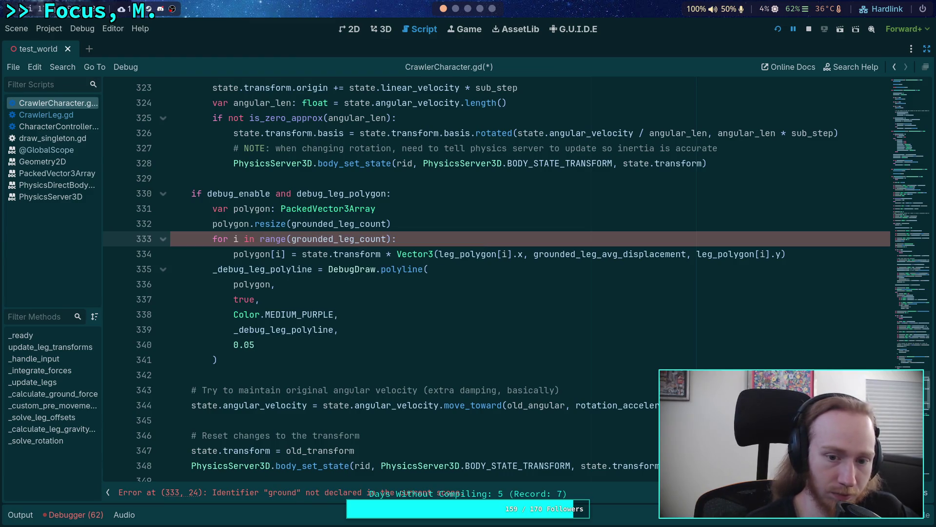
pyautogui.hotkey('ctrl', 's')
# Stop the running game and relaunch it with the updated script
pyautogui.scroll(15, 403, 331)
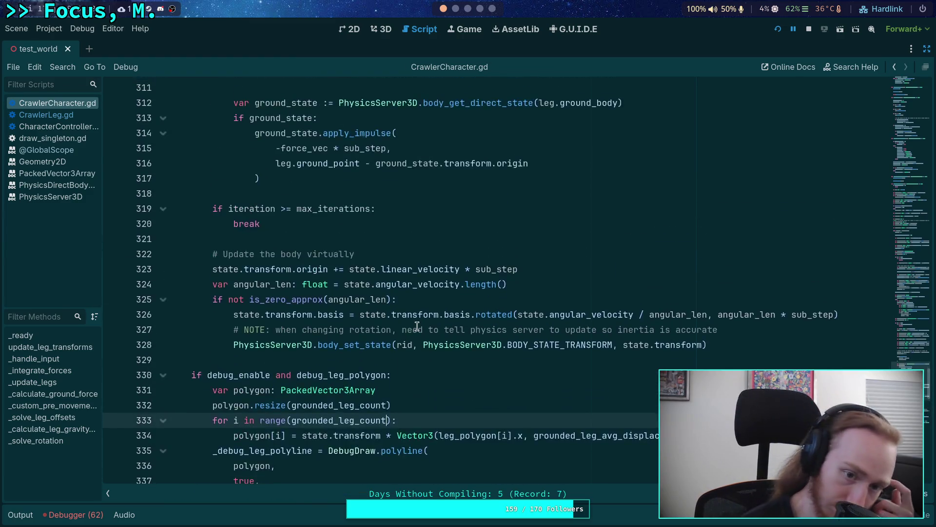
pyautogui.scroll(10, 412, 320)
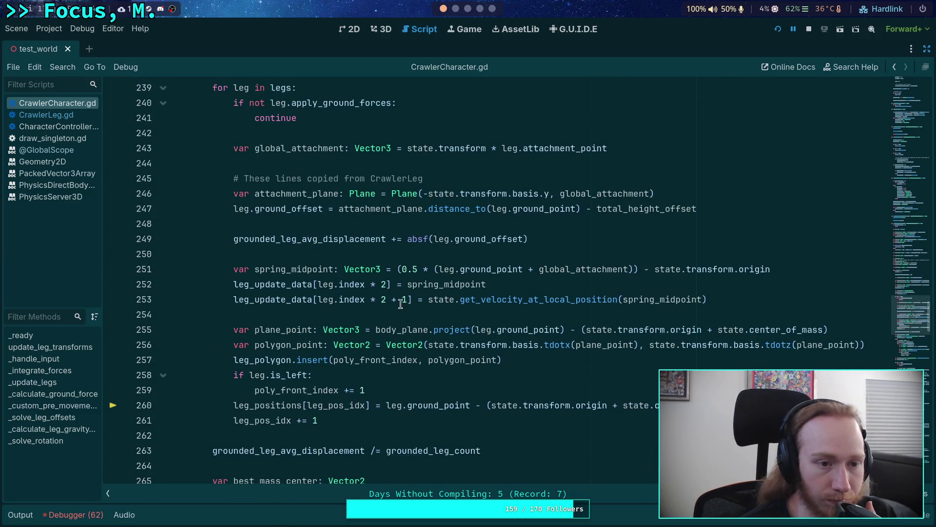
pyautogui.click(807, 30)
pyautogui.click(778, 29)
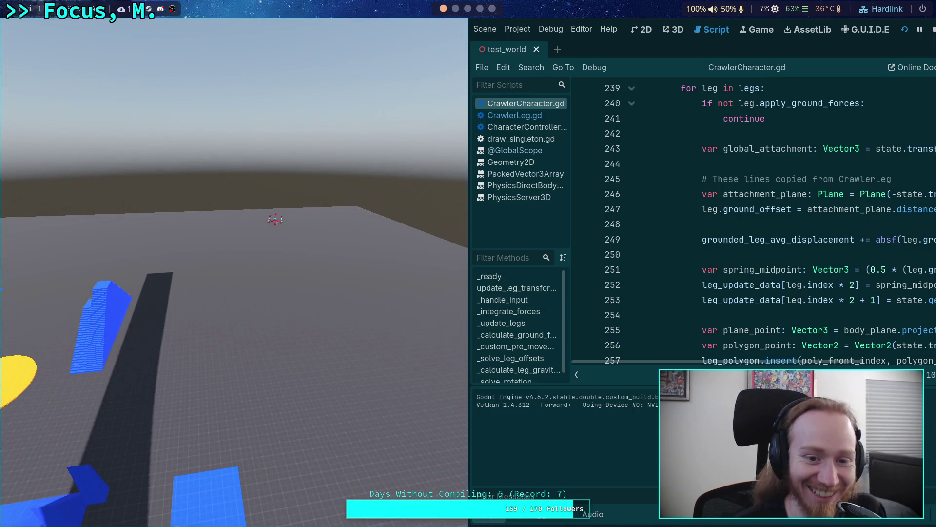
# Stop the running game and collapse the Output panel to enlarge the code view
pyautogui.press('F8')
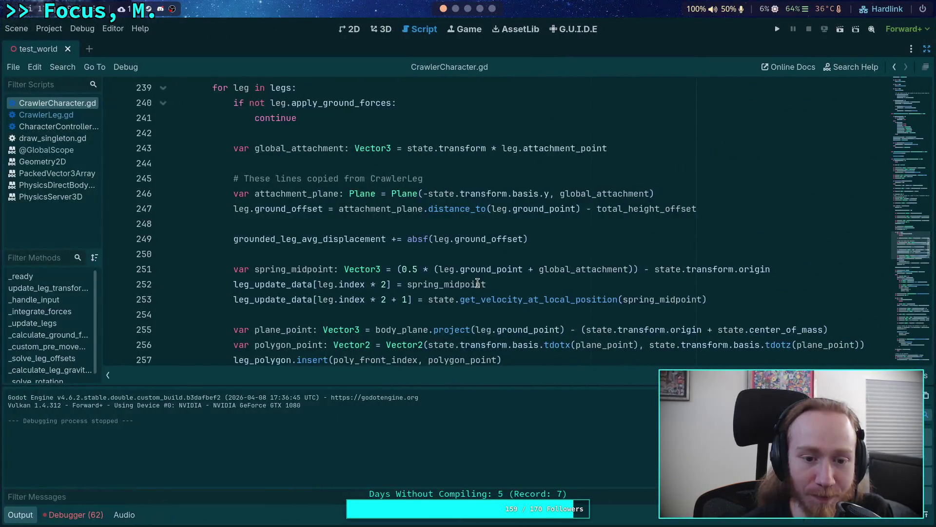
pyautogui.click(22, 514)
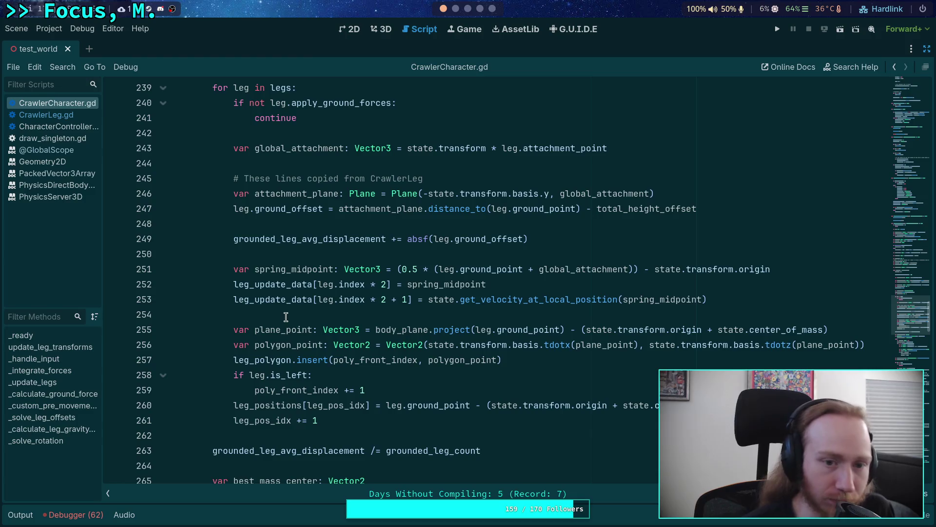
# Toggle comments on gravity lines 304–305, leaving both lines active
pyautogui.scroll(-9, 312, 316)
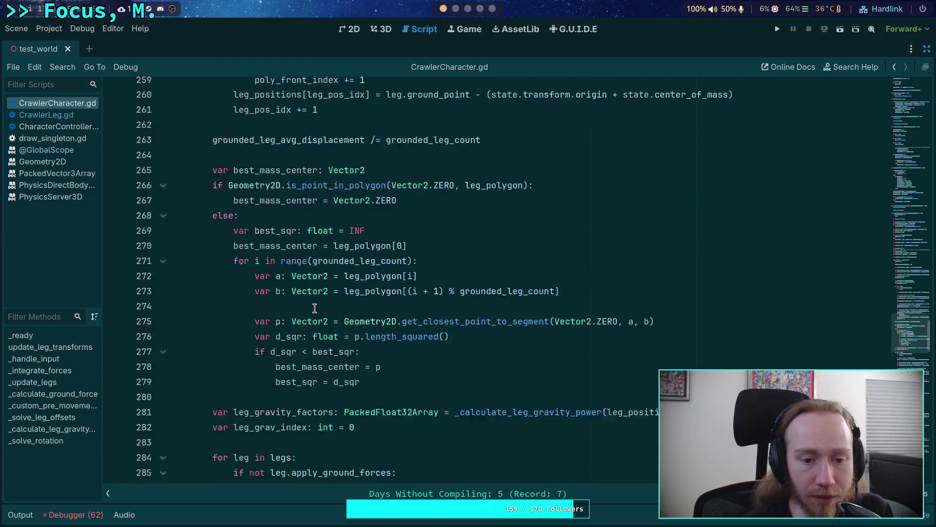
pyautogui.scroll(-8, 315, 307)
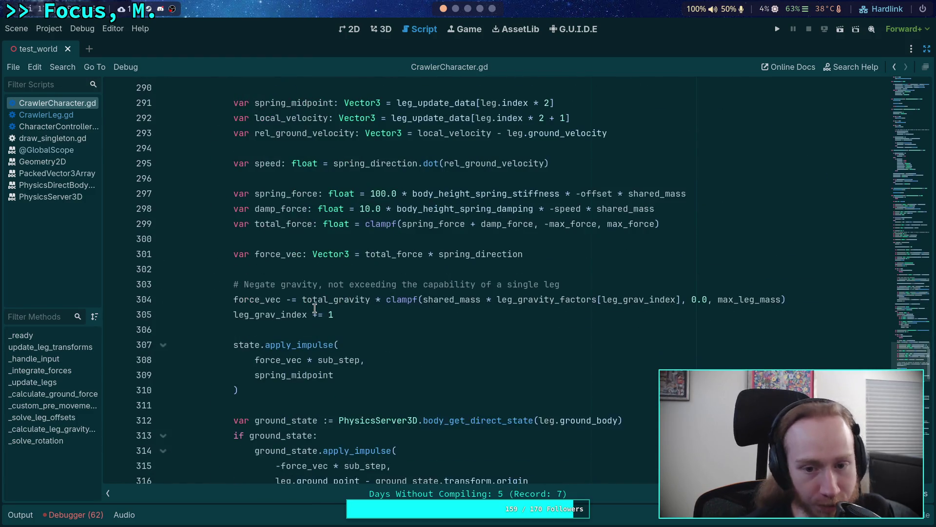
pyautogui.scroll(-1, 315, 308)
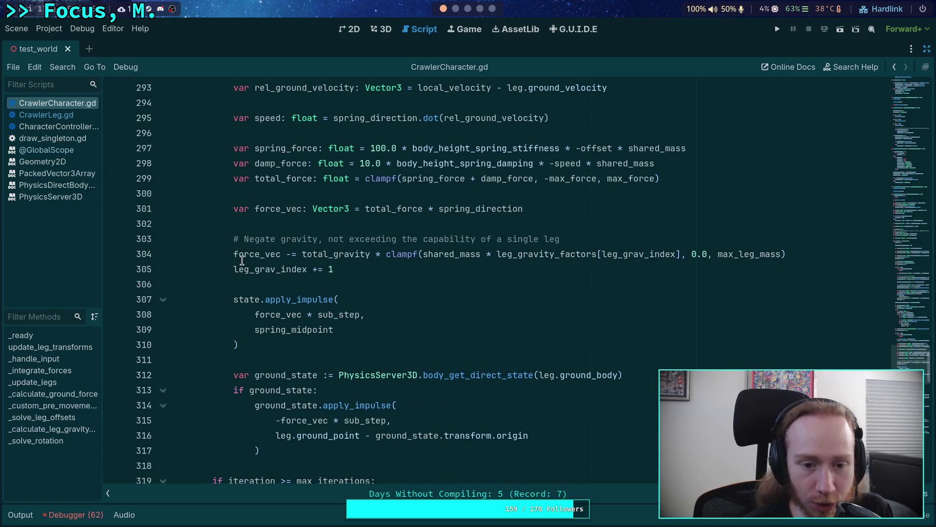
pyautogui.click(234, 254)
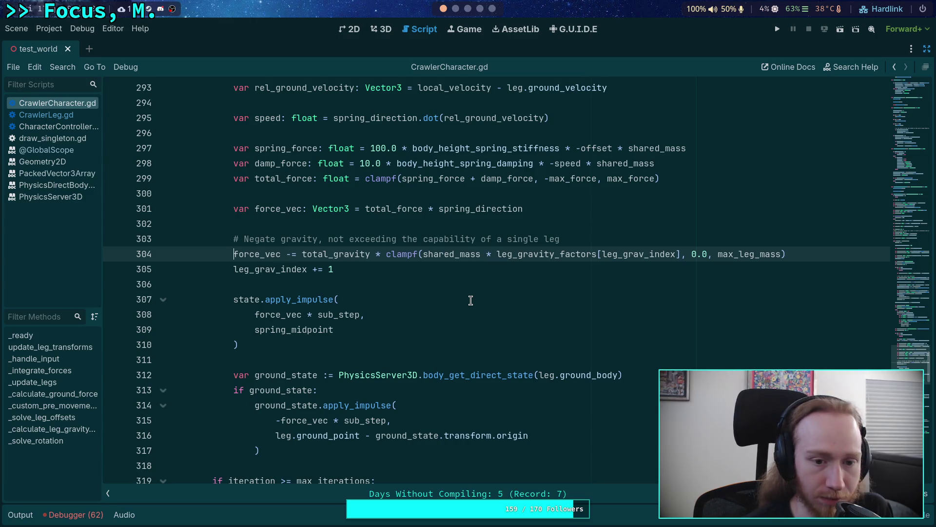
pyautogui.hotkey('ctrl', 'k')
pyautogui.press('Down')
pyautogui.hotkey('ctrl', 'k')
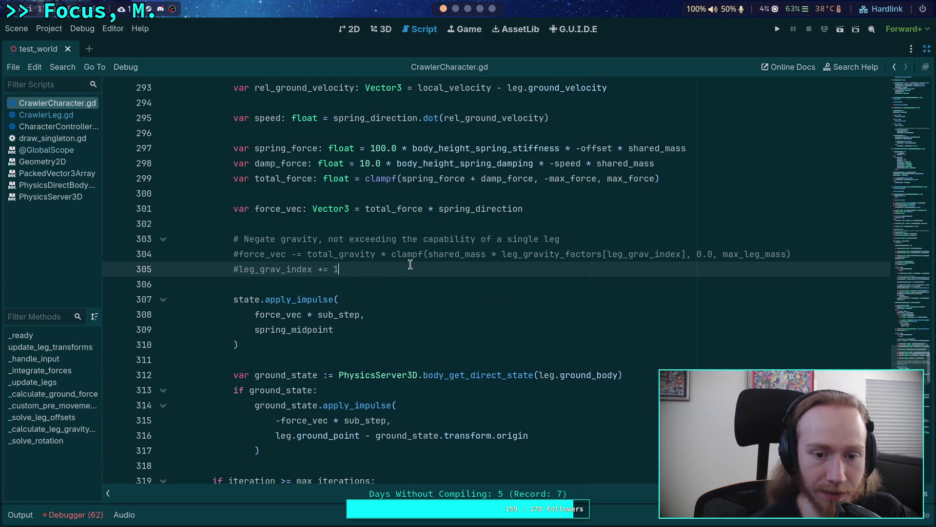
pyautogui.press('Up')
pyautogui.hotkey('ctrl', 'k')
pyautogui.press('Down')
pyautogui.hotkey('ctrl', 'k')
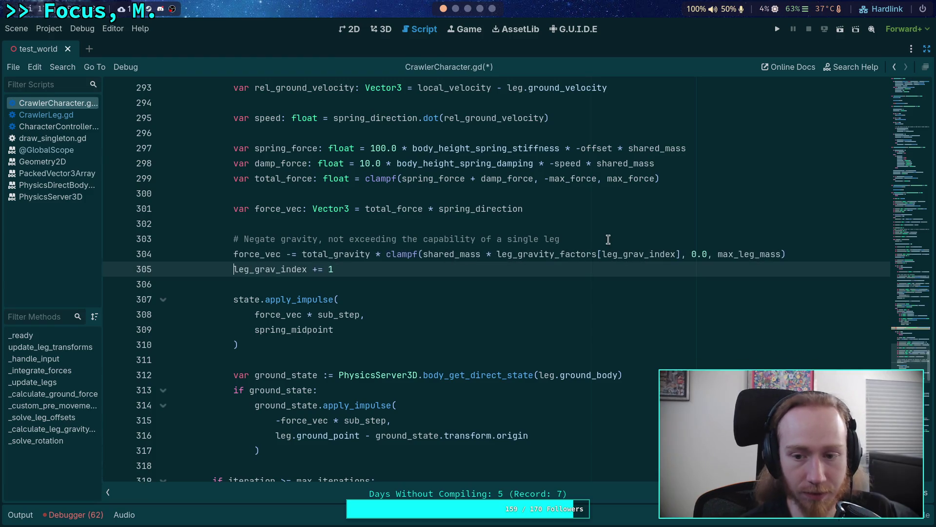
# Wrap the two gravity lines in an 'if true:' block and add an else branch
pyautogui.click(608, 239)
pyautogui.press('Return')
pyautogui.write('if')
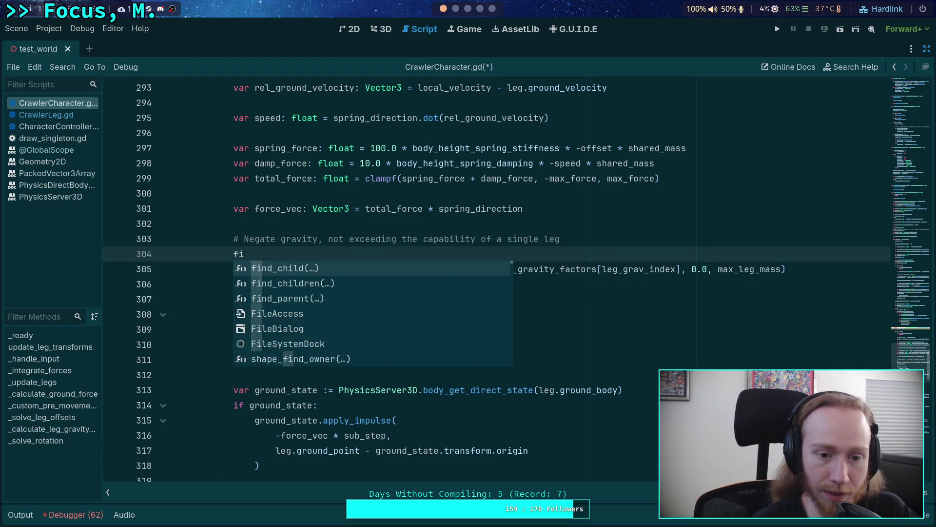
pyautogui.press('BackSpace')
pyautogui.press('BackSpace')
pyautogui.write('ru')
pyautogui.press('Return')
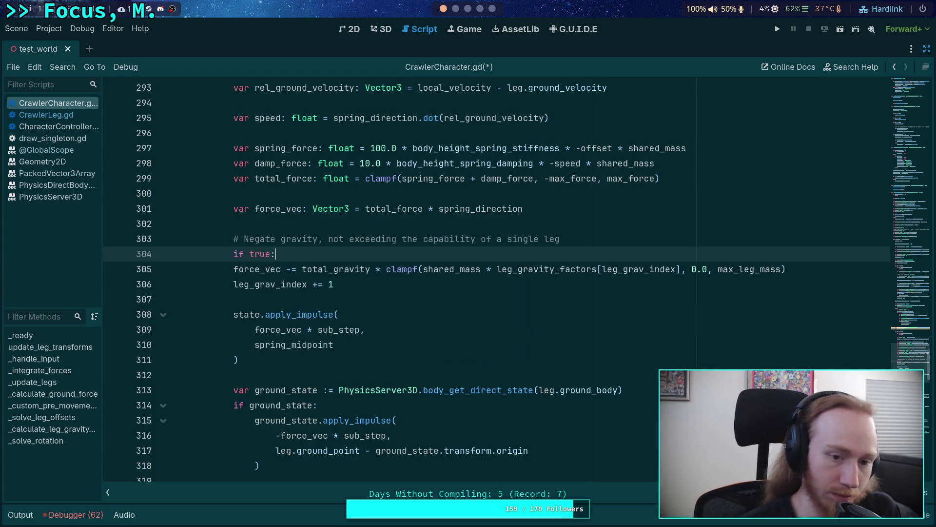
pyautogui.hotkey('shift', 'Down')
pyautogui.hotkey('shift', 'Down')
pyautogui.press('Tab')
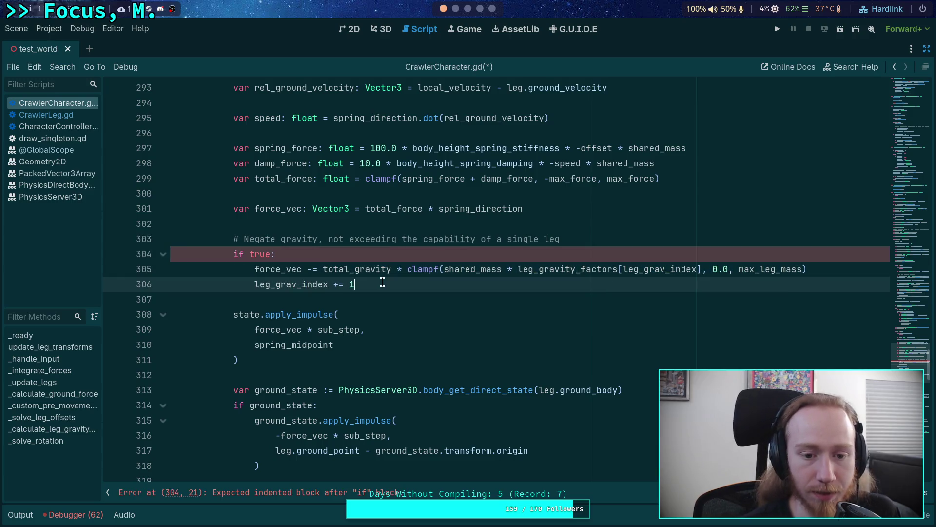
pyautogui.press('End')
pyautogui.press('Return')
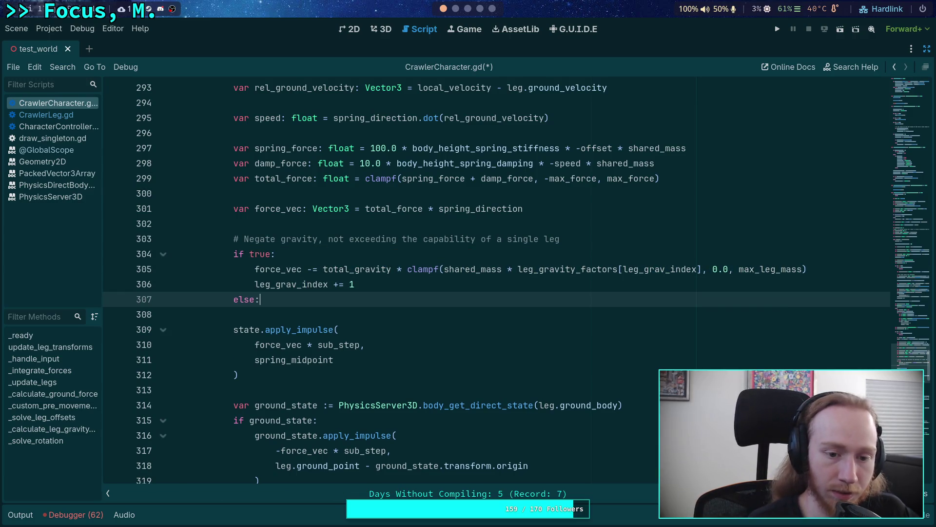
pyautogui.press('Return')
pyautogui.write('force_vec -s=')
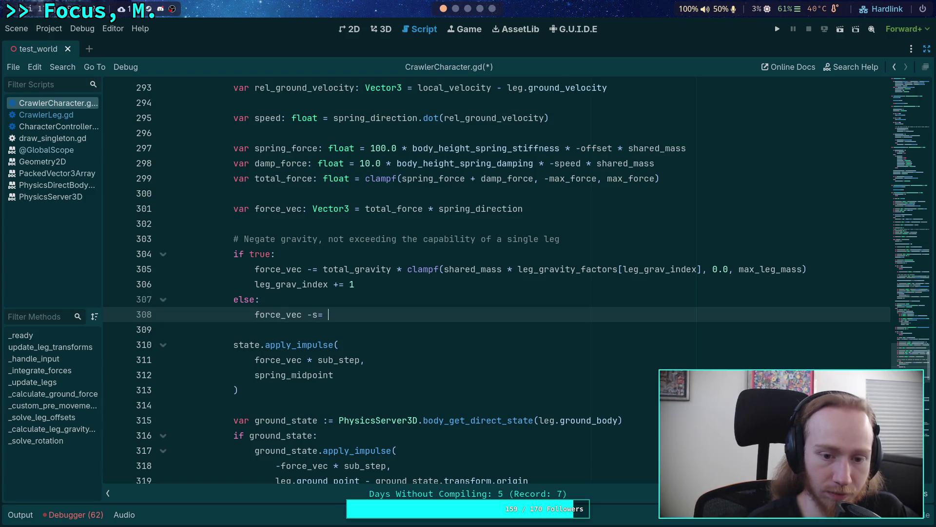
# Make the else branch subtract total_gravity * leg_mass from force_vec and save
pyautogui.press('BackSpace')
pyautogui.press('BackSpace')
pyautogui.press('BackSpace')
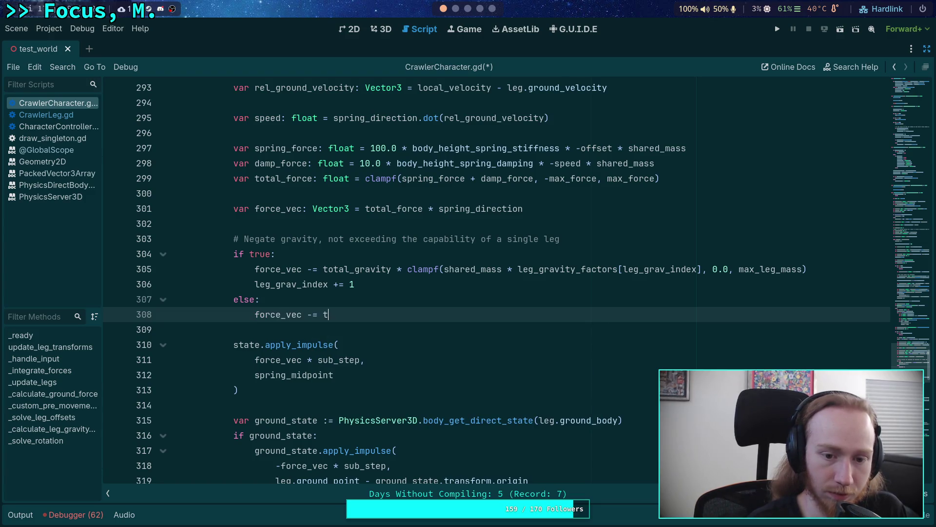
pyautogui.press('BackSpace')
pyautogui.press('Down')
pyautogui.press('Down')
pyautogui.press('Return')
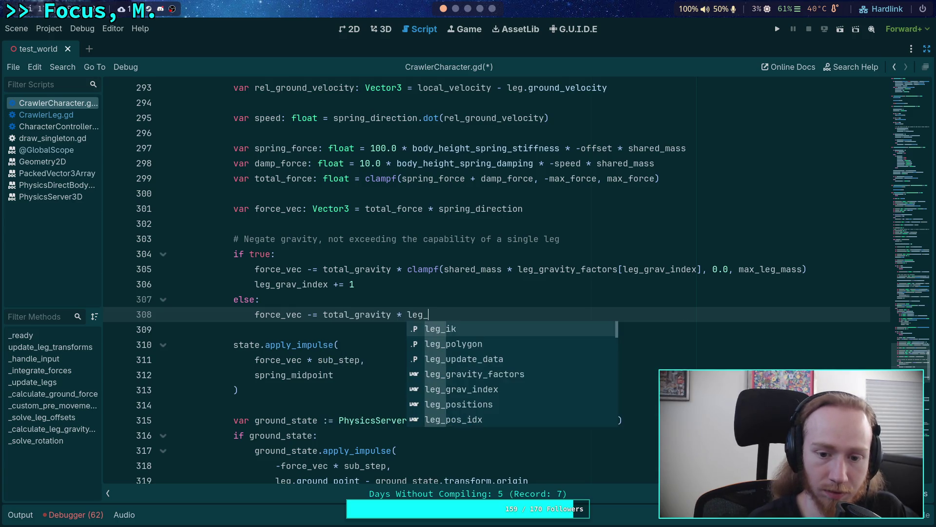
pyautogui.write('_mass')
pyautogui.hotkey('ctrl', 's')
# Change the gravity condition to 'if false', save, and run the game
pyautogui.doubleClick(255, 258)
pyautogui.write('false')
pyautogui.hotkey('ctrl', 's')
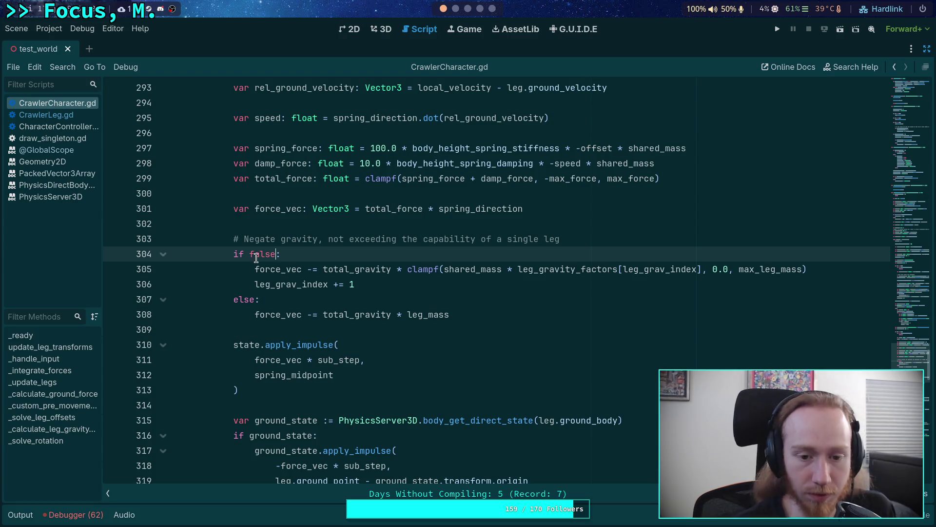
pyautogui.click(780, 33)
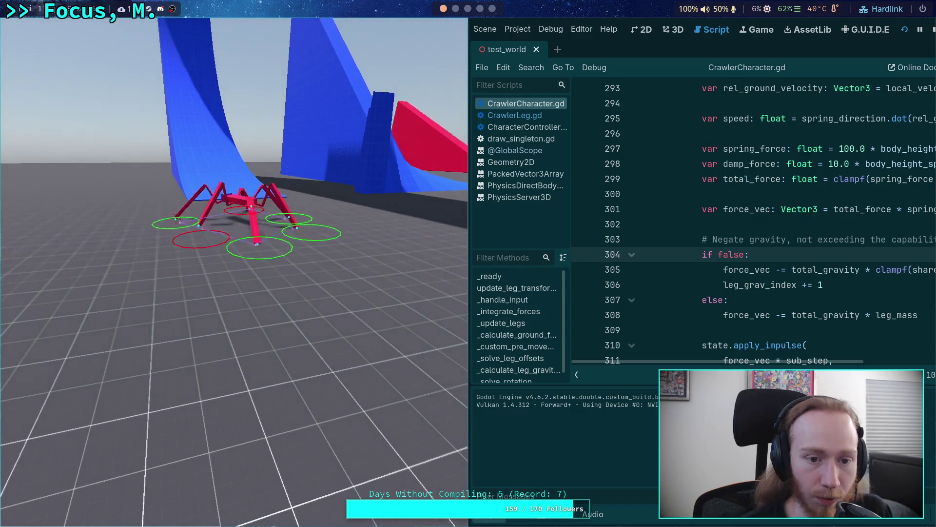
# Stop the game, select line 308's force_vec statement, and switch to the terminal workspace
pyautogui.click(932, 29)
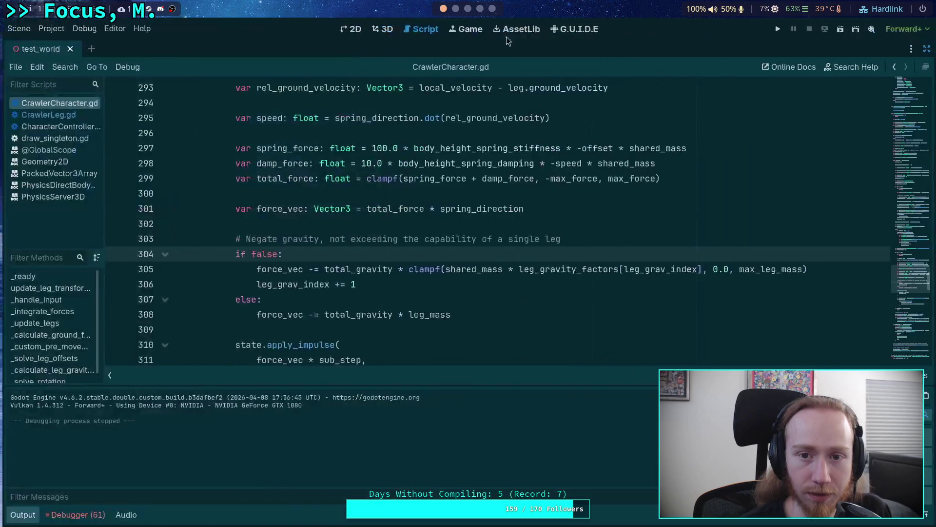
pyautogui.moveTo(449, 314); pyautogui.dragTo(252, 312)
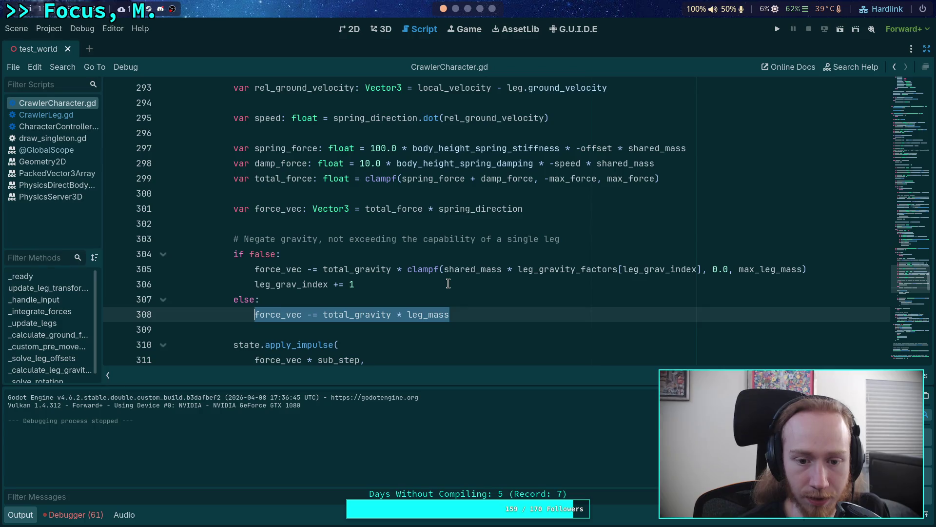
pyautogui.click(456, 9)
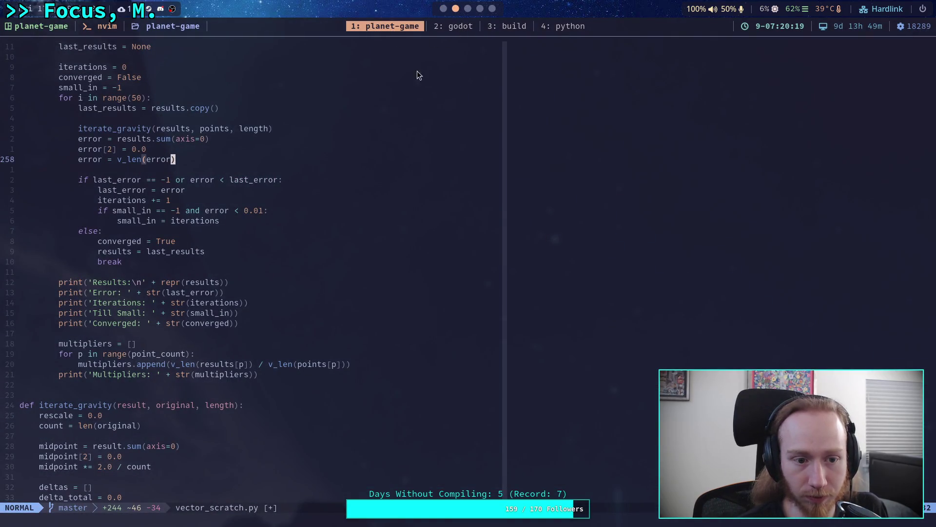
# Save and exit vector_scratch.py with :wq, then run git diff
pyautogui.write(':wq')
pyautogui.press('Return')
pyautogui.write('git di')
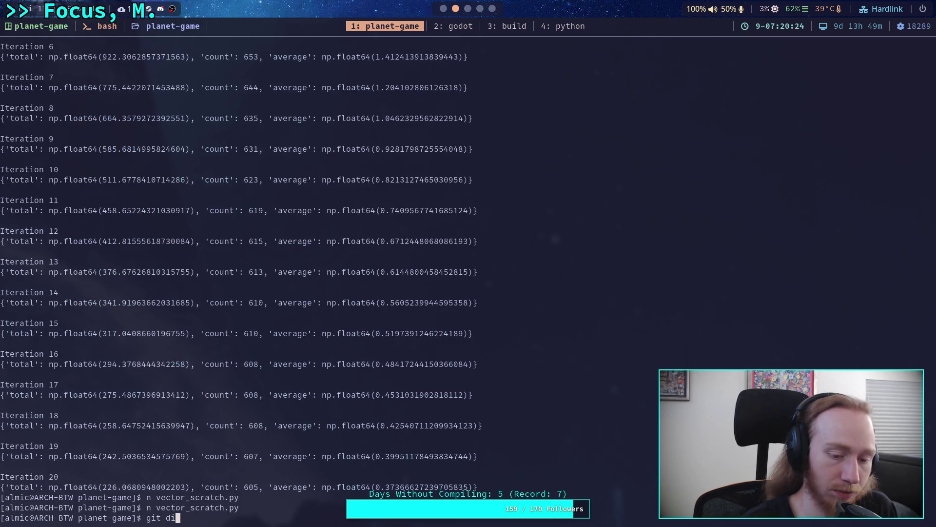
pyautogui.write('ff')
pyautogui.press('Return')
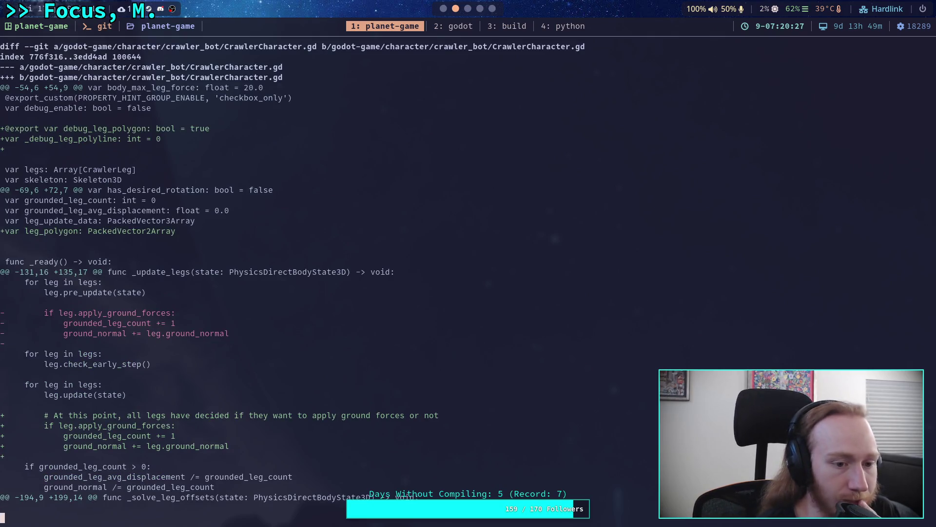
# Scroll through the CrawlerCharacter.gd diff, then return to the Godot workspace
pyautogui.scroll(-20, 321, 277)
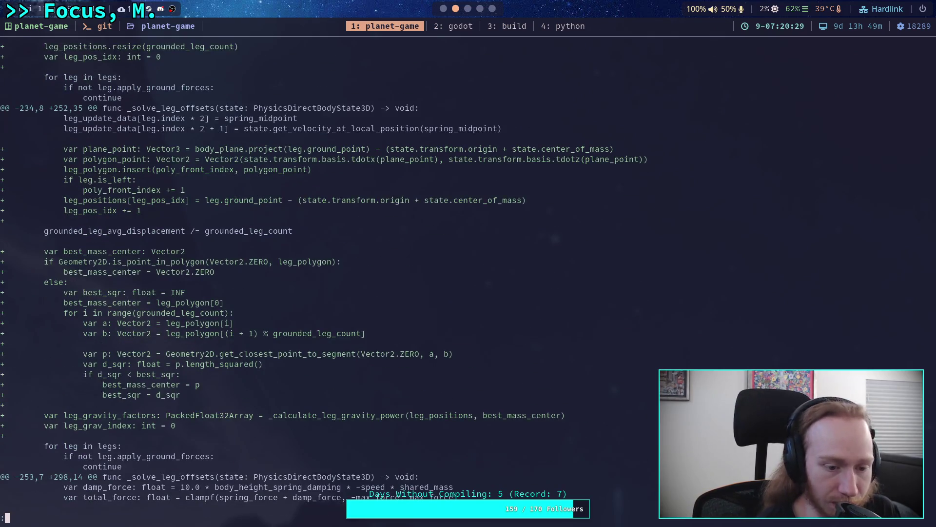
pyautogui.scroll(-10, 403, 268)
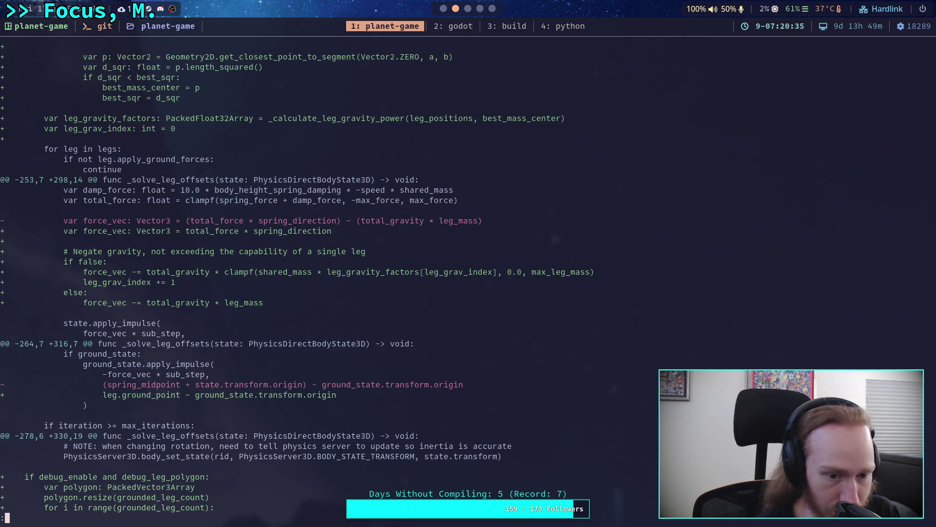
pyautogui.scroll(-2, 295, 277)
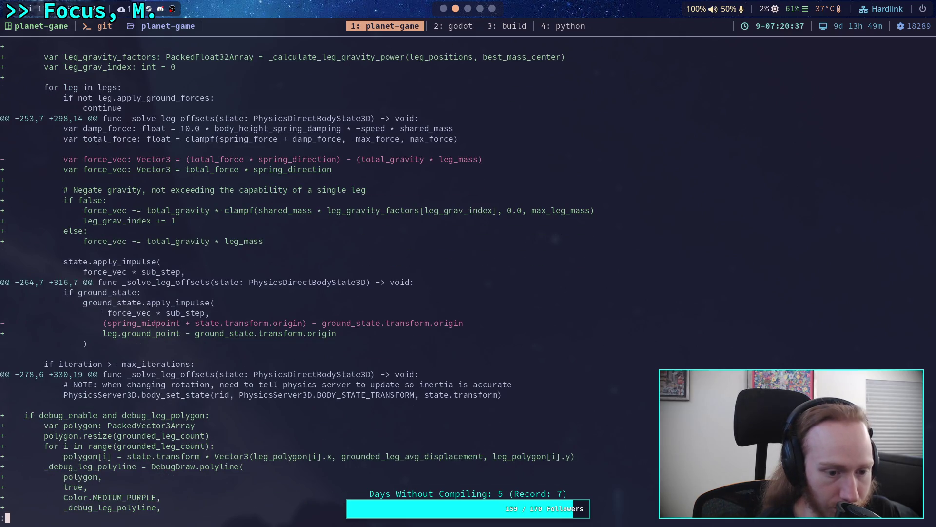
pyautogui.scroll(-2, 295, 277)
pyautogui.scroll(6, 295, 277)
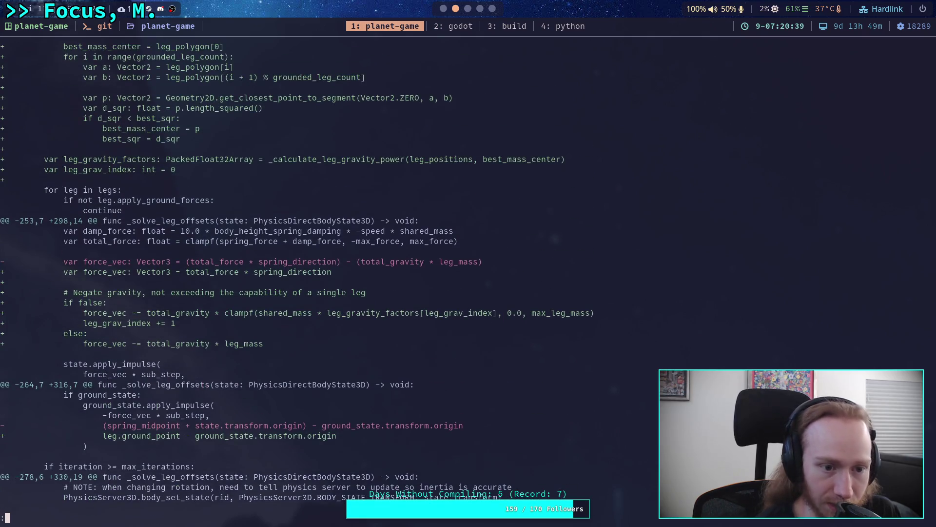
pyautogui.scroll(10, 296, 277)
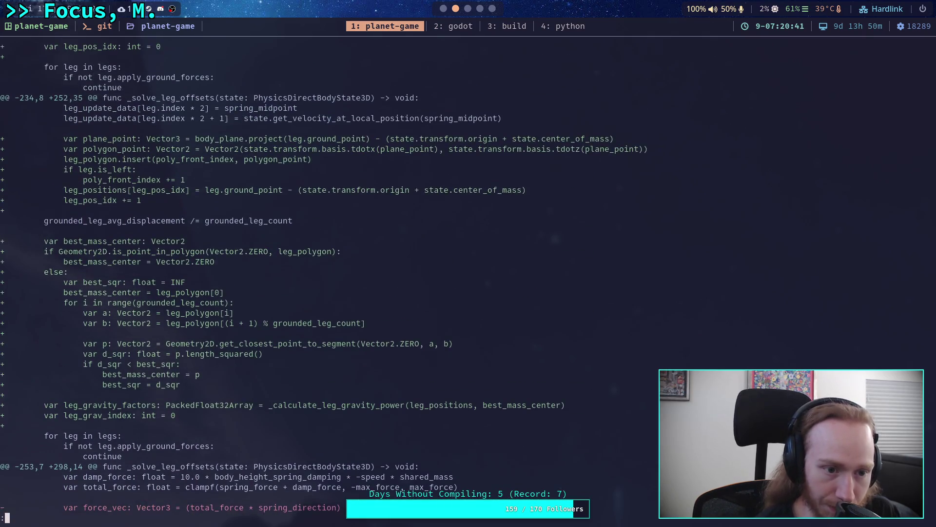
pyautogui.scroll(1, 321, 282)
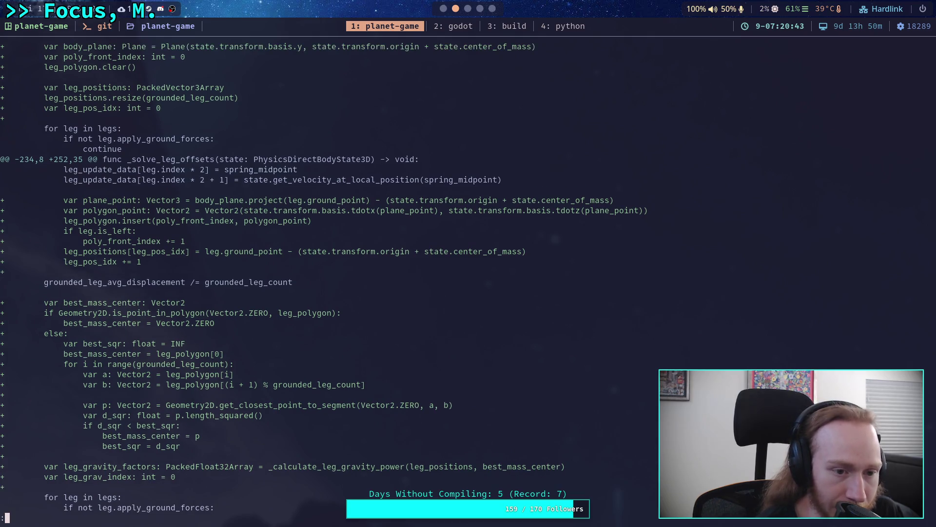
pyautogui.scroll(-3, 321, 277)
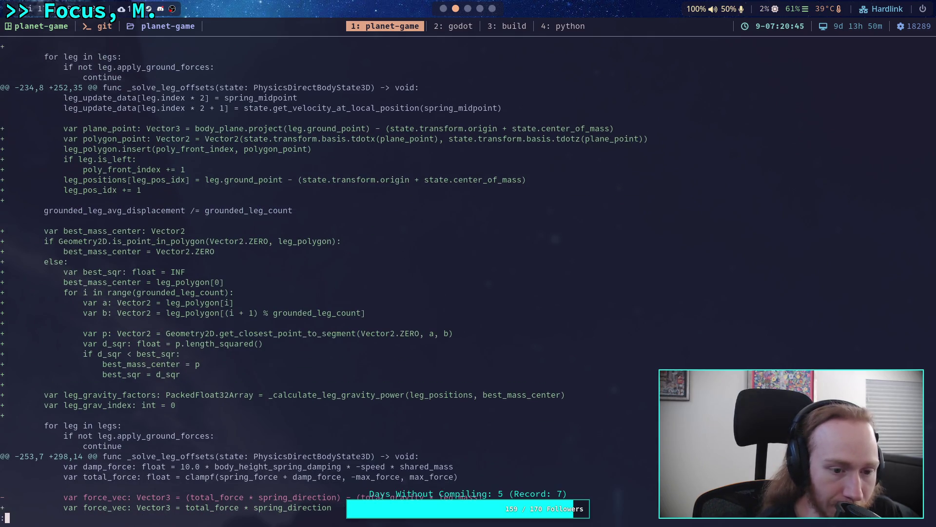
pyautogui.scroll(4, 321, 277)
pyautogui.scroll(3, 321, 277)
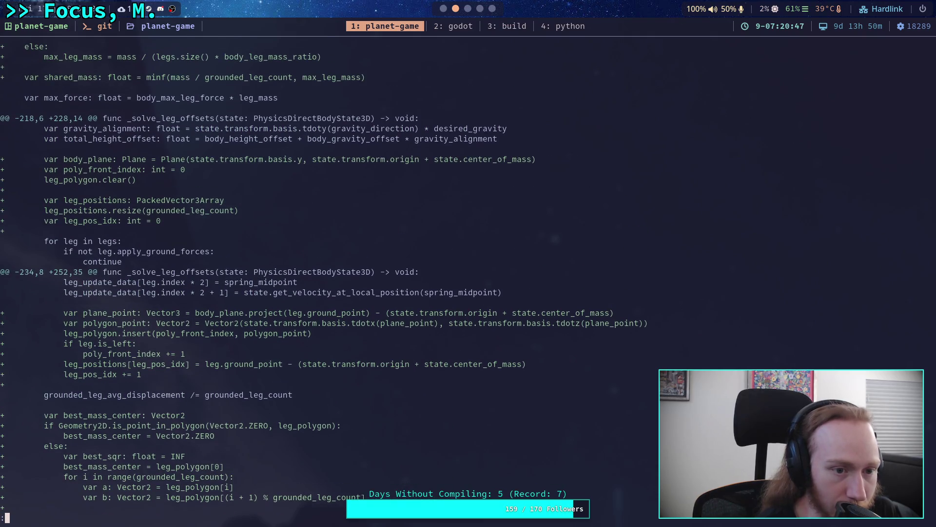
pyautogui.scroll(-2, 321, 277)
pyautogui.scroll(3, 321, 277)
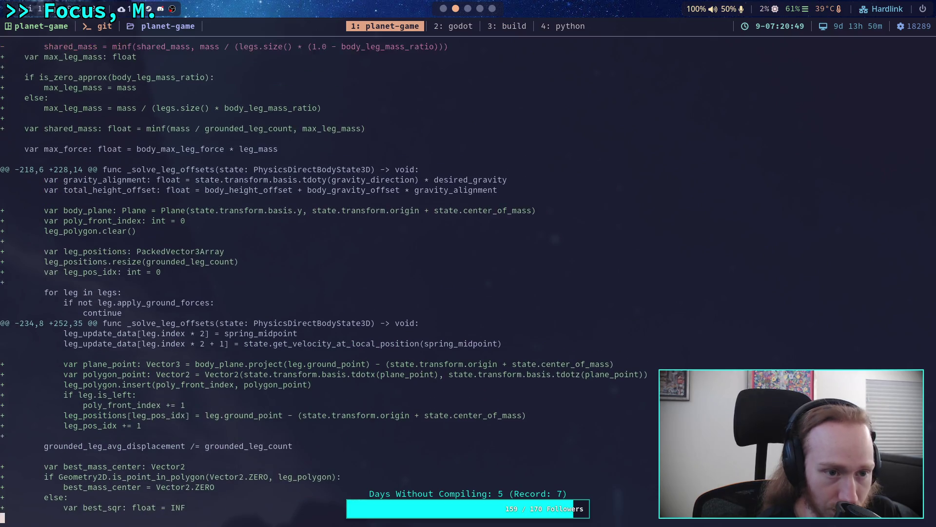
pyautogui.scroll(5, 321, 277)
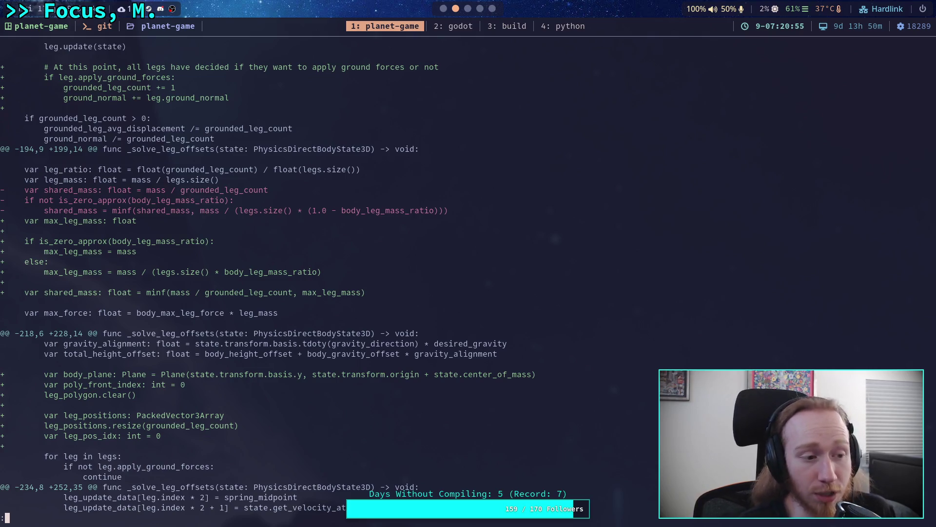
pyautogui.click(442, 18)
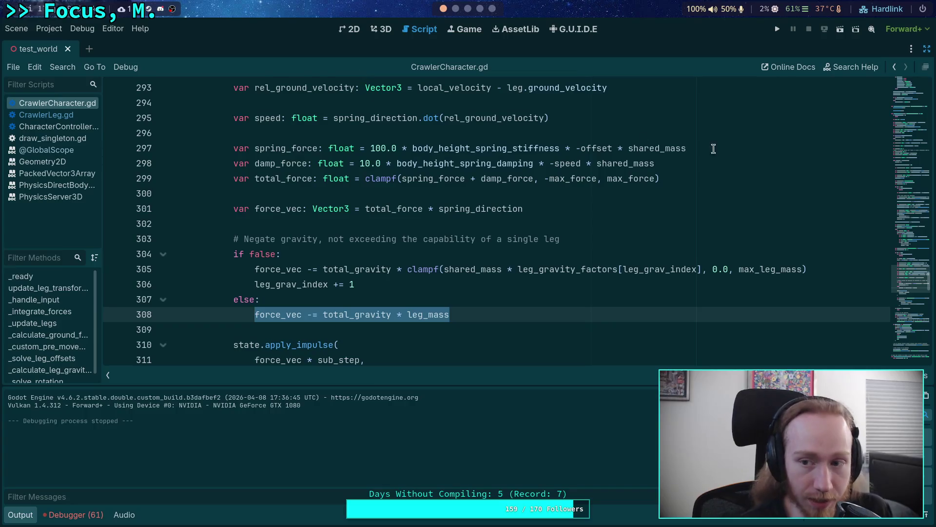
# Bring back the side docks and inspect CrawlerBot's Leg Parameters group
pyautogui.click(927, 50)
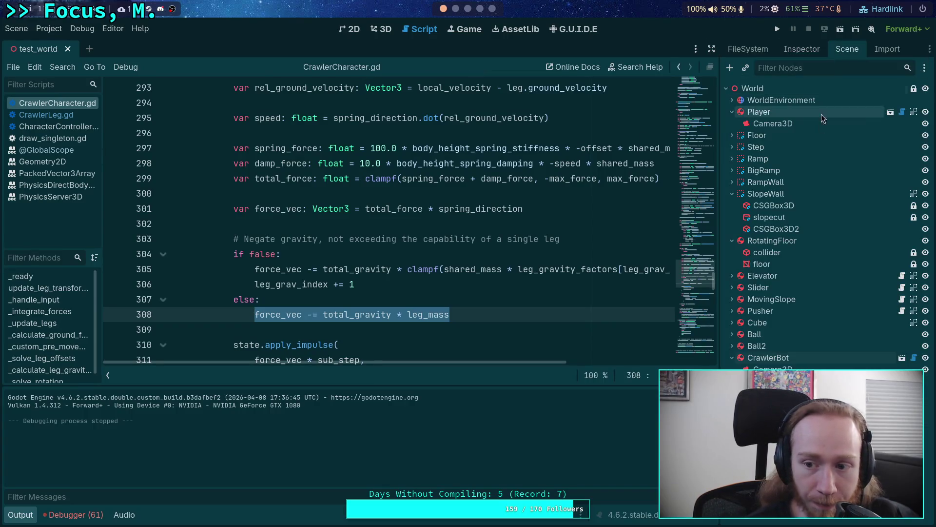
pyautogui.click(802, 49)
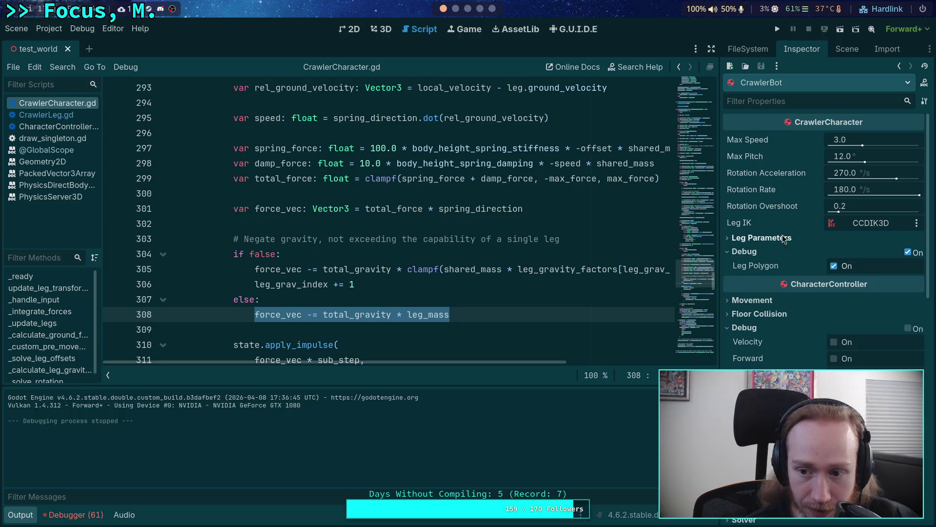
pyautogui.click(763, 238)
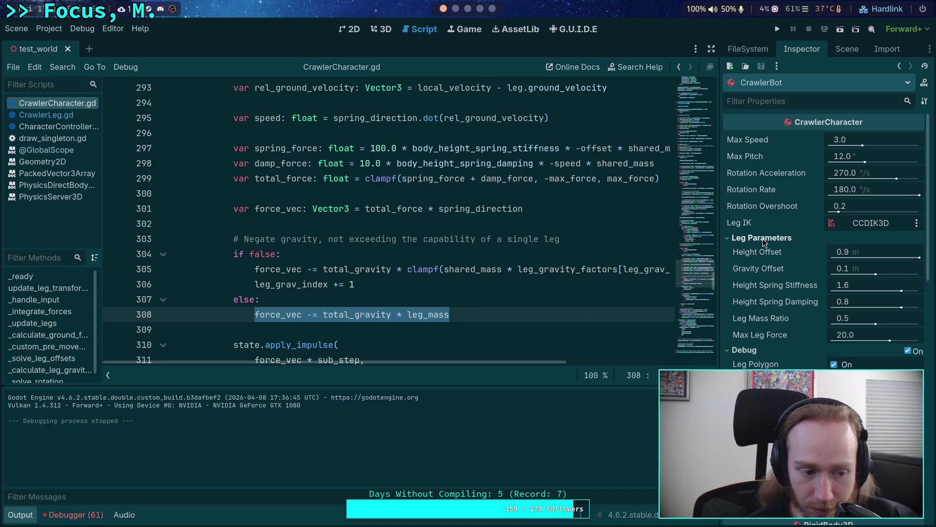
pyautogui.click(763, 238)
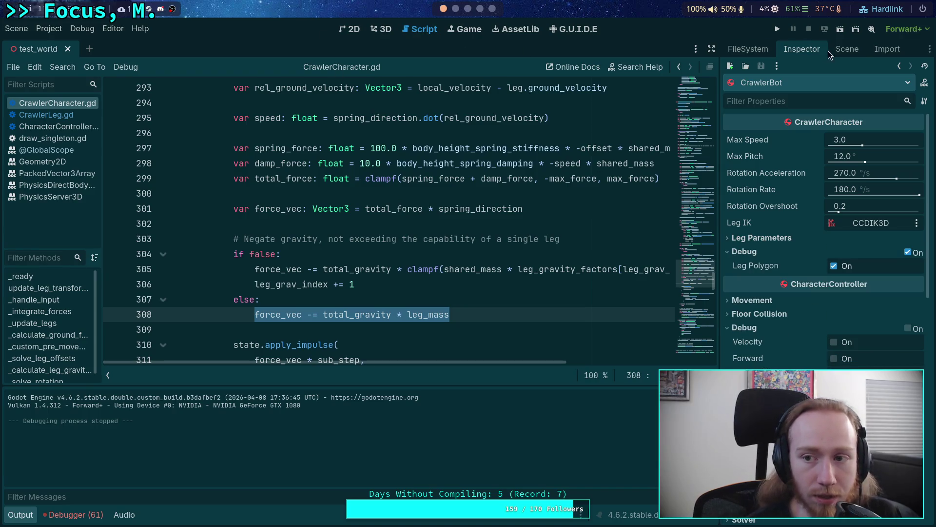
pyautogui.click(843, 51)
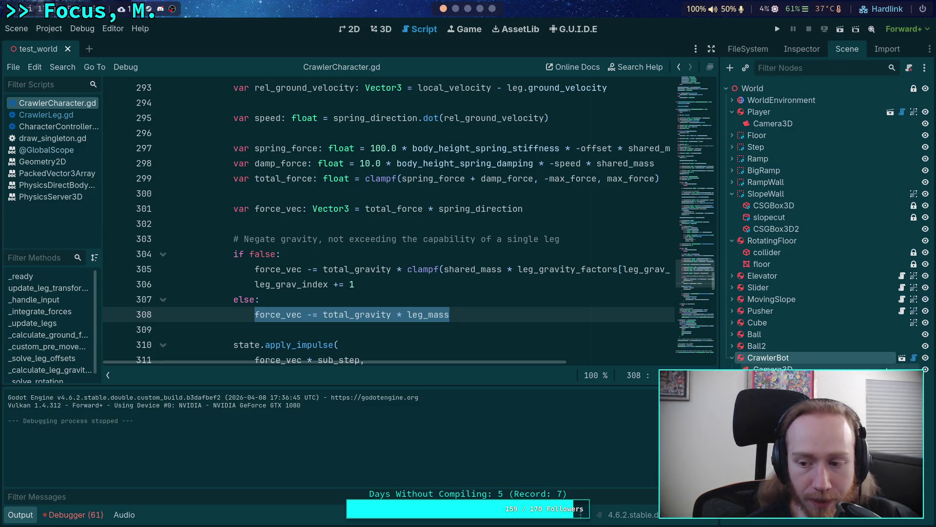
# Open the CrawlerBot scene and set its Leg Mass Ratio to 0.4
pyautogui.click(902, 358)
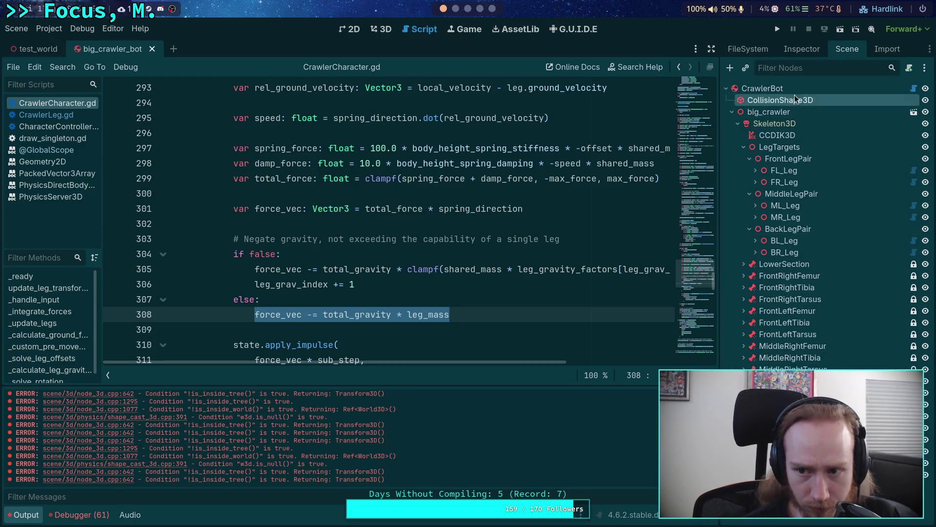
pyautogui.click(802, 48)
pyautogui.click(872, 318)
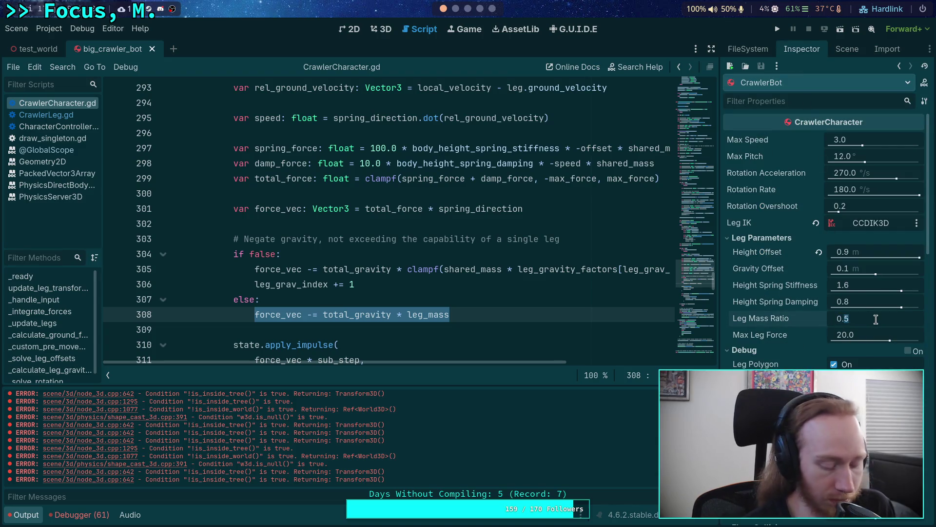
pyautogui.write('4')
pyautogui.press('Return')
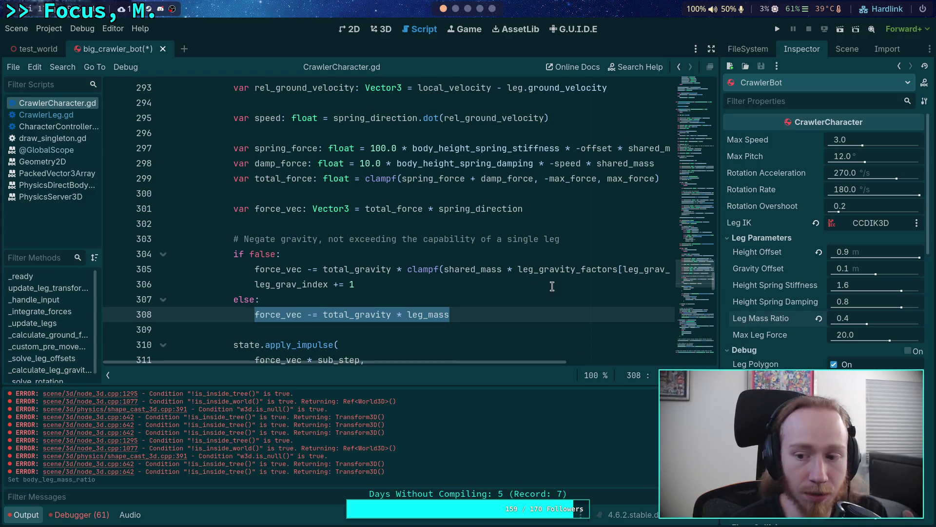
# Save the script and scene, close big_crawler_bot, and run the project
pyautogui.click(529, 311)
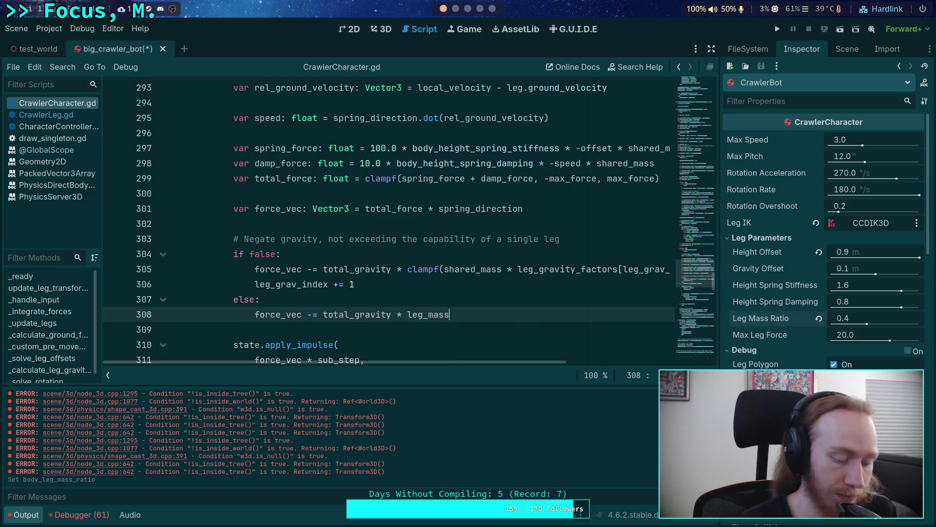
pyautogui.hotkey('ctrl', 's')
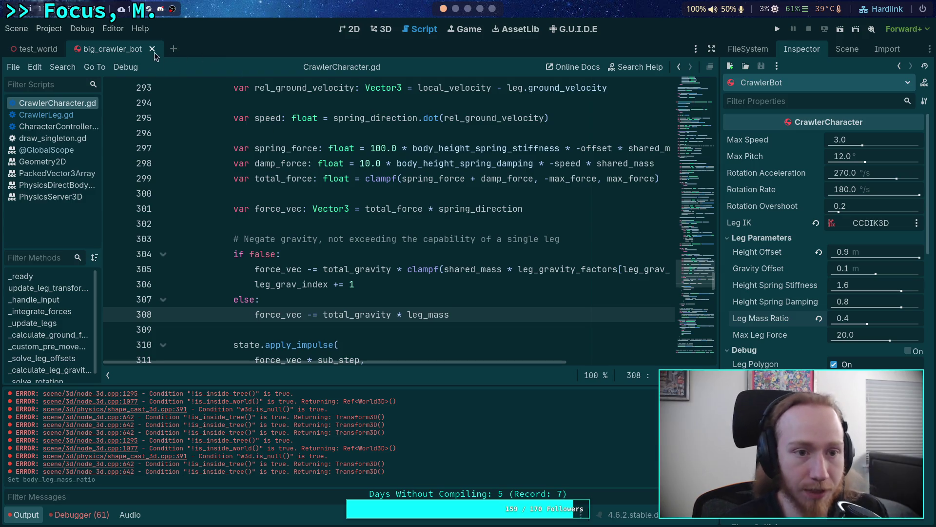
pyautogui.click(153, 49)
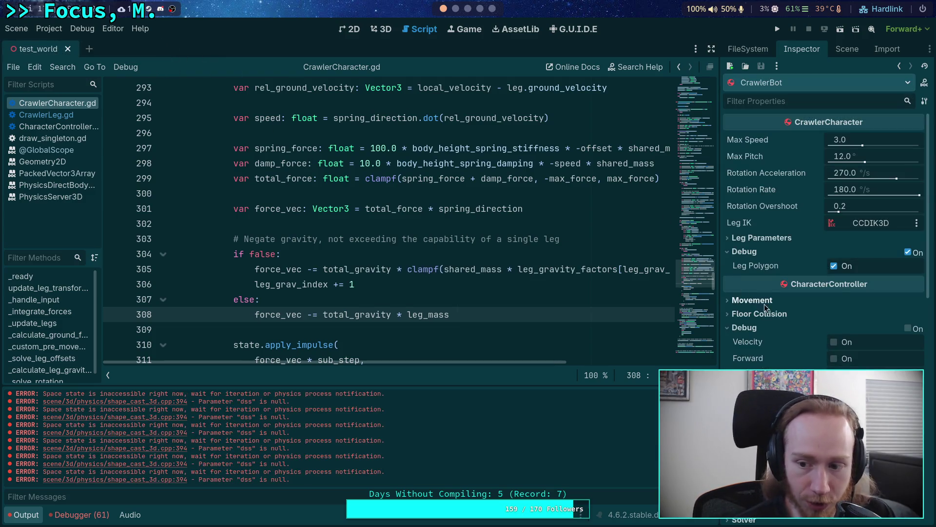
pyautogui.click(785, 239)
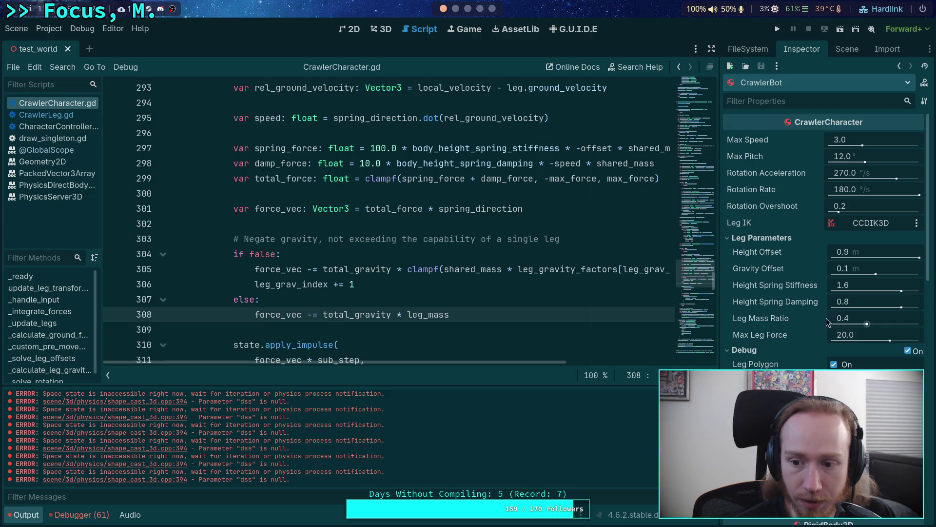
pyautogui.click(762, 238)
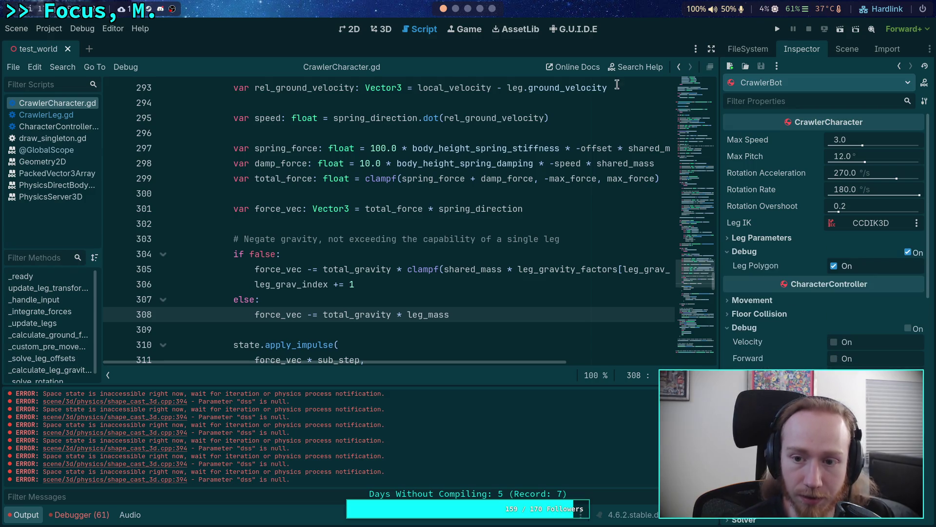
pyautogui.click(777, 29)
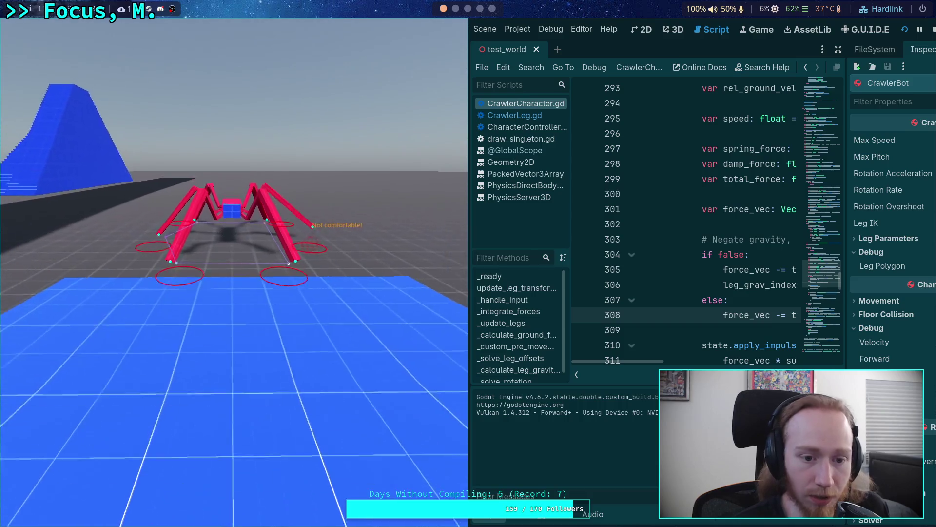
# Walk the crawler forward onto the curved ramp with W, then stop the game
pyautogui.press('w')
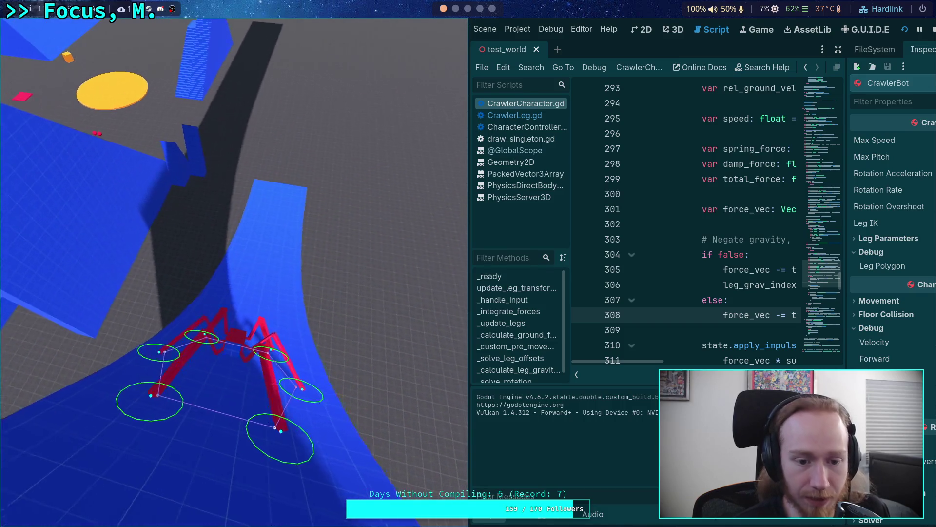
pyautogui.press('F8')
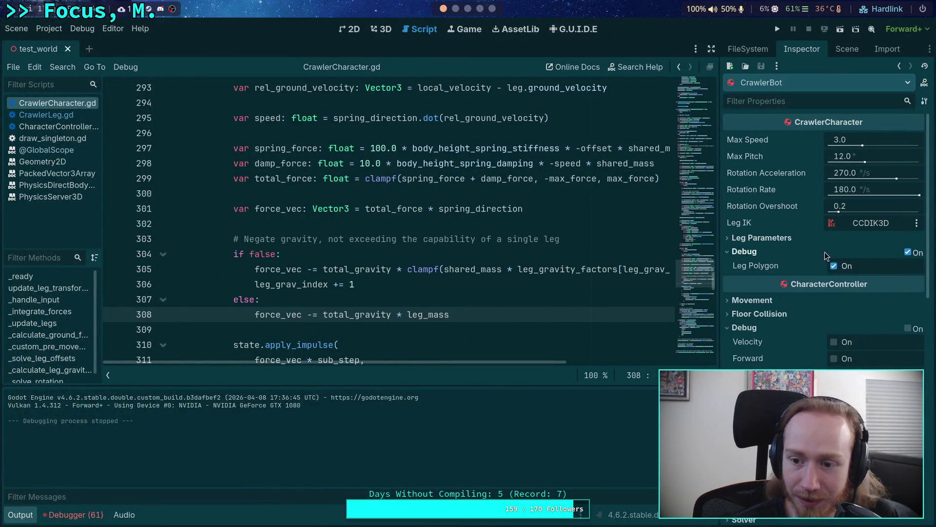
# Uncheck Debug and Leg Polygon for the crawler in the Inspector
pyautogui.click(908, 252)
pyautogui.click(834, 266)
pyautogui.scroll(-2, 756, 308)
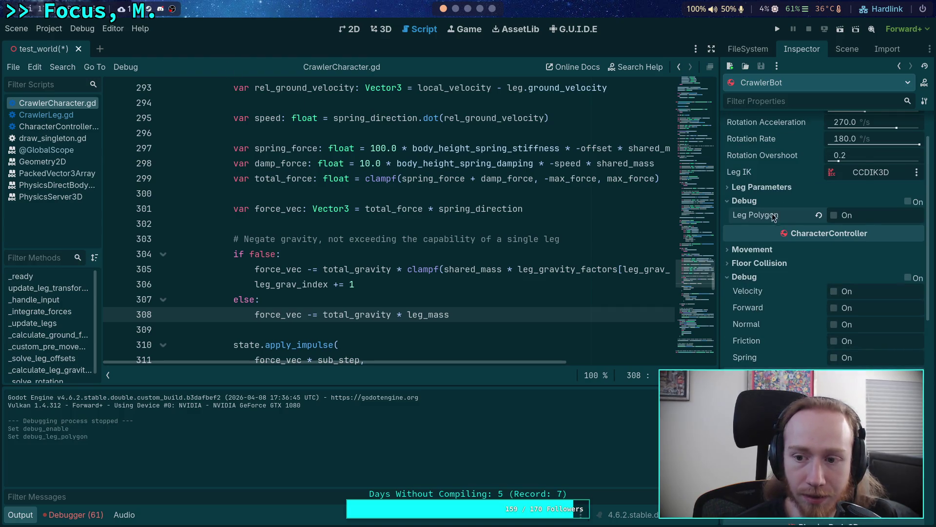
pyautogui.scroll(2, 773, 216)
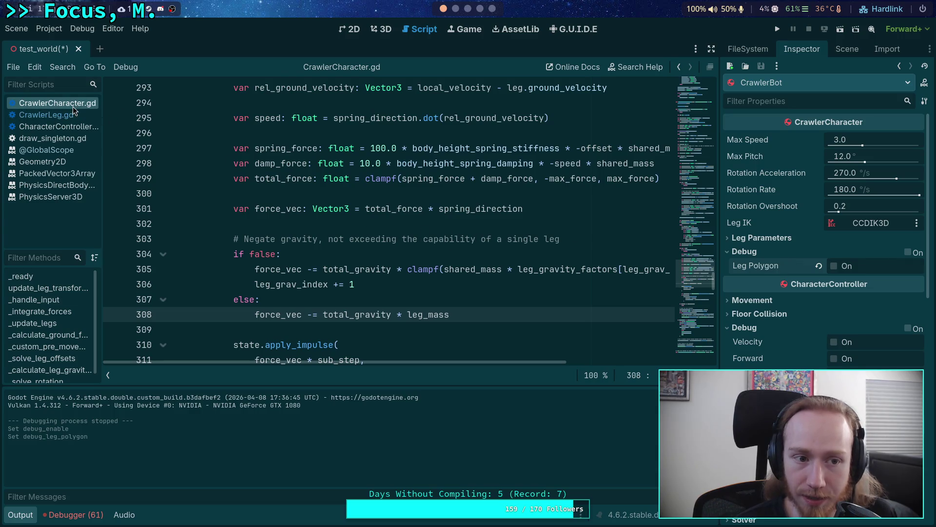
# Set debug_leg_polygon's default to false on line 57, reset Leg Polygon, and save test_world
pyautogui.click(693, 83)
pyautogui.scroll(-15, 400, 221)
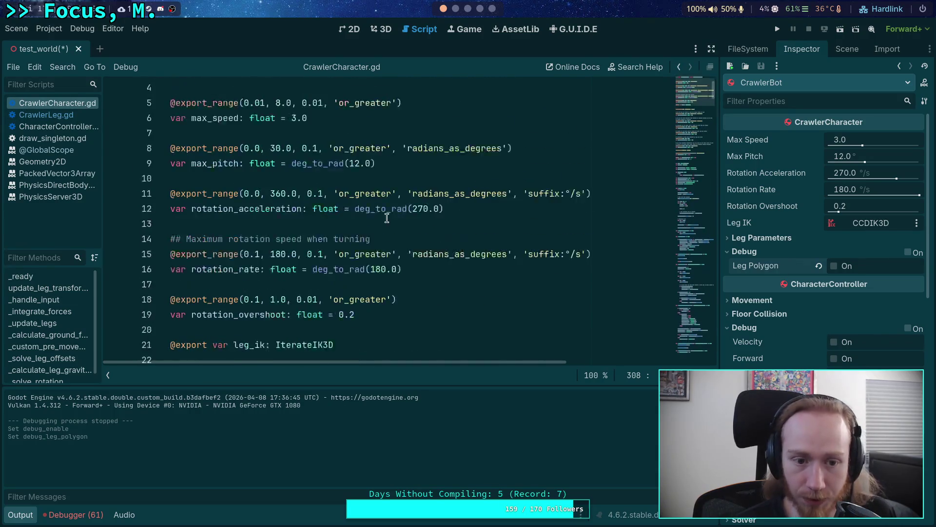
pyautogui.scroll(3, 401, 221)
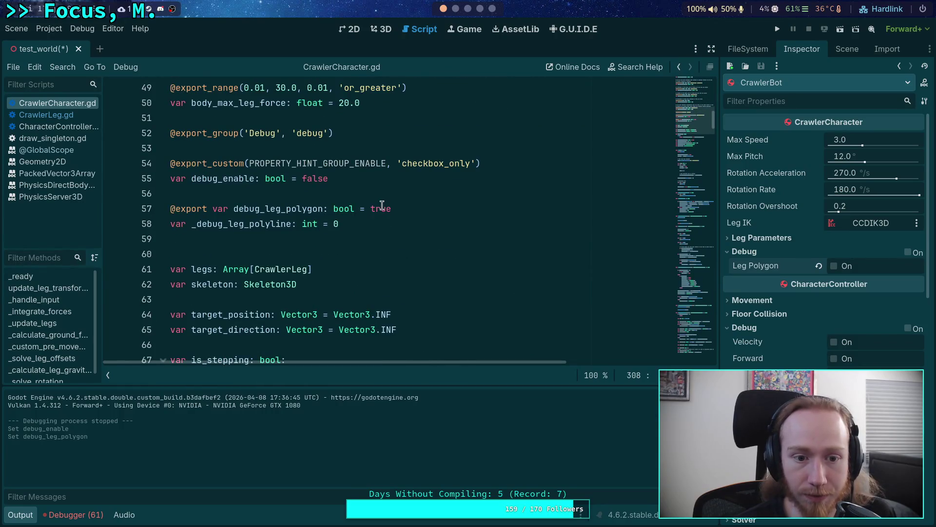
pyautogui.doubleClick(379, 208)
pyautogui.write('false')
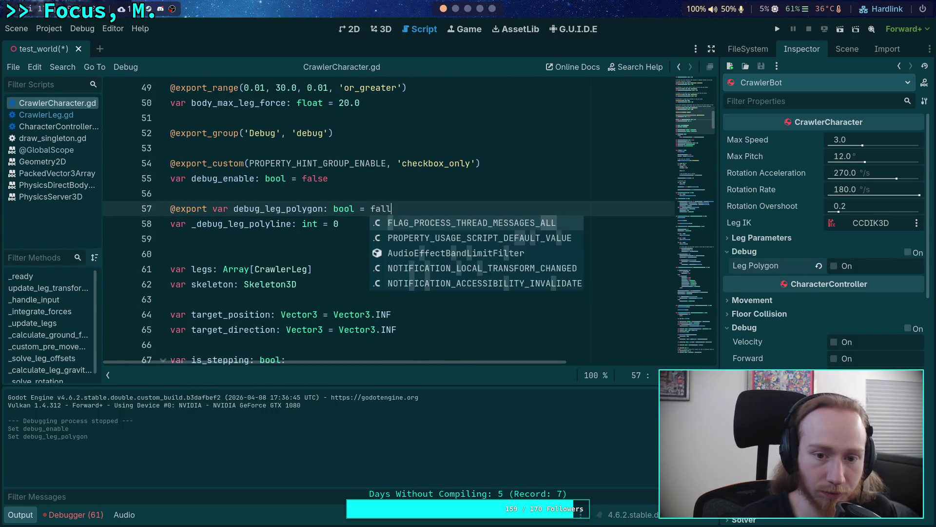
pyautogui.hotkey('ctrl', 's')
pyautogui.click(819, 266)
pyautogui.hotkey('ctrl', 's')
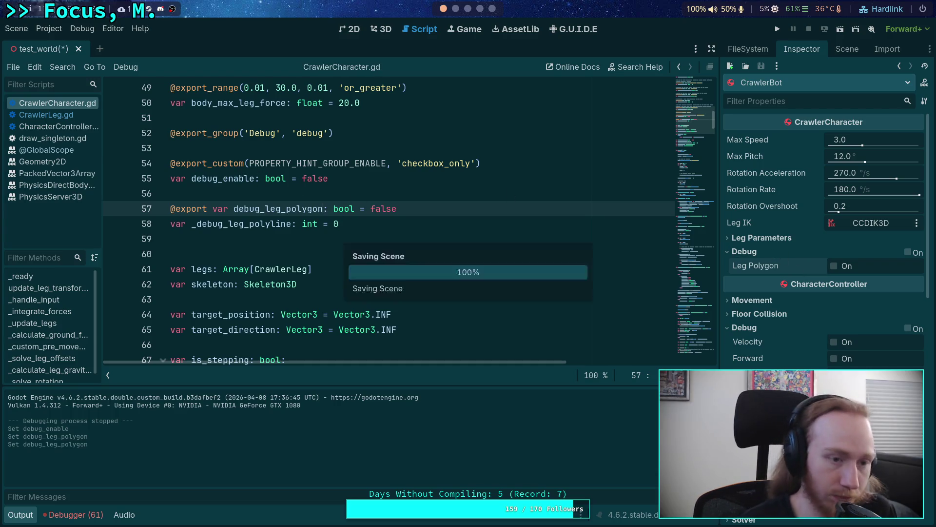
# In big_crawler_bot, uncheck Leg Polygon, save the scene, and close its tab
pyautogui.click(848, 48)
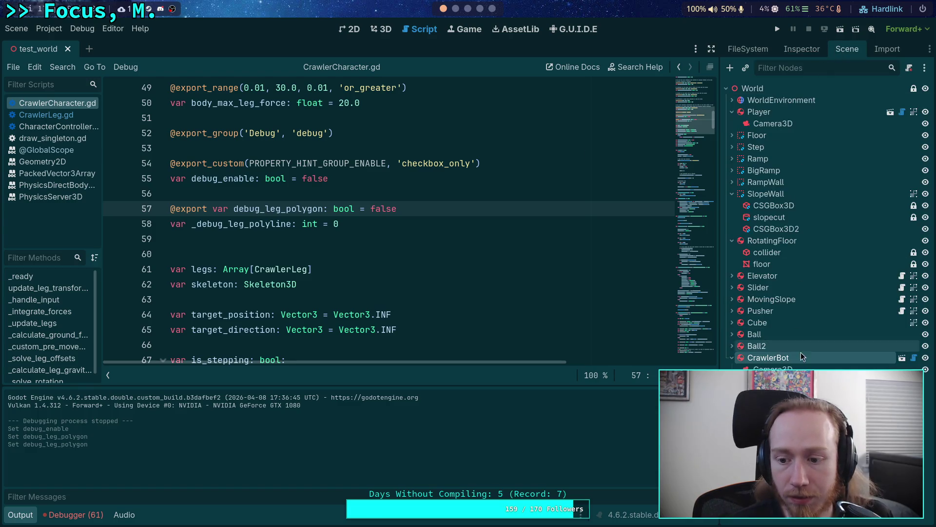
pyautogui.click(900, 359)
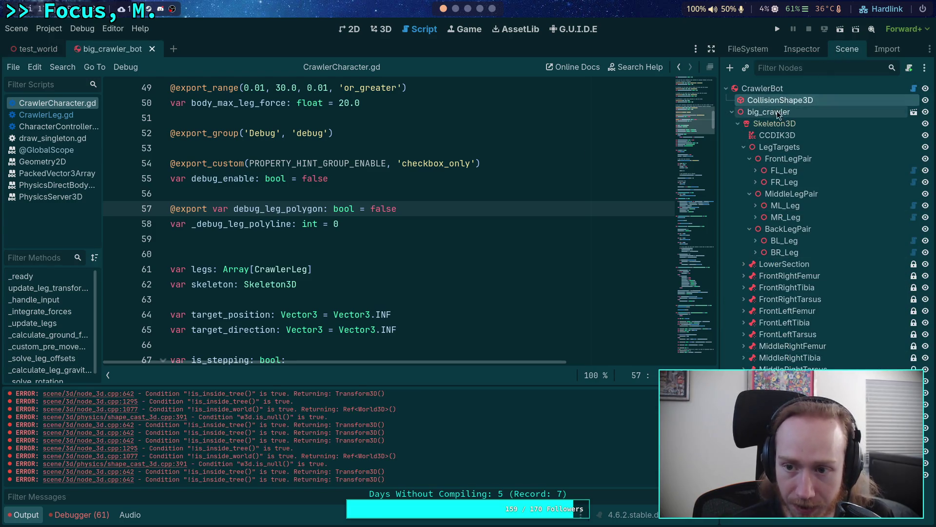
pyautogui.click(802, 49)
pyautogui.click(834, 364)
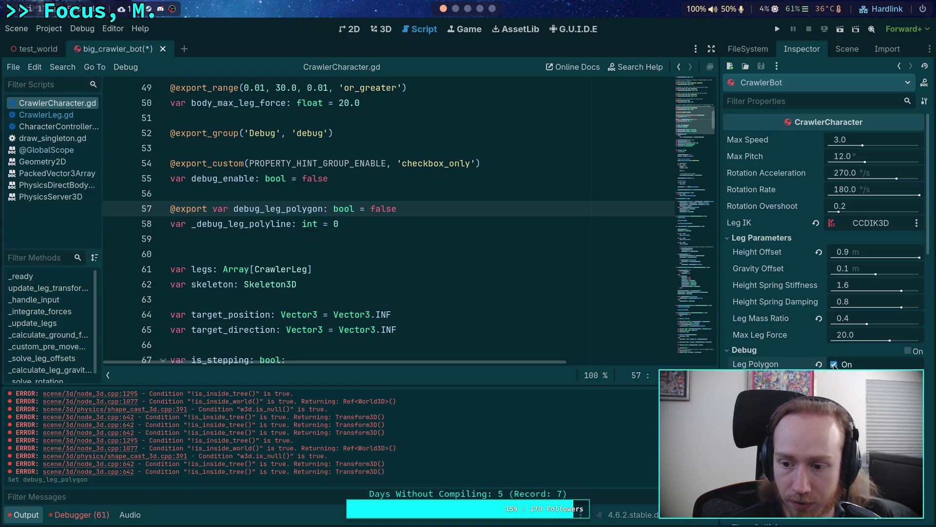
pyautogui.hotkey('ctrl', 's')
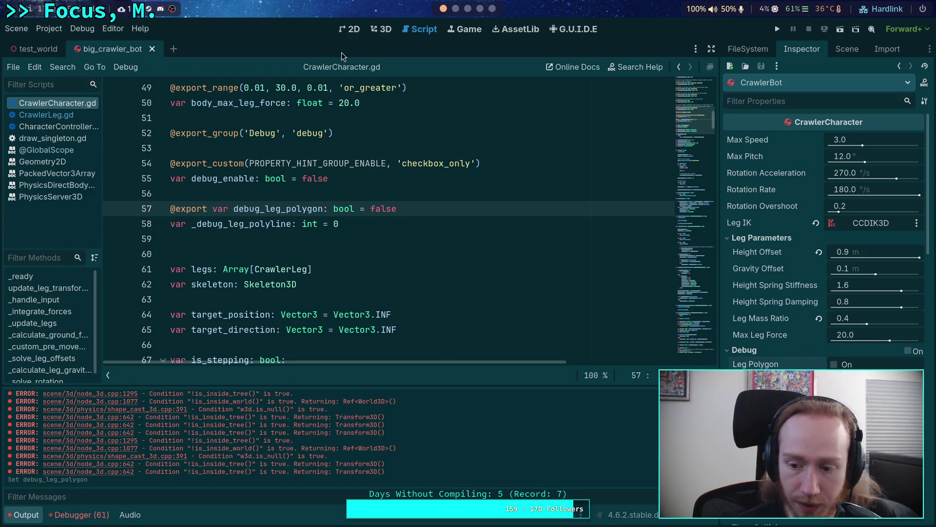
pyautogui.click(152, 49)
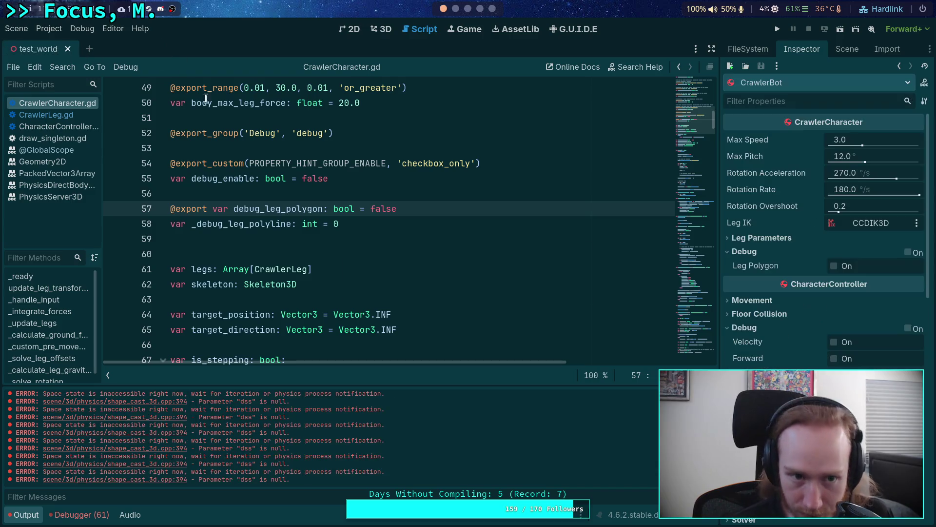
# Open CrawlerLeg.gd and change debug_enable's default to false
pyautogui.scroll(-5, 776, 331)
pyautogui.scroll(5, 776, 332)
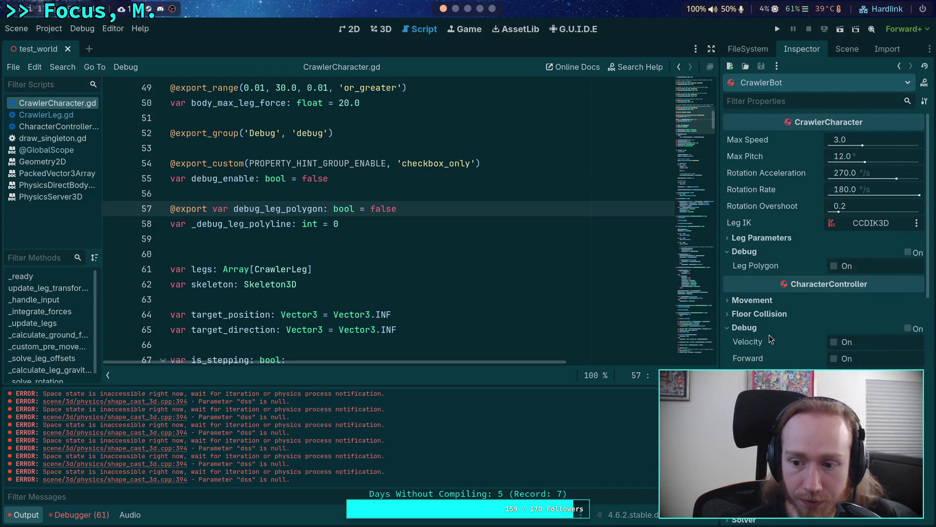
pyautogui.click(771, 239)
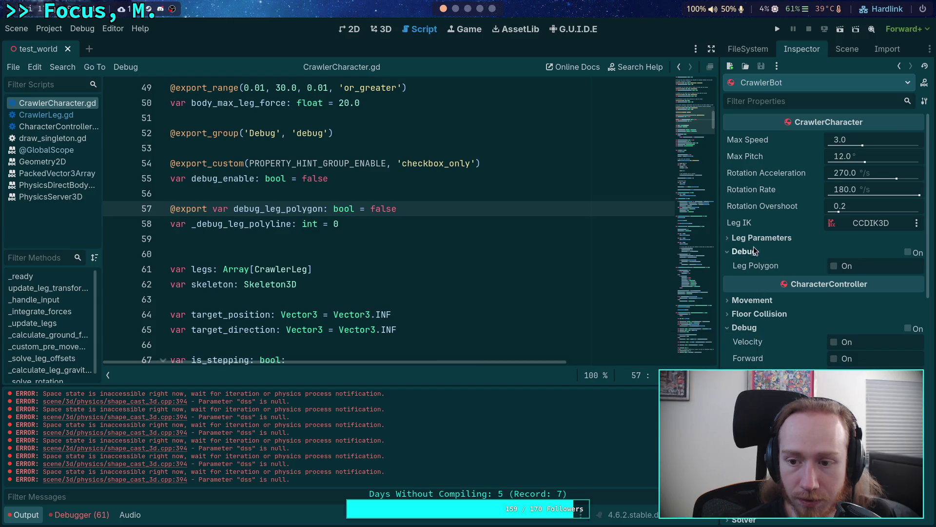
pyautogui.click(770, 239)
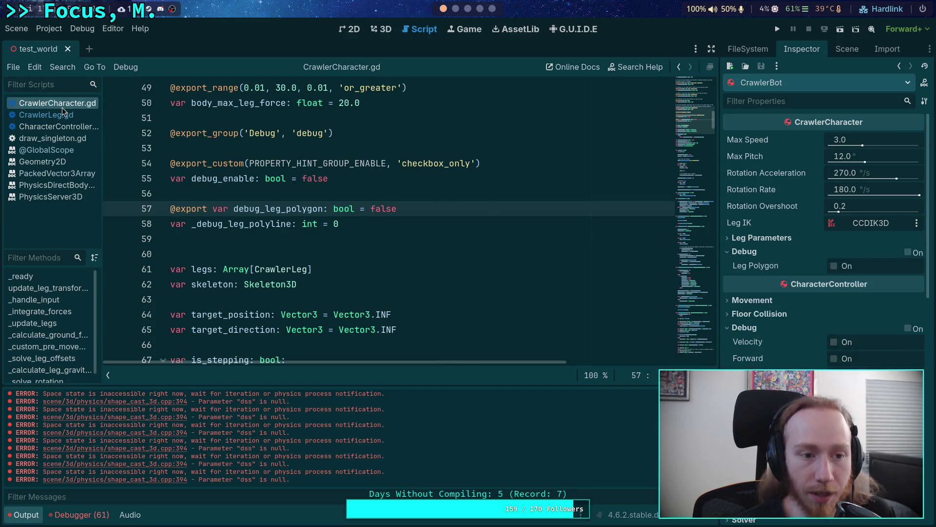
pyautogui.click(46, 115)
pyautogui.click(695, 96)
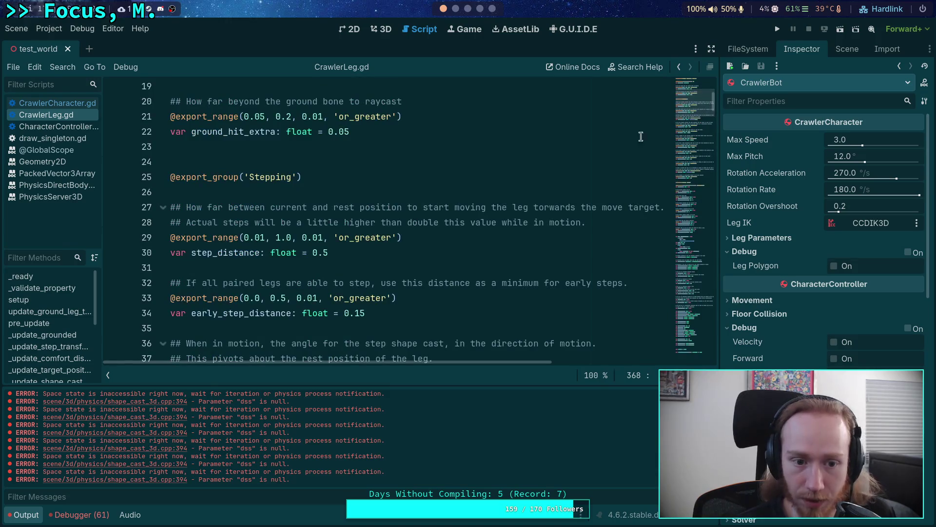
pyautogui.scroll(-10, 491, 206)
pyautogui.scroll(-7, 477, 208)
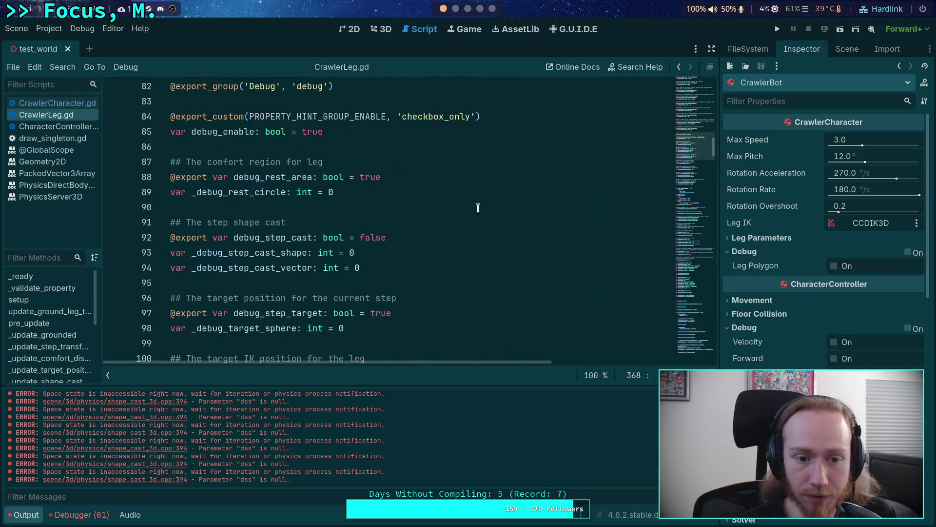
pyautogui.scroll(3, 478, 209)
pyautogui.doubleClick(307, 179)
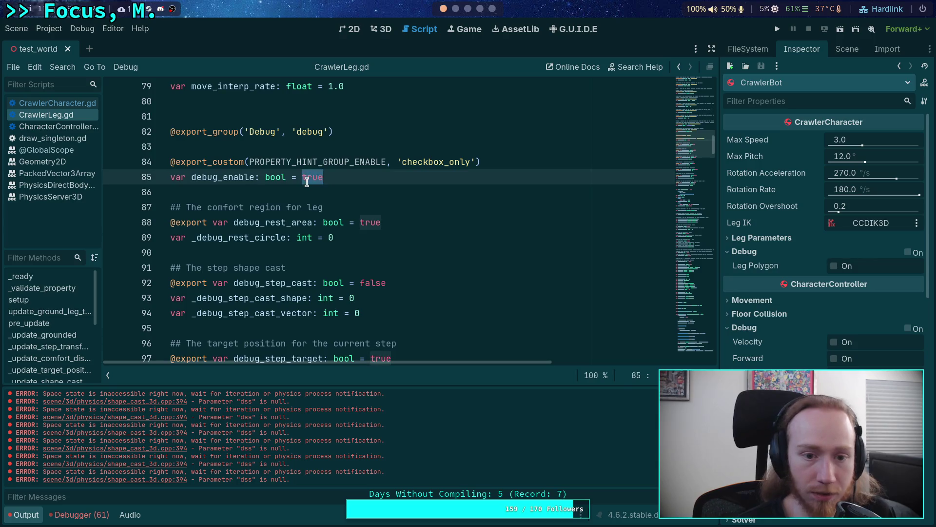
pyautogui.write('false')
# Set debug_rest_area, debug_step_target and debug_ik_target defaults to false
pyautogui.scroll(-2, 389, 214)
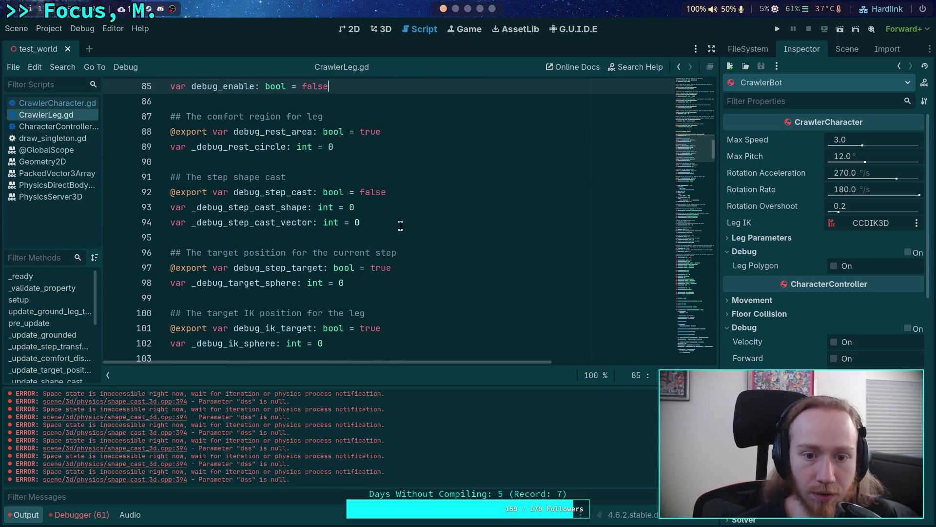
pyautogui.doubleClick(369, 137)
pyautogui.write('fa')
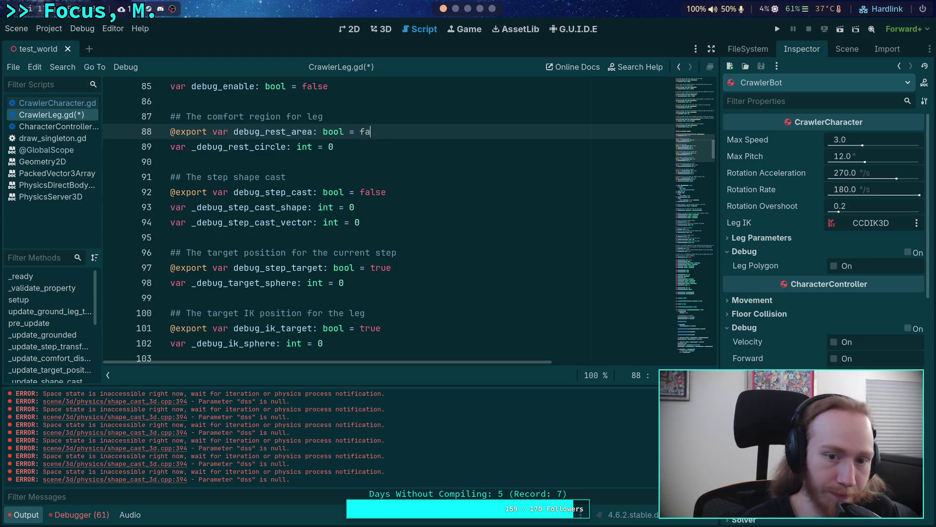
pyautogui.doubleClick(380, 268)
pyautogui.write('fal')
pyautogui.doubleClick(369, 329)
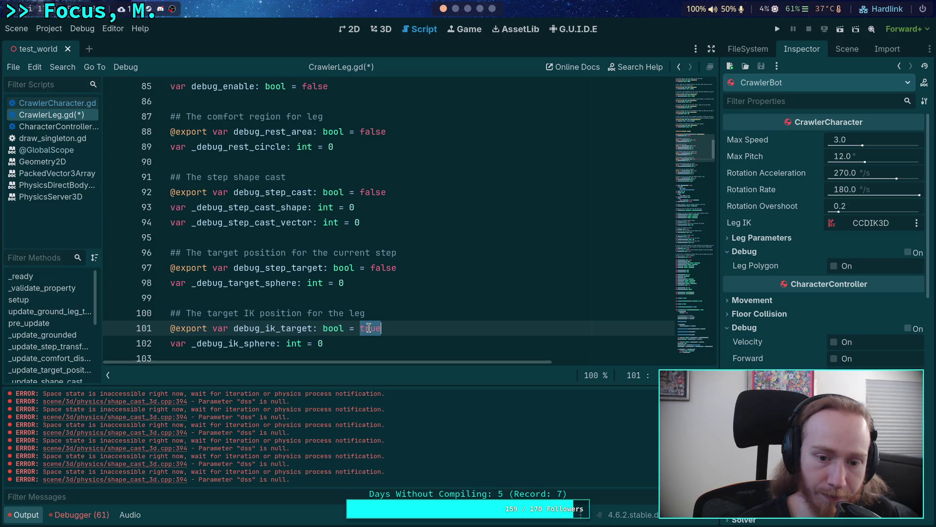
pyautogui.scroll(-4, 402, 266)
pyautogui.write('fals')
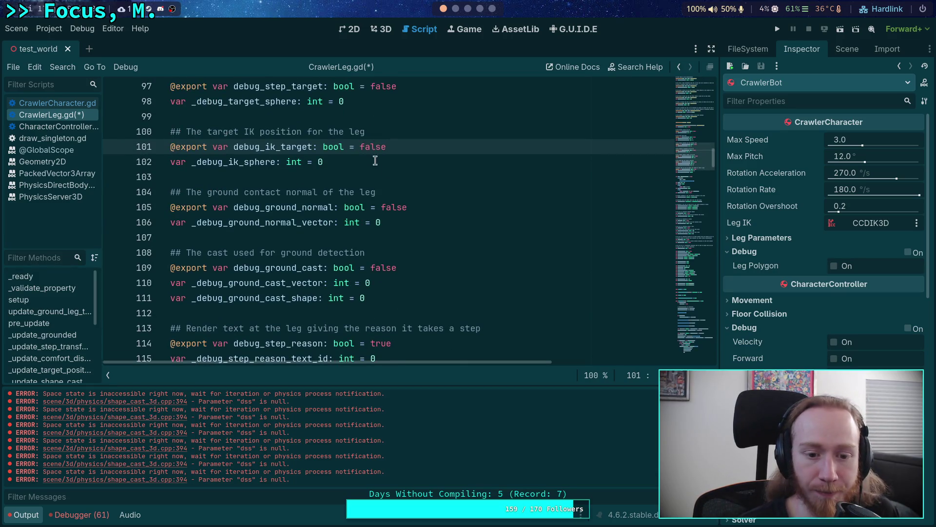
# Set debug_step_reason to false, save CrawlerLeg.gd, and launch the game
pyautogui.scroll(-1, 379, 220)
pyautogui.doubleClick(379, 283)
pyautogui.doubleClick(375, 298)
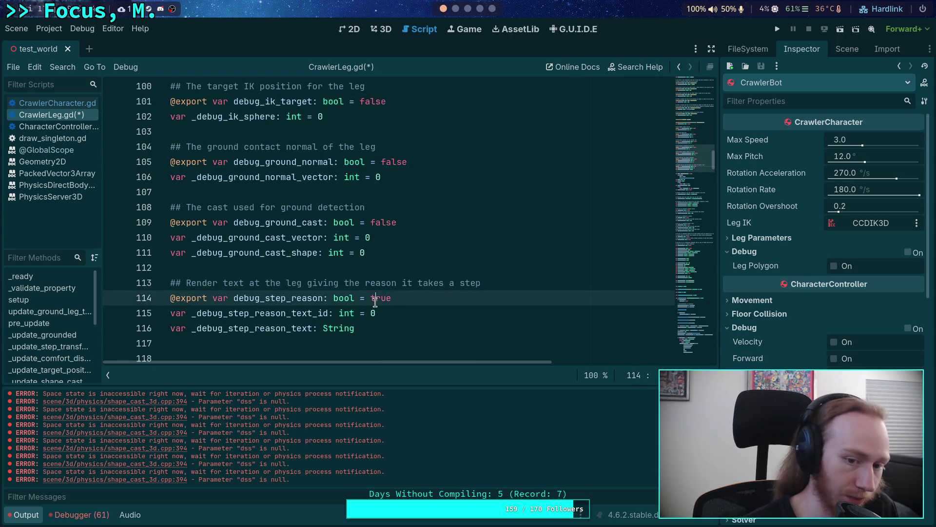
pyautogui.write('false')
pyautogui.hotkey('ctrl', 's')
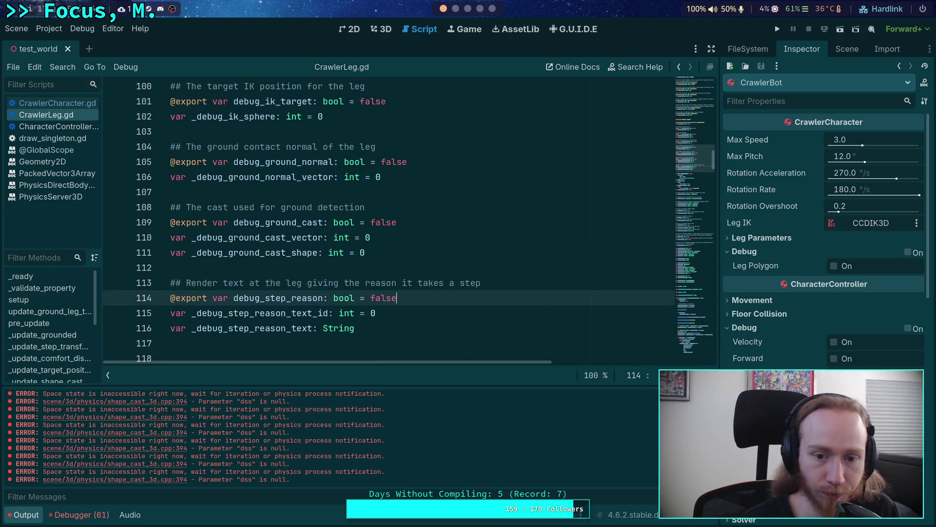
pyautogui.click(779, 29)
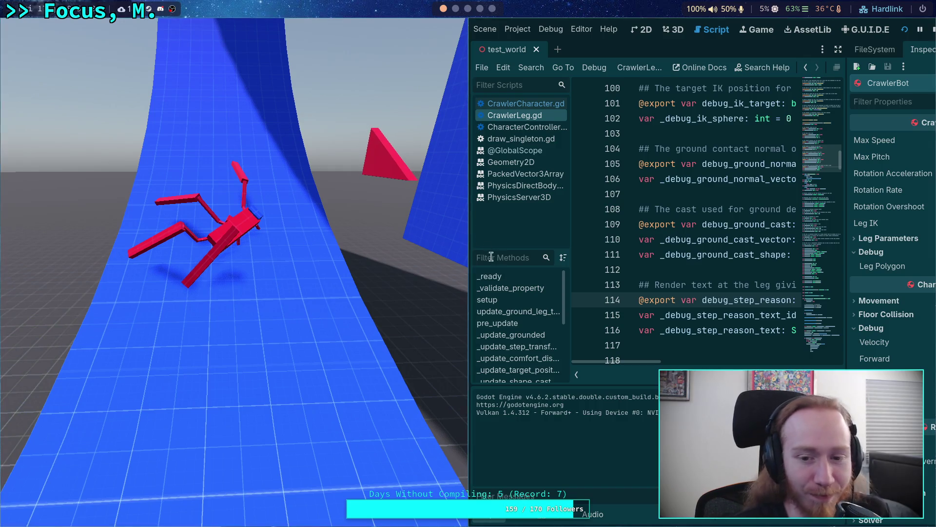
# Stop and relaunch the game to watch the crawler climb the SlopeWall
pyautogui.click(356, 265)
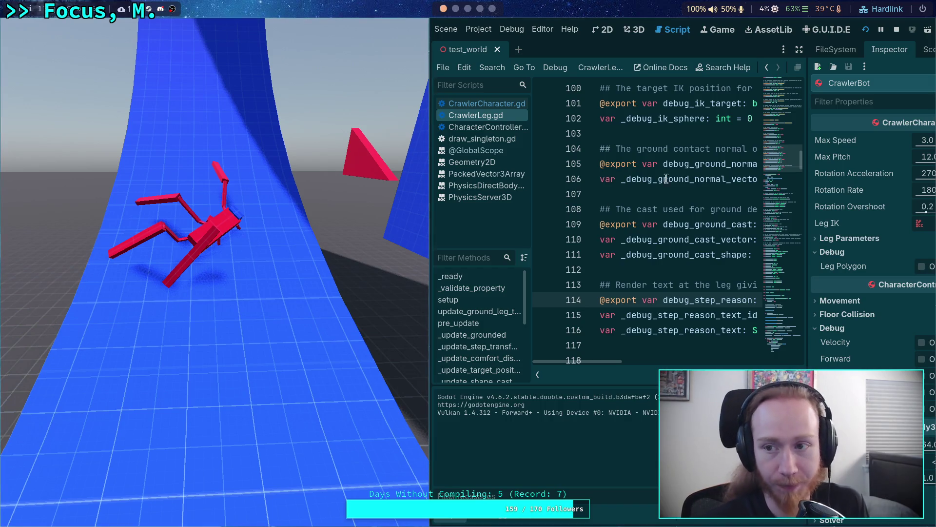
pyautogui.click(896, 31)
pyautogui.press('F5')
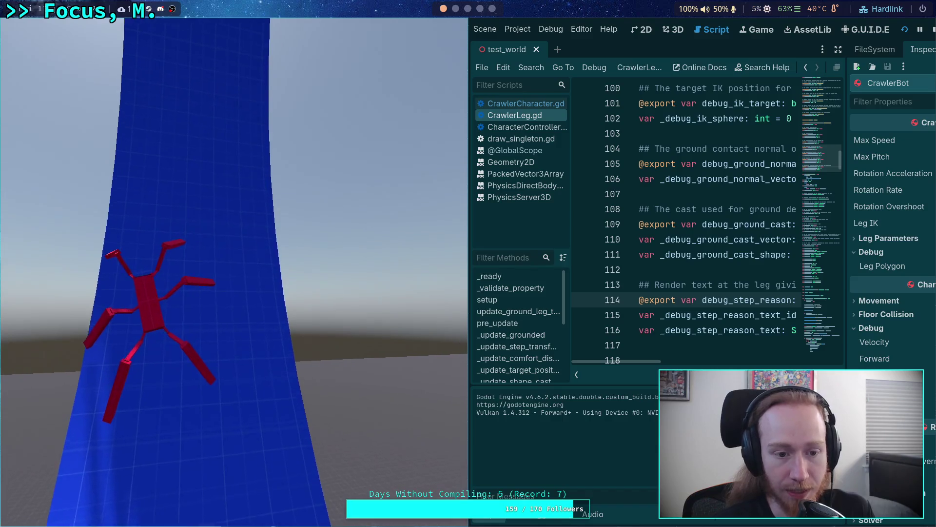
# Stop the running game and return to the 3D view with the scene tree showing
pyautogui.click(932, 29)
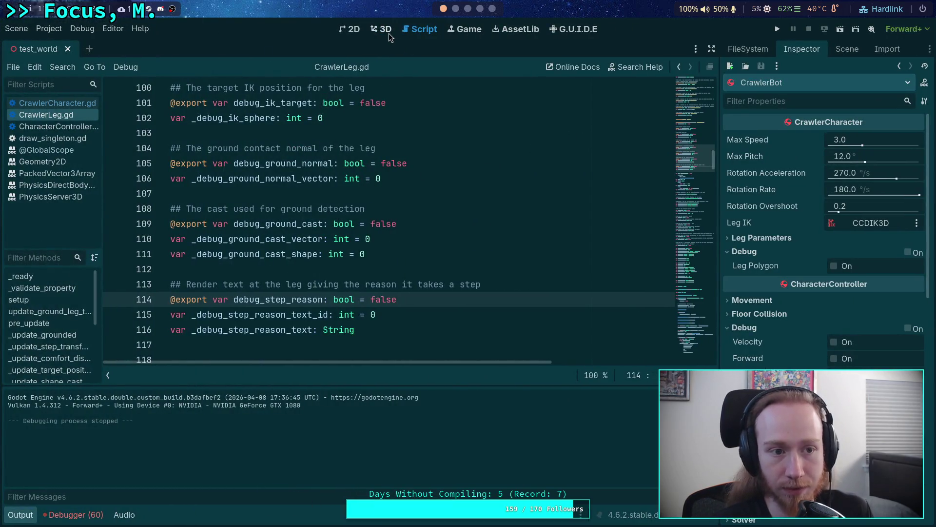
pyautogui.click(385, 31)
pyautogui.press('s')
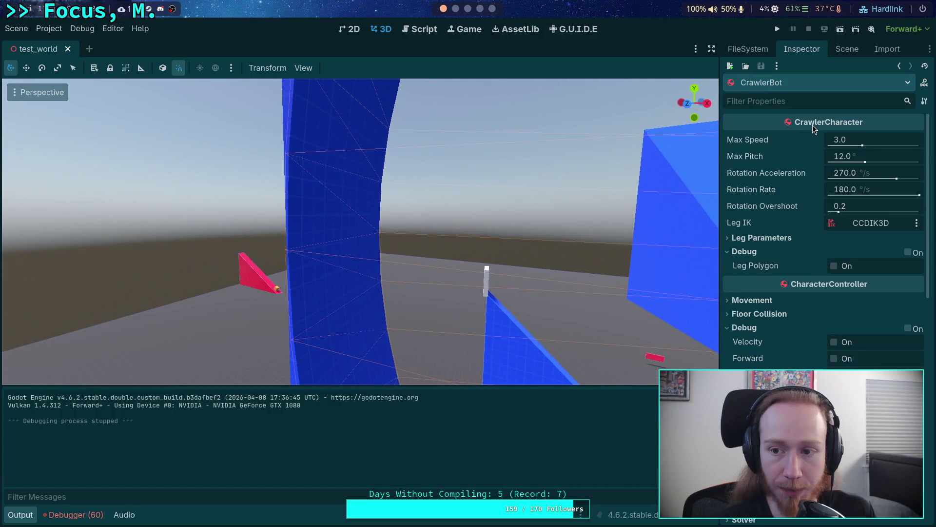
pyautogui.click(841, 50)
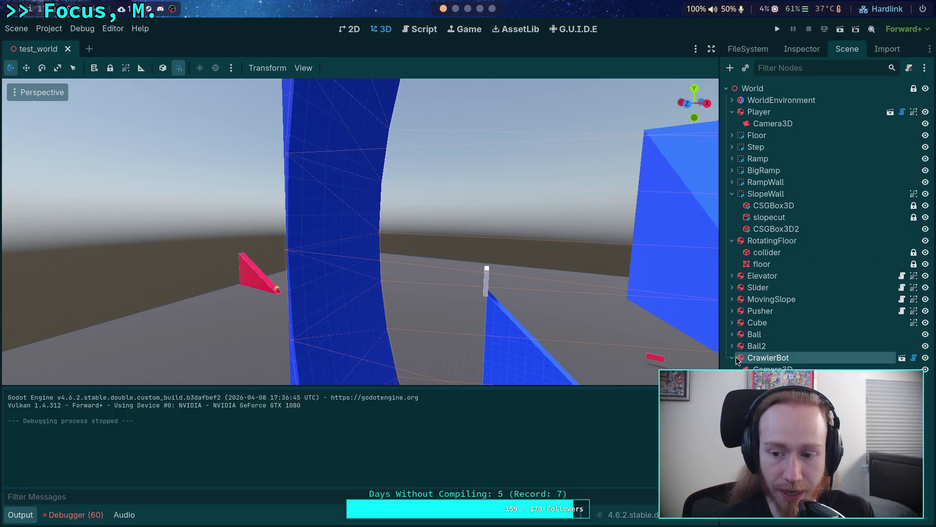
# Select and frame CSGBox3D2 under SlopeWall, then duplicate it with Ctrl+D
pyautogui.click(772, 215)
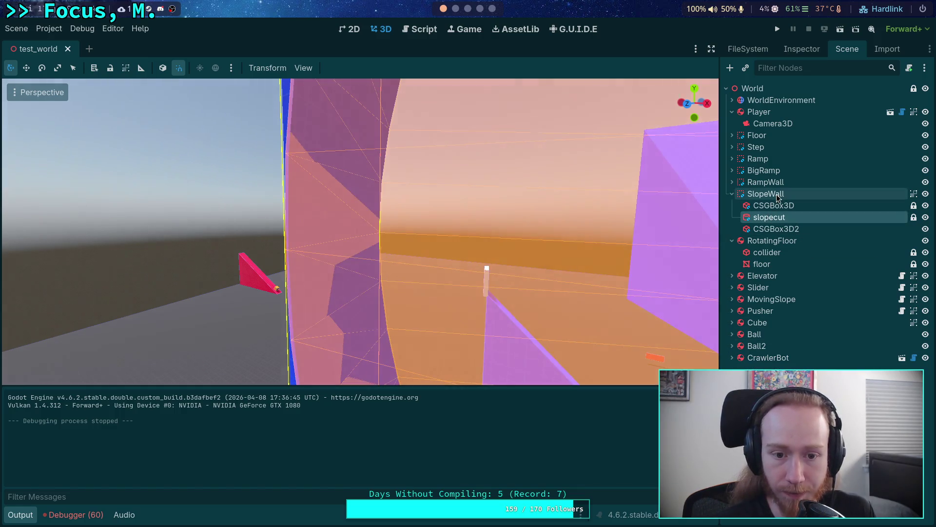
pyautogui.click(778, 195)
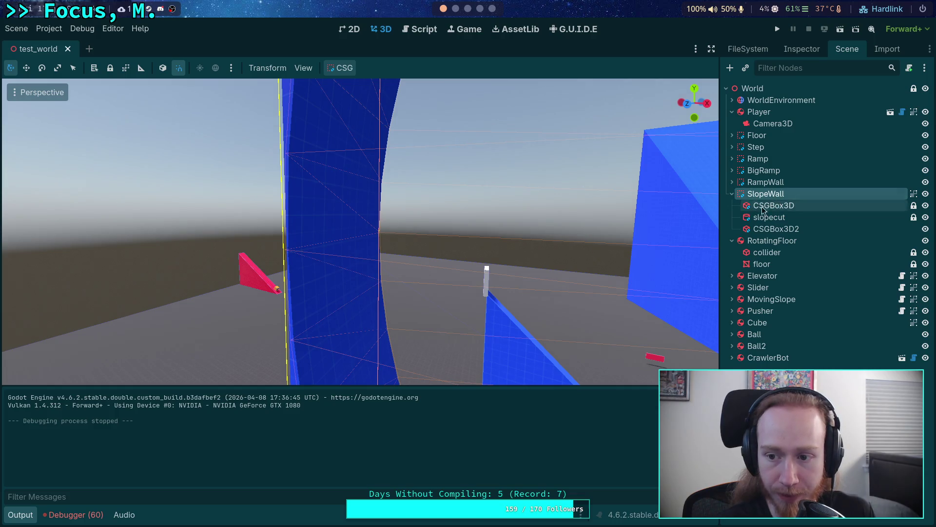
pyautogui.click(764, 206)
pyautogui.doubleClick(776, 229)
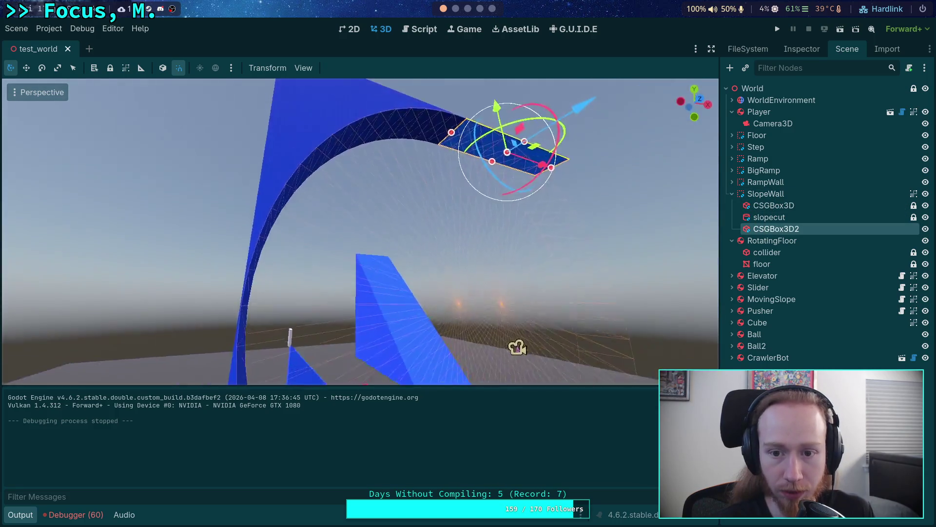
pyautogui.rightClick(770, 233)
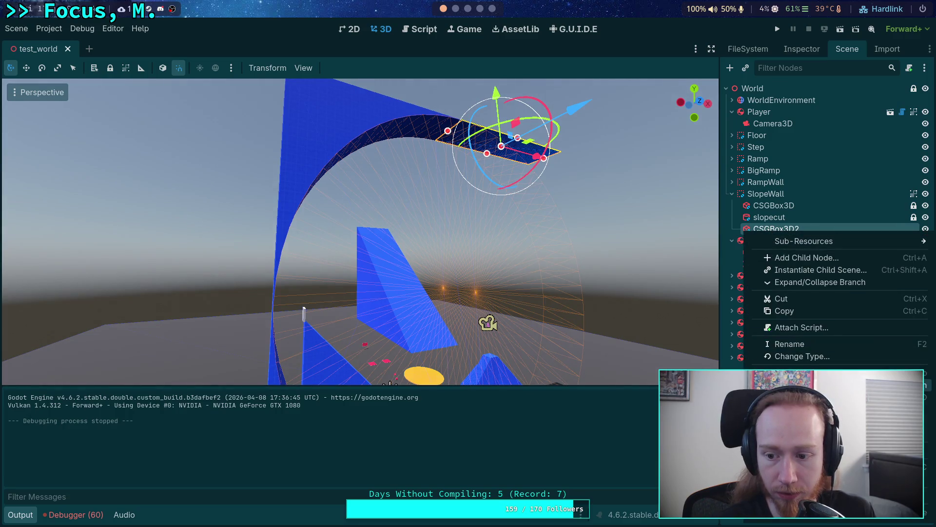
pyautogui.hotkey('ctrl', 'd')
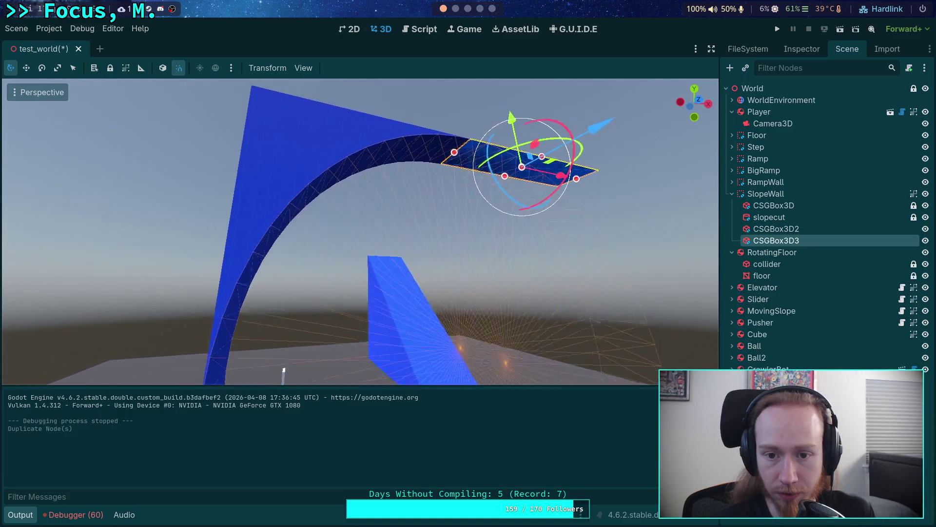
# Move the duplicate panel left and down, and set its X size to 30 m
pyautogui.moveTo(600, 203)
pyautogui.mouseDown()
pyautogui.moveTo(479, 185)
pyautogui.moveTo(402, 191)
pyautogui.mouseUp()
pyautogui.moveTo(359, 138); pyautogui.dragTo(360, 169)
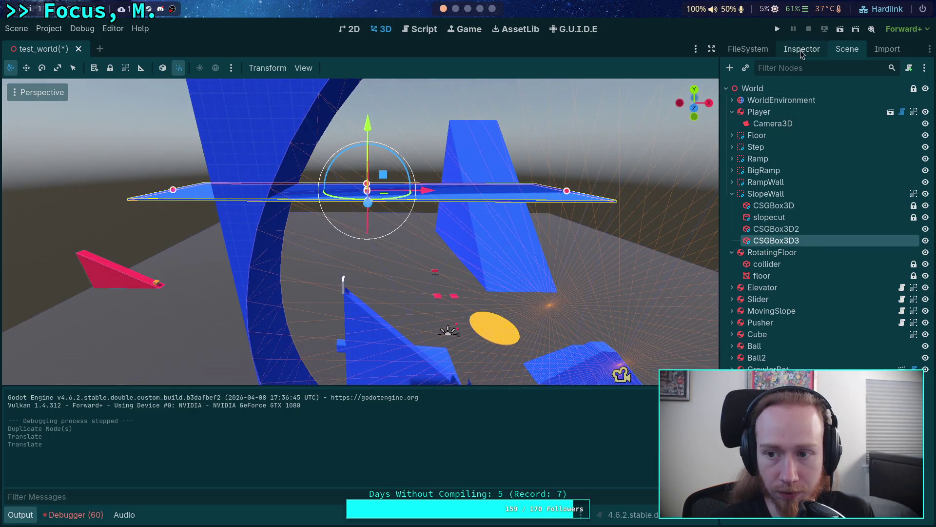
pyautogui.click(800, 51)
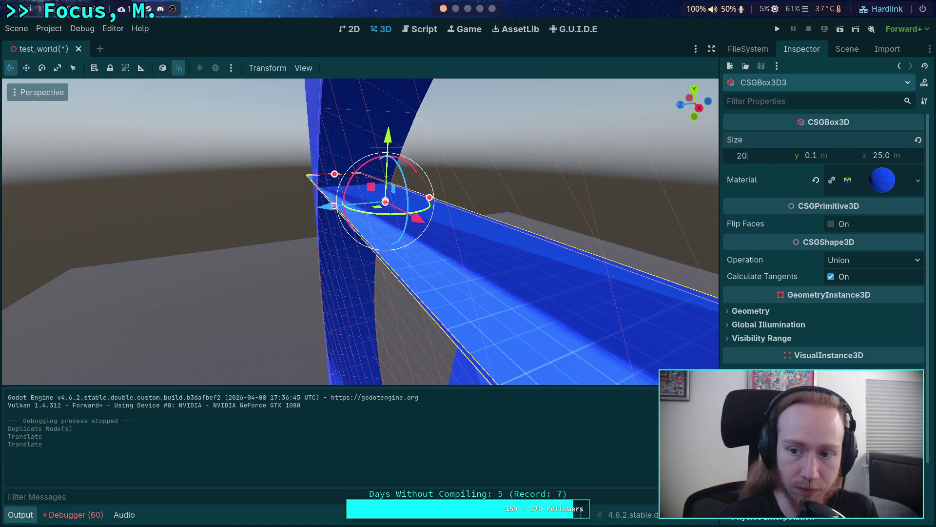
pyautogui.press('Return')
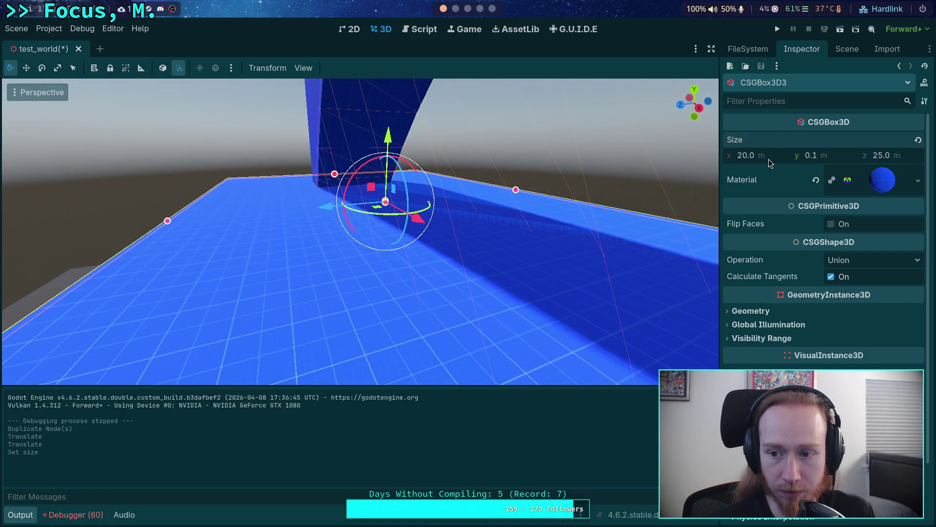
pyautogui.press('Return')
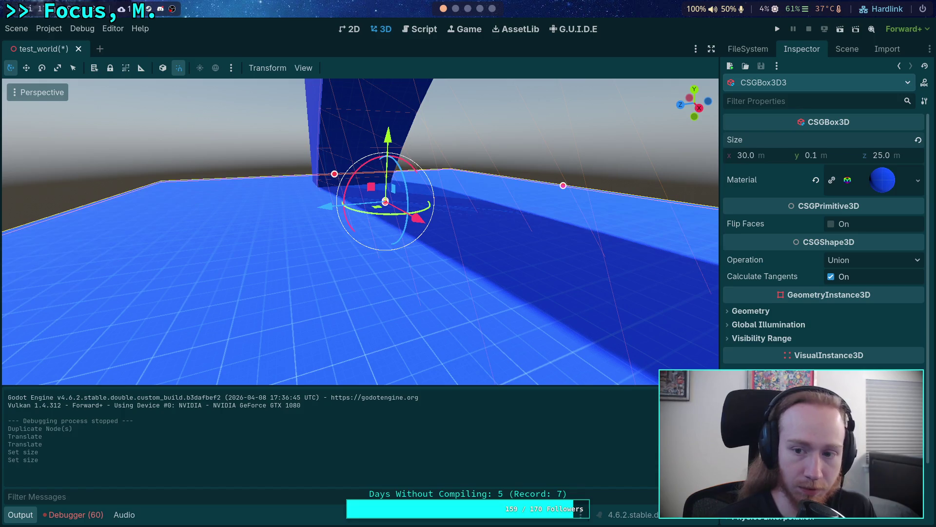
pyautogui.click(898, 156)
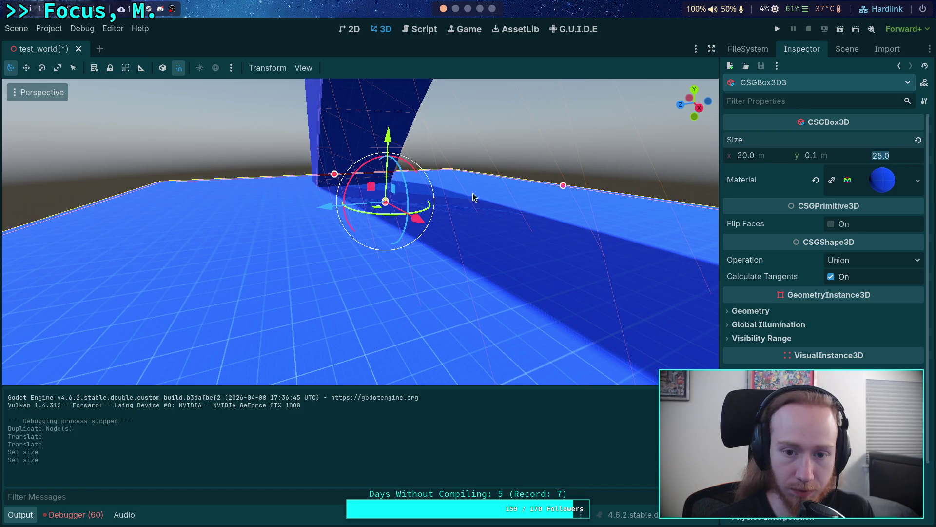
# Rotate the panel about 105 degrees, set its Z size to 20 m, and slide it along X
pyautogui.moveTo(404, 193)
pyautogui.mouseDown()
pyautogui.moveTo(361, 117)
pyautogui.moveTo(276, 100)
pyautogui.moveTo(323, 103)
pyautogui.mouseUp()
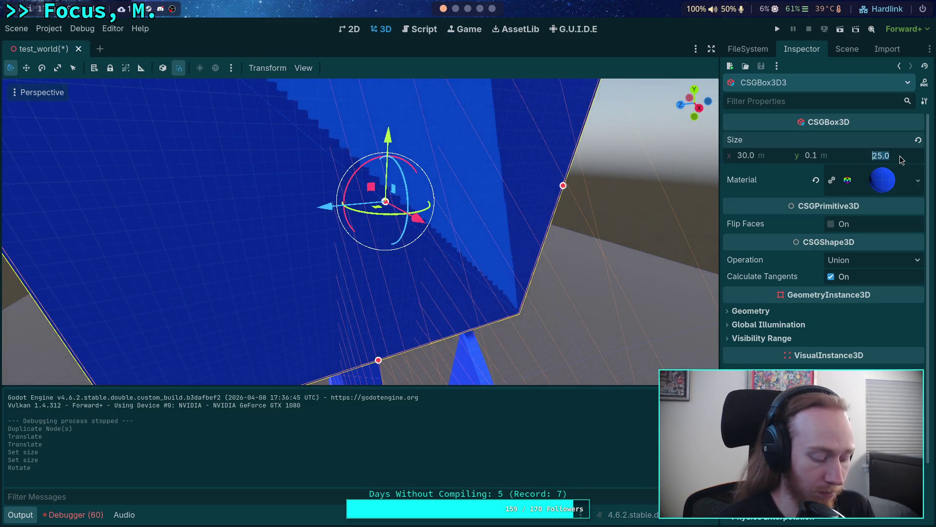
pyautogui.write('6')
pyautogui.press('Return')
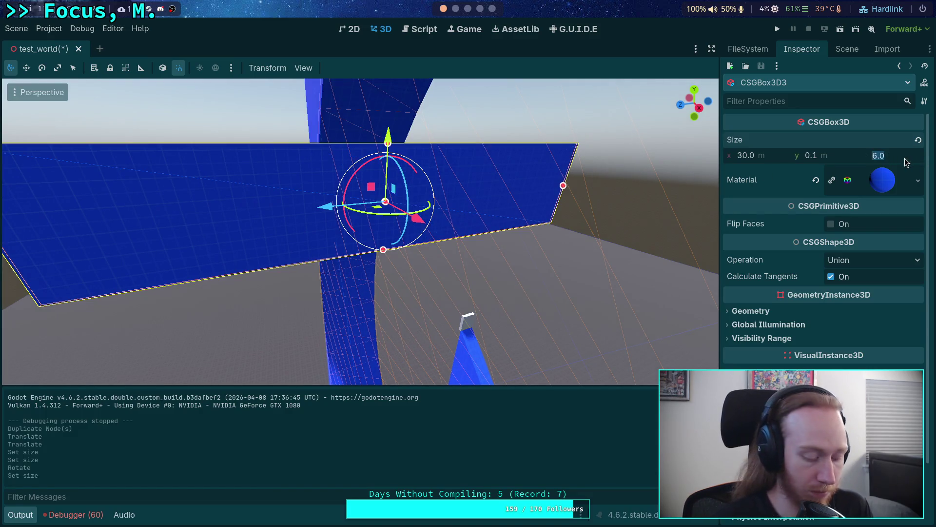
pyautogui.write('10')
pyautogui.press('Return')
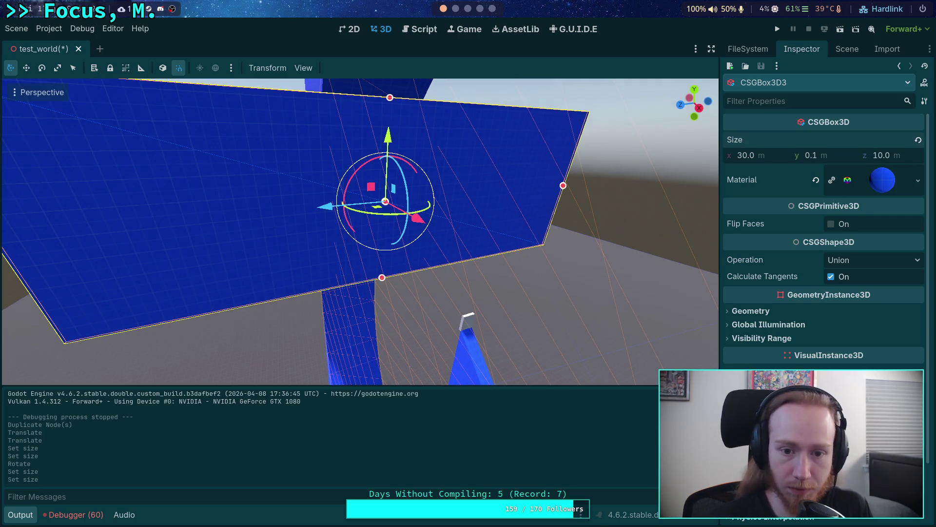
pyautogui.write('20')
pyautogui.press('Return')
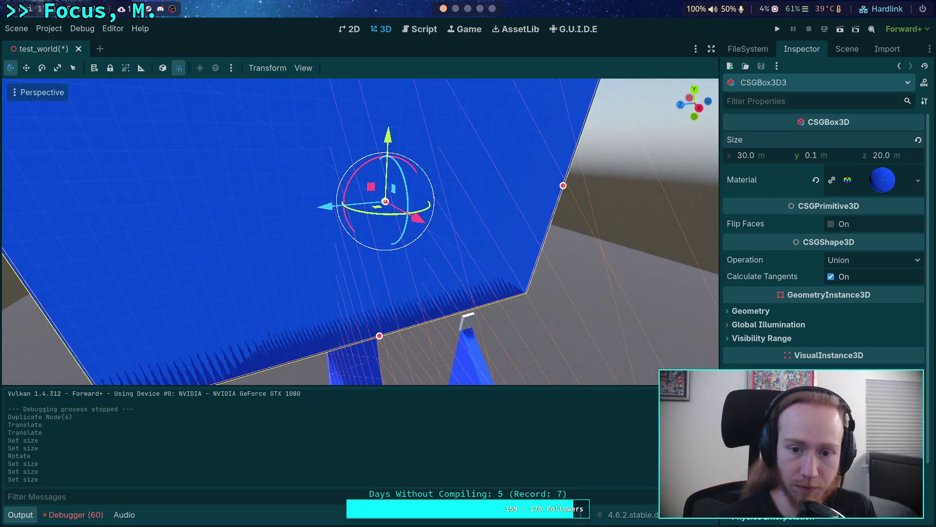
pyautogui.moveTo(622, 148)
pyautogui.mouseDown()
pyautogui.moveTo(575, 154)
pyautogui.moveTo(622, 148)
pyautogui.mouseUp()
pyautogui.moveTo(518, 216)
pyautogui.mouseDown()
pyautogui.moveTo(337, 205)
pyautogui.moveTo(385, 93)
pyautogui.moveTo(385, 229)
pyautogui.moveTo(628, 384)
pyautogui.mouseUp()
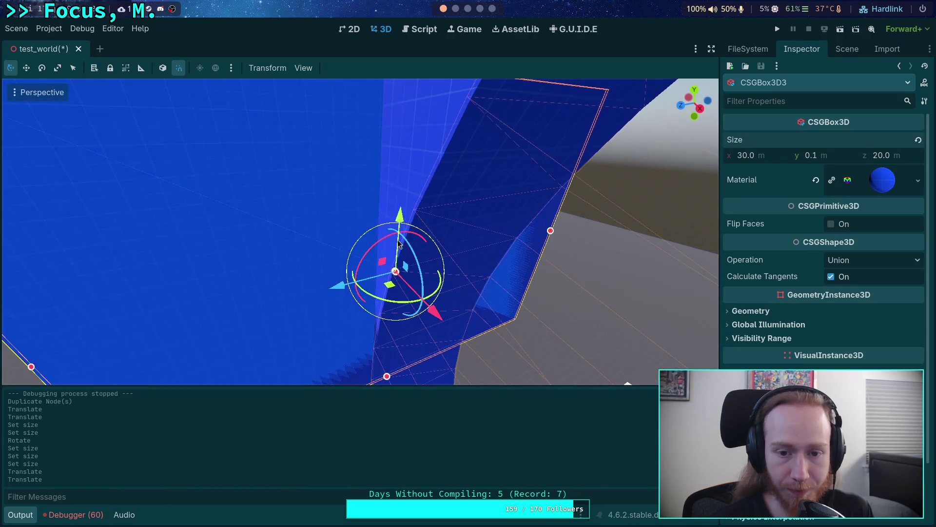
# From Top view, slide CSGBox3D3 sideways along X with the G key
pyautogui.click(698, 92)
pyautogui.scroll(5, 331, 222)
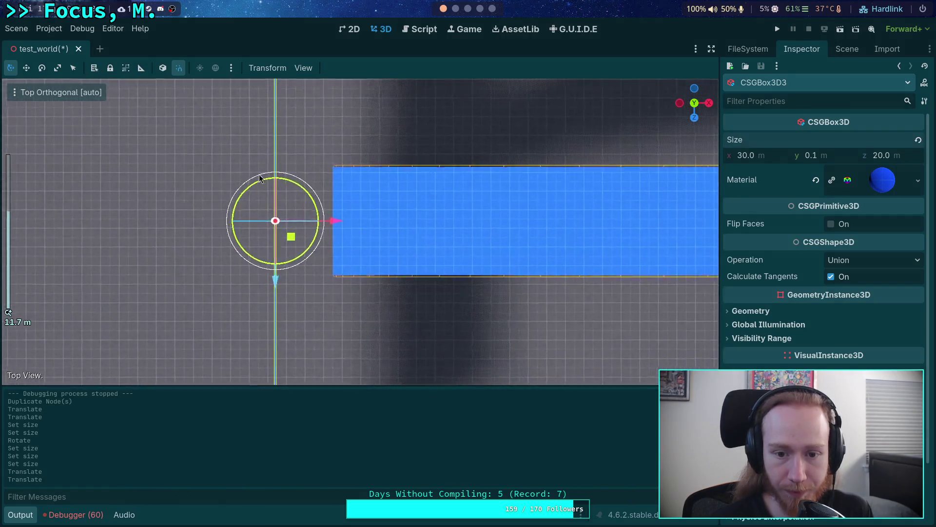
pyautogui.scroll(10, 361, 219)
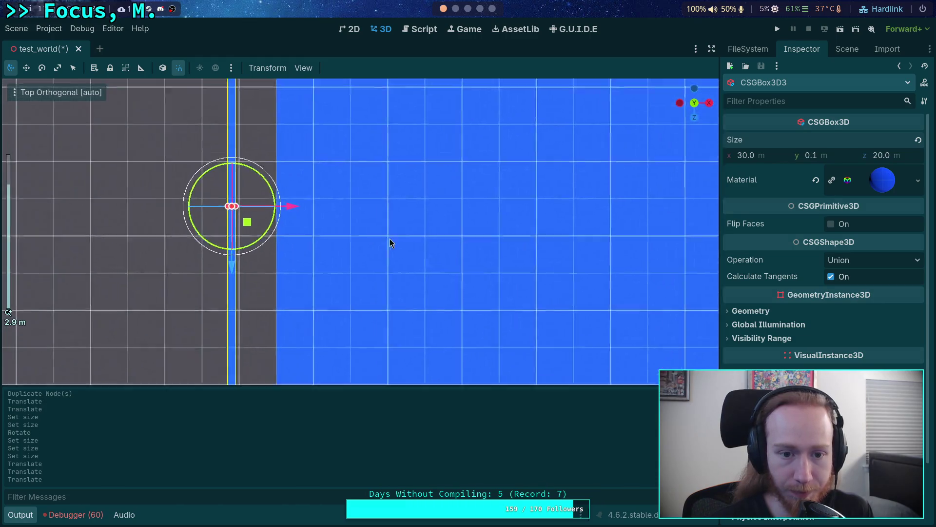
pyautogui.press('g')
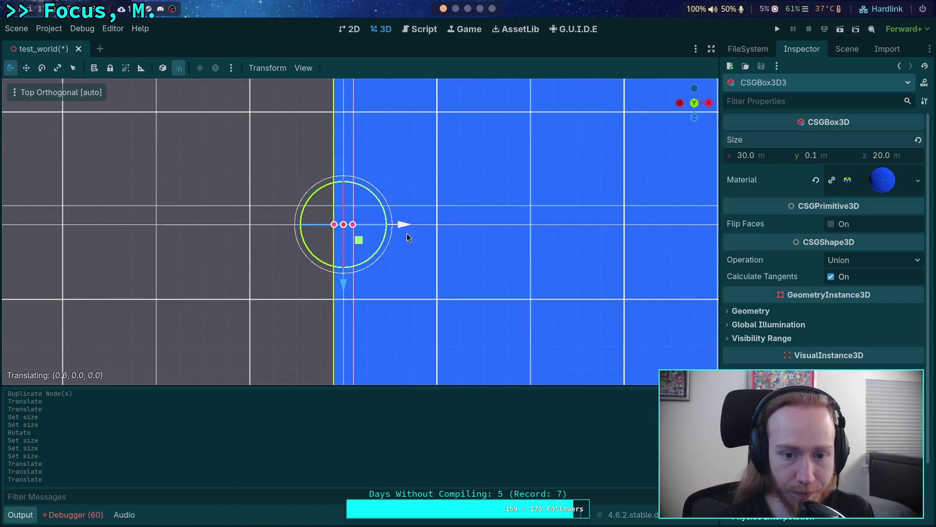
pyautogui.scroll(4, 405, 236)
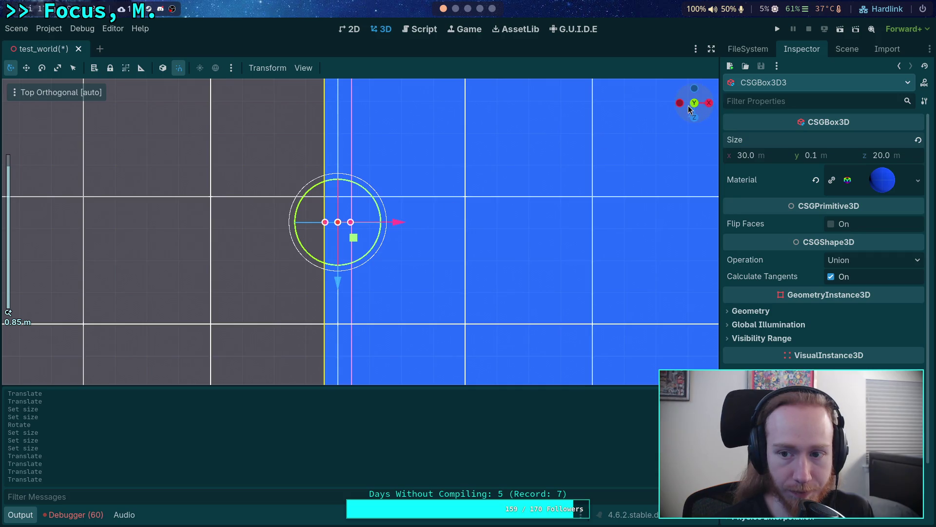
# From Front view, lower CSGBox3D3 so its bottom edge meets the floor, then deselect it
pyautogui.click(695, 118)
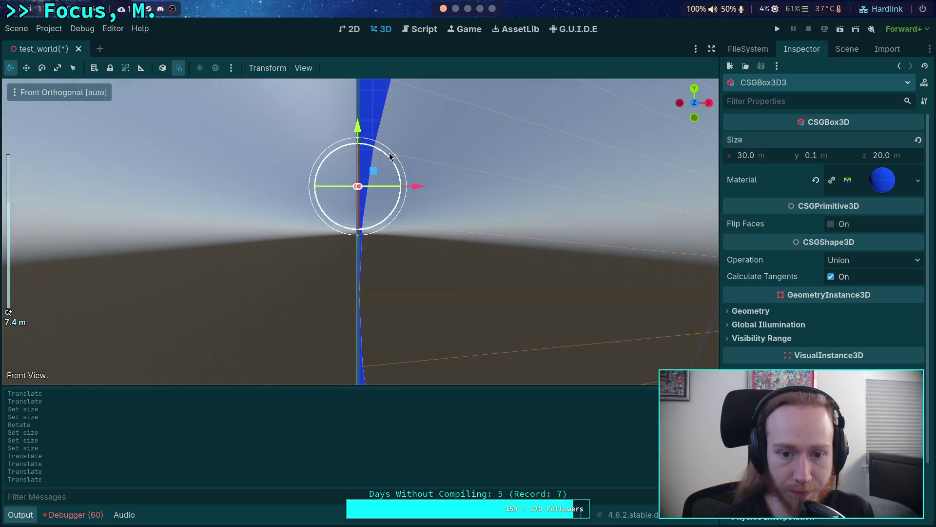
pyautogui.scroll(-3, 393, 252)
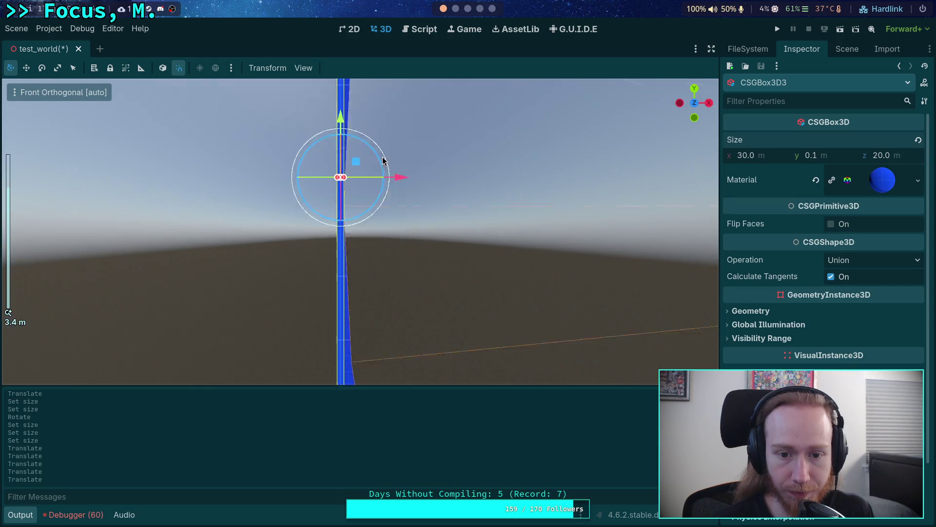
pyautogui.scroll(4, 372, 185)
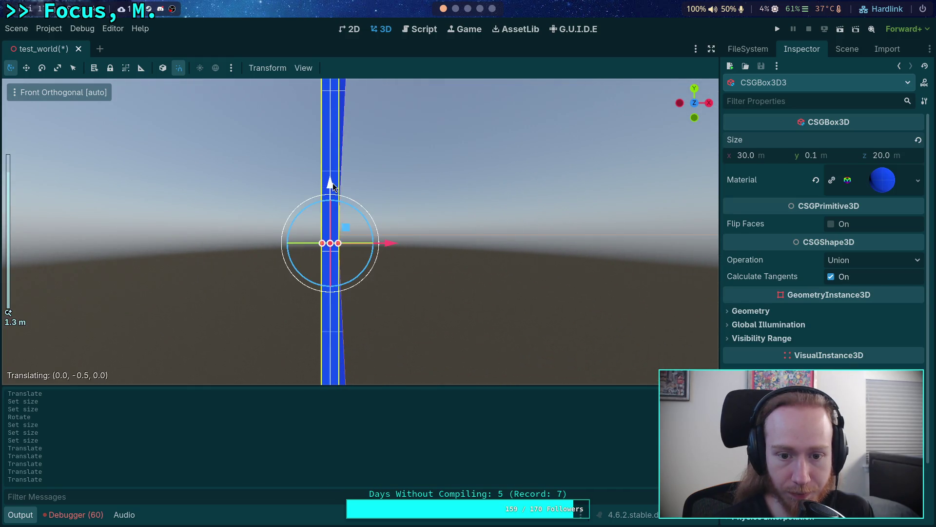
pyautogui.moveTo(333, 185); pyautogui.dragTo(334, 188)
pyautogui.scroll(3, 363, 231)
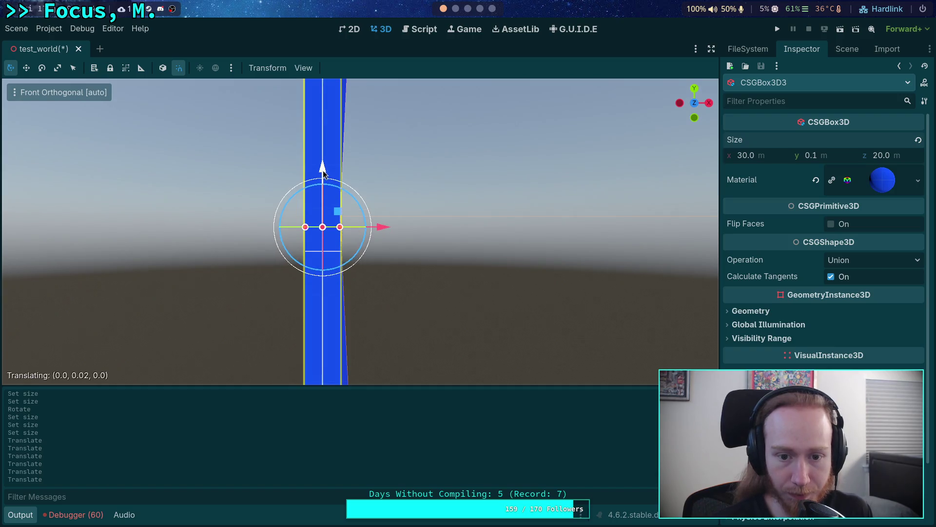
pyautogui.moveTo(514, 184)
pyautogui.mouseDown()
pyautogui.moveTo(488, 195)
pyautogui.moveTo(508, 213)
pyautogui.moveTo(340, 211)
pyautogui.moveTo(371, 229)
pyautogui.moveTo(351, 233)
pyautogui.moveTo(361, 231)
pyautogui.mouseUp()
pyautogui.scroll(-5, 488, 195)
pyautogui.click(203, 192)
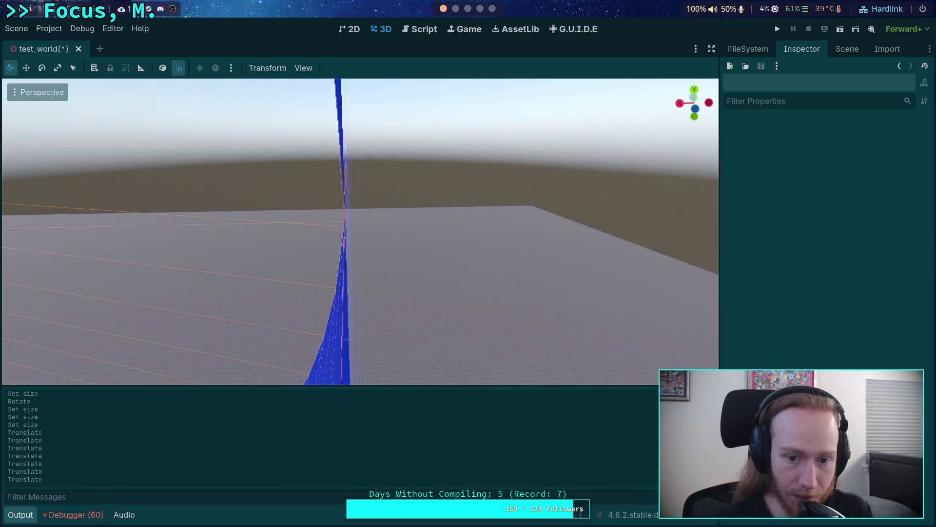
# Hide the CSGShape3D gizmos in the 3D viewport via View > Gizmos
pyautogui.click(849, 48)
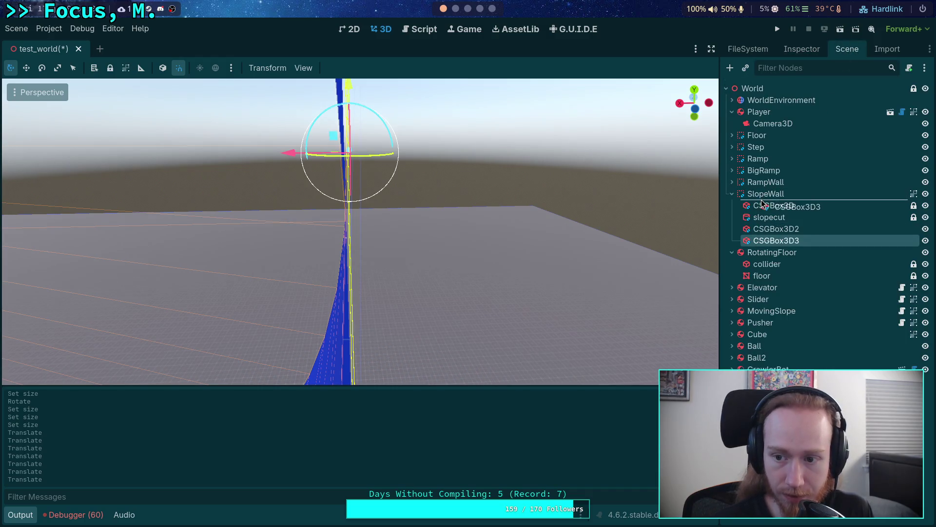
pyautogui.moveTo(763, 204); pyautogui.dragTo(764, 205)
pyautogui.moveTo(296, 183); pyautogui.dragTo(385, 144)
pyautogui.click(304, 68)
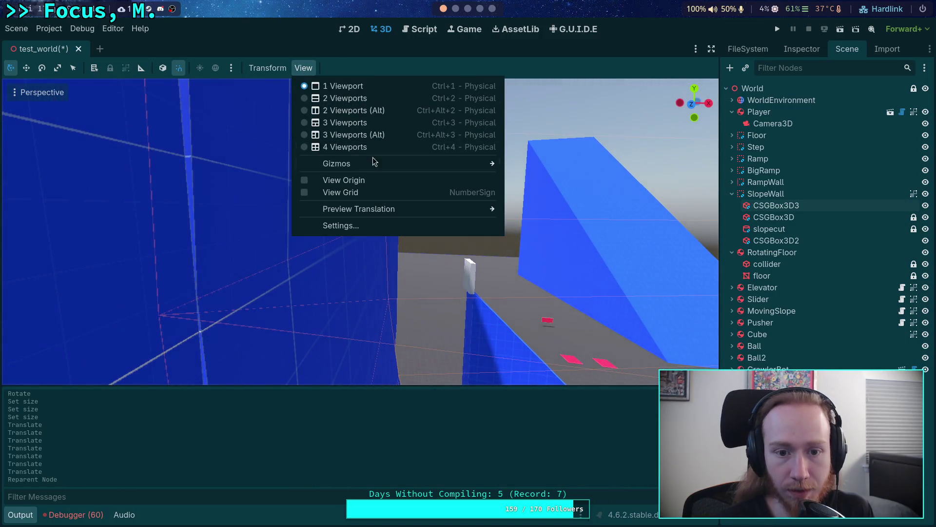
pyautogui.moveTo(464, 169)
pyautogui.click(518, 105)
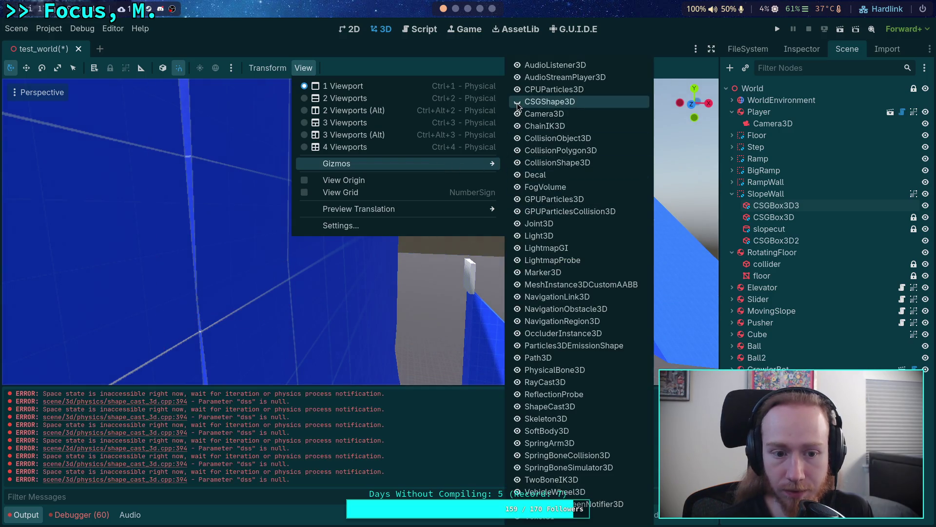
pyautogui.moveTo(445, 299)
pyautogui.mouseDown()
pyautogui.moveTo(445, 263)
pyautogui.moveTo(649, 271)
pyautogui.mouseUp()
# Place CSGBox3D3 after CSGBox3D2 under SlopeWall and run the project
pyautogui.moveTo(766, 211); pyautogui.dragTo(766, 247)
pyautogui.moveTo(533, 215); pyautogui.dragTo(533, 215)
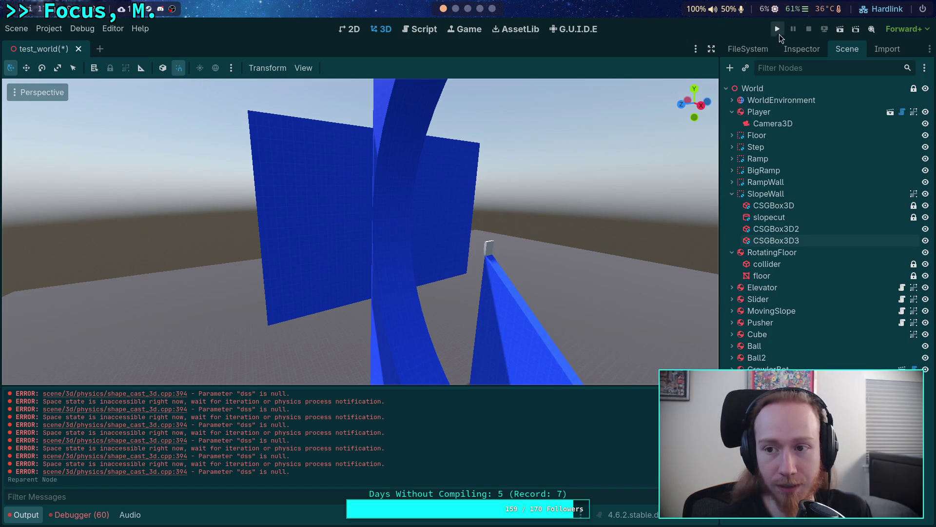
pyautogui.click(778, 30)
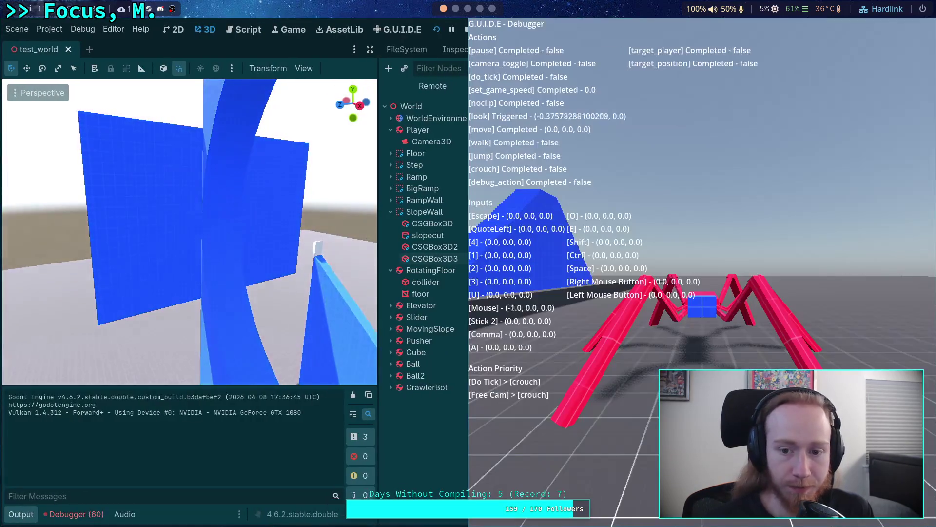
# Move the game window aside, play-test the crawler across the new panel, then stop the game
pyautogui.press('super+shift+Left')
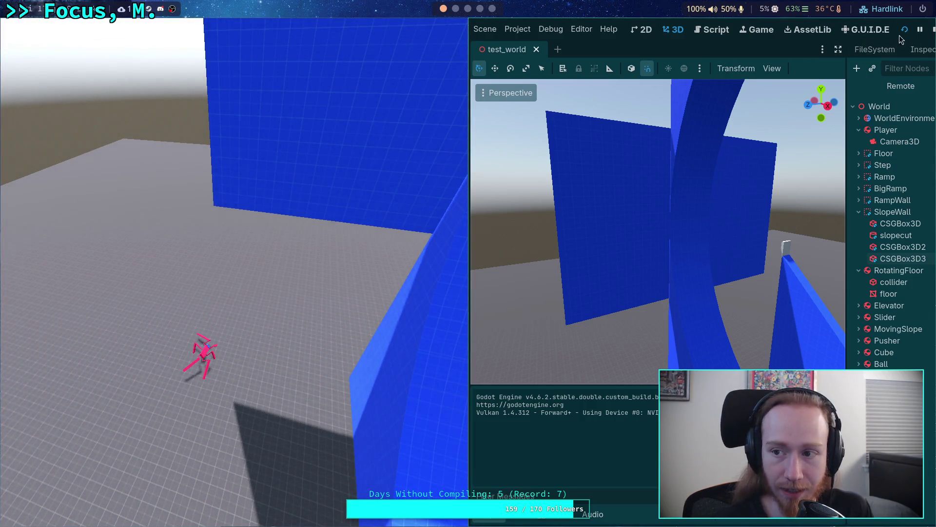
pyautogui.click(929, 35)
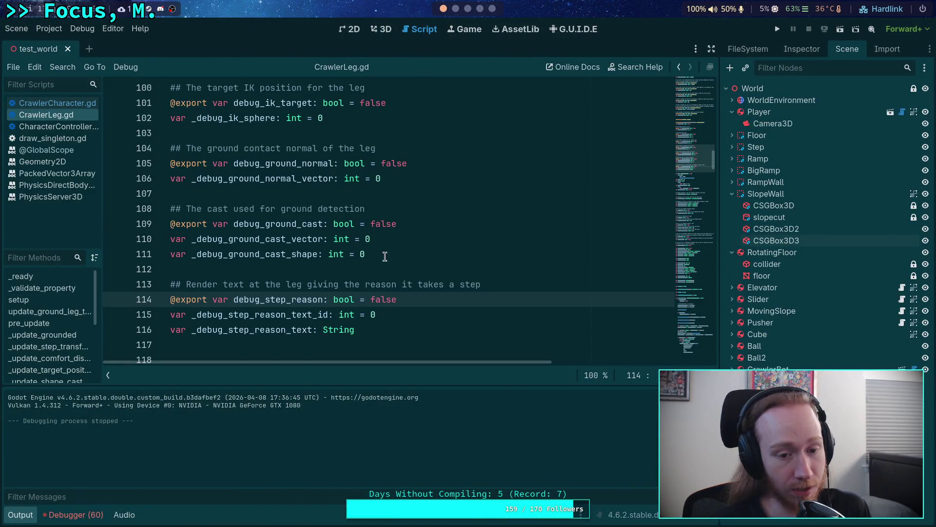
# Open CrawlerCharacter.gd and go to the gravity condition on line 304
pyautogui.scroll(-4, 384, 256)
pyautogui.moveTo(692, 166)
pyautogui.mouseDown()
pyautogui.moveTo(684, 357)
pyautogui.moveTo(693, 322)
pyautogui.mouseUp()
pyautogui.scroll(8, 481, 284)
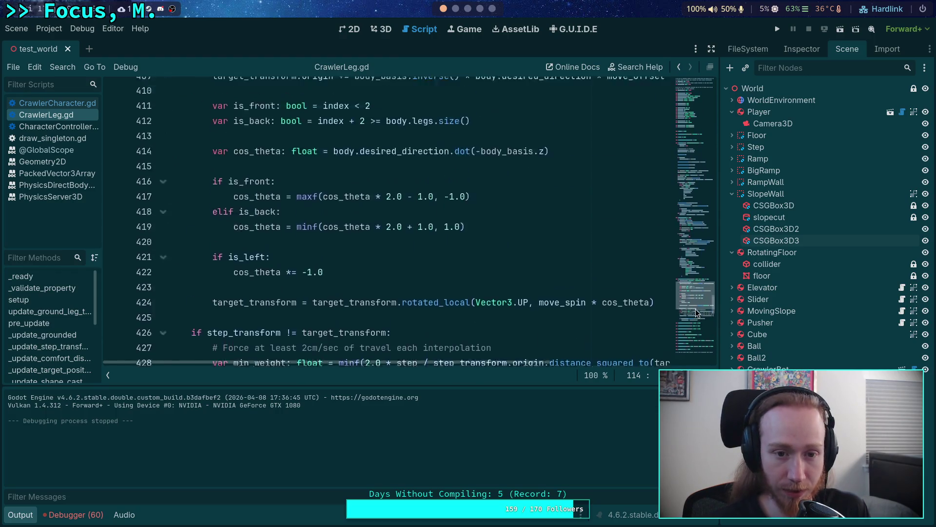
pyautogui.click(163, 225)
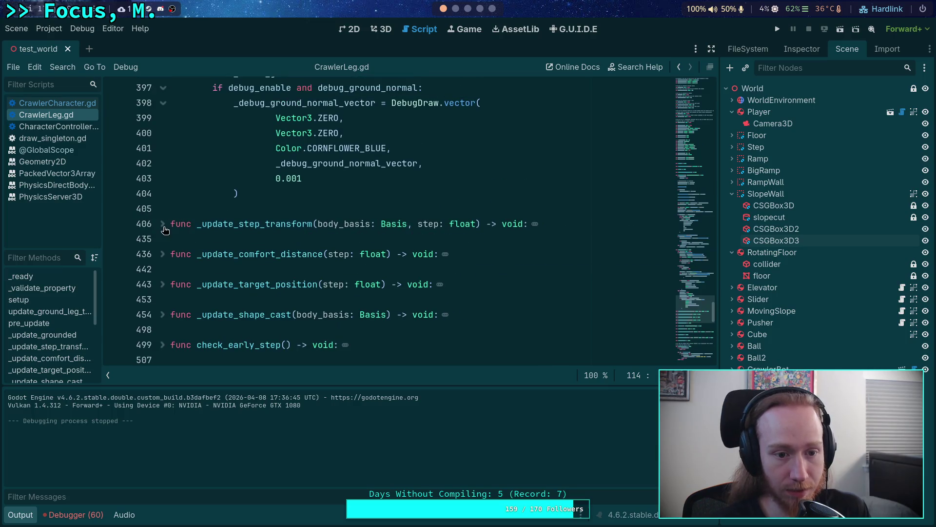
pyautogui.click(57, 103)
pyautogui.moveTo(688, 144); pyautogui.dragTo(690, 299)
pyautogui.click(264, 165)
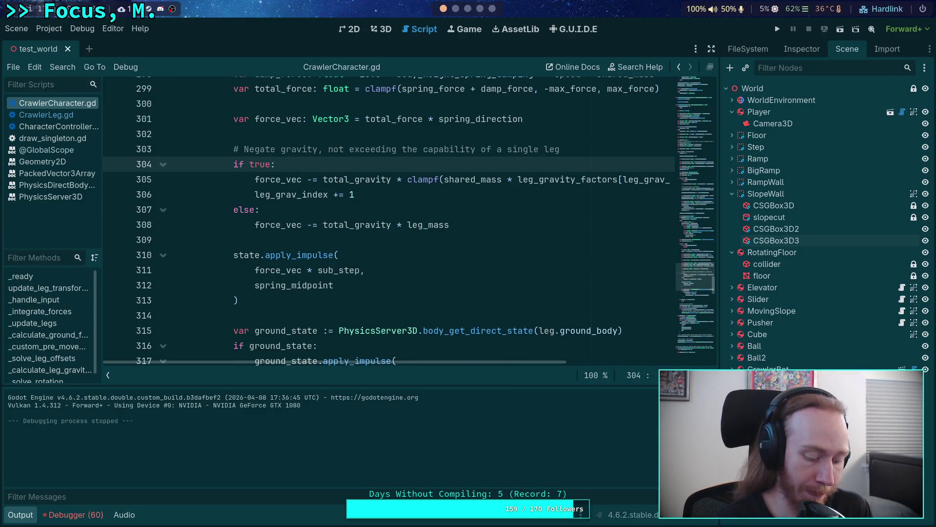
# Change leg_mass to shared_mass on line 308 and save the script
pyautogui.moveTo(455, 362); pyautogui.dragTo(599, 367)
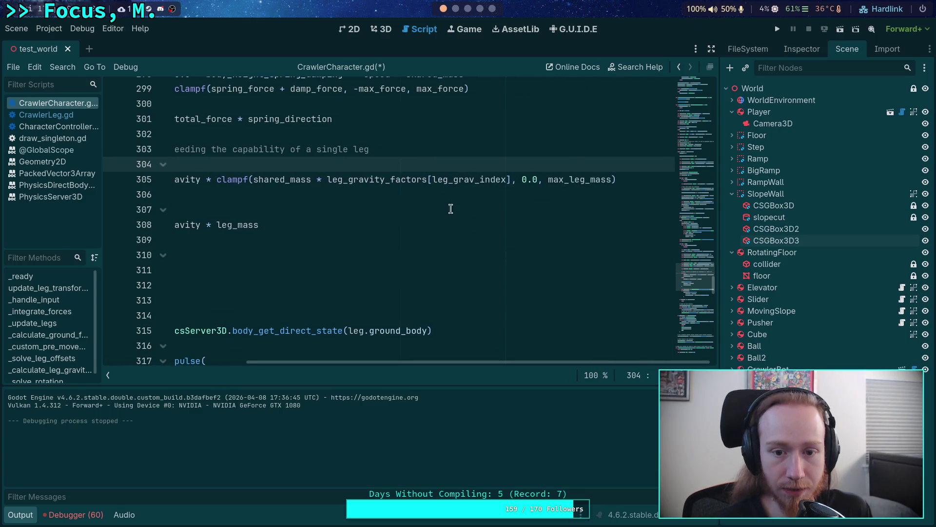
pyautogui.click(262, 179)
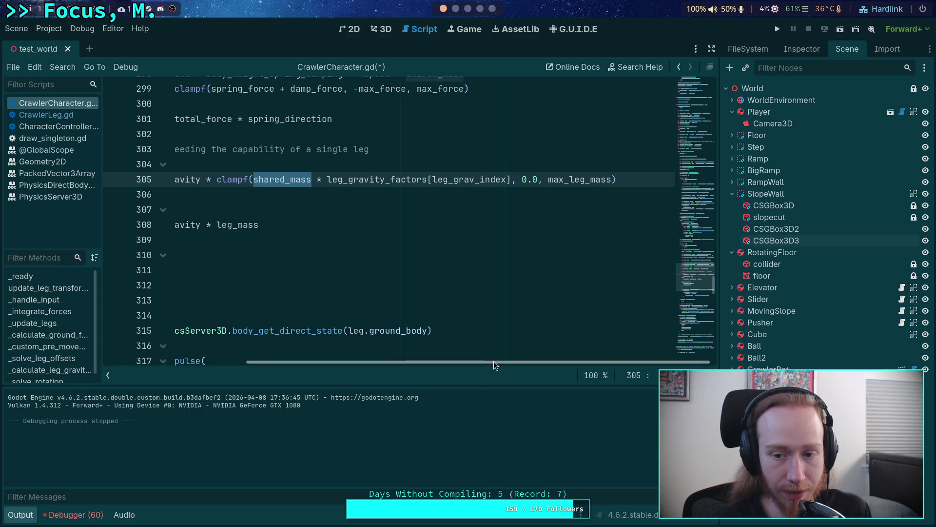
pyautogui.moveTo(495, 365); pyautogui.dragTo(375, 364)
pyautogui.click(419, 225)
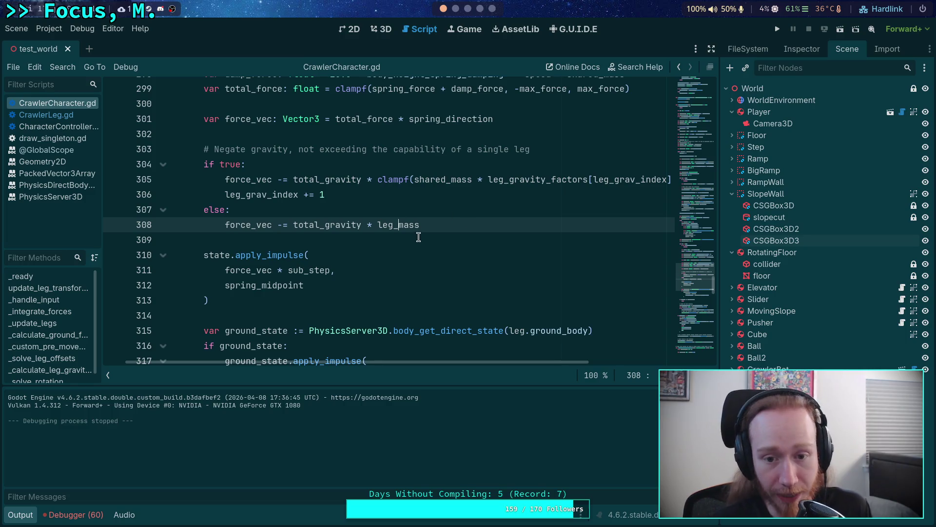
pyautogui.write('sha')
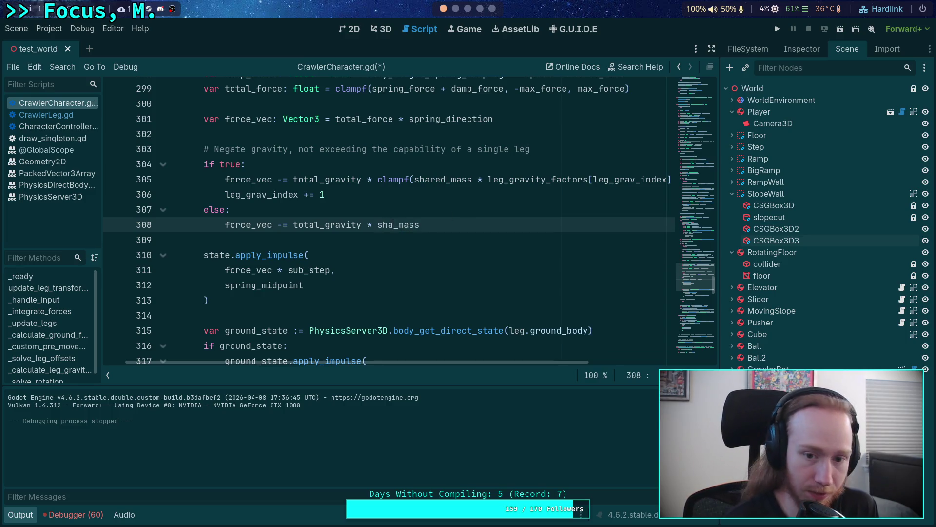
pyautogui.write('red')
pyautogui.hotkey('ctrl', 's')
# Change 'if true' to 'if false' on line 304 and relaunch the game with F5
pyautogui.click(382, 188)
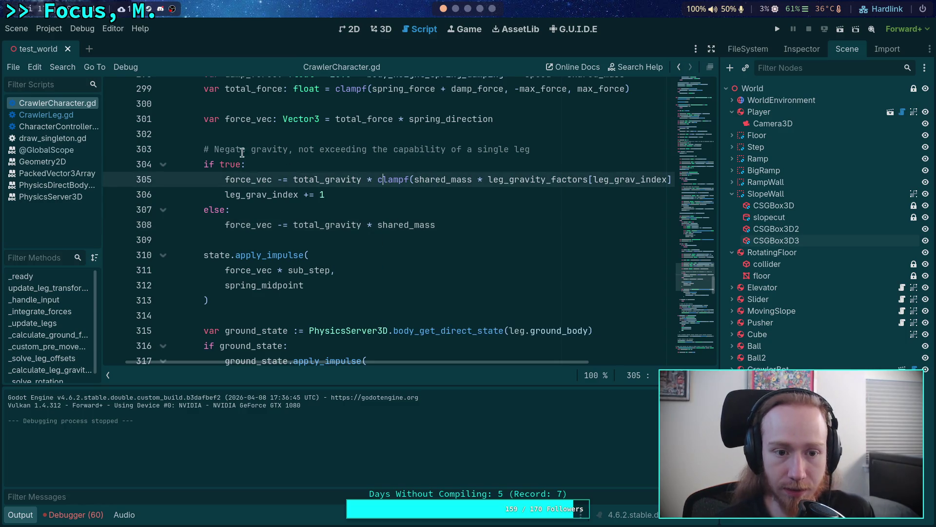
pyautogui.doubleClick(231, 166)
pyautogui.write('alse')
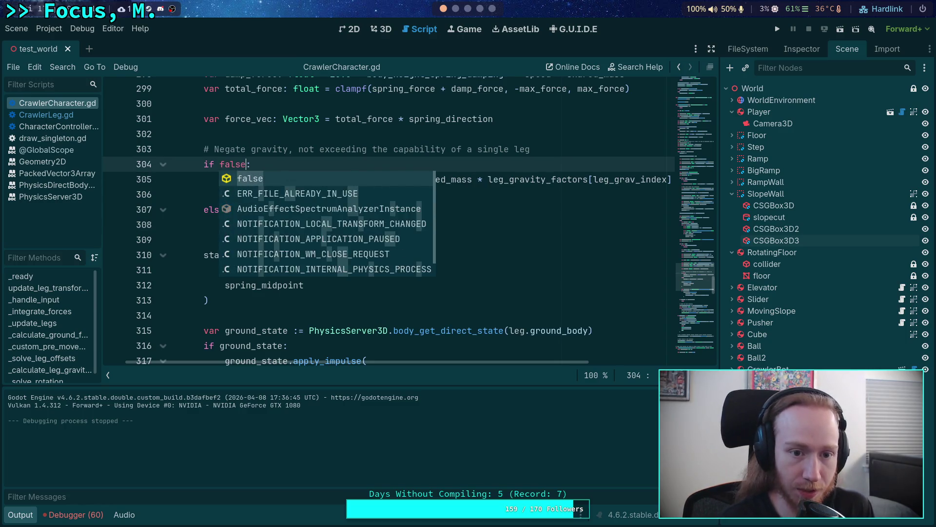
pyautogui.press('Return')
pyautogui.press('F5')
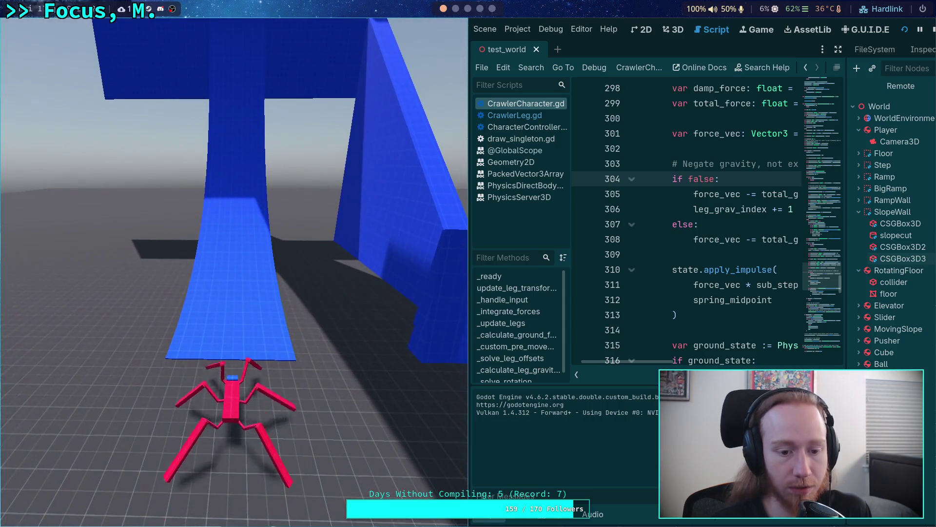
# Hold W to walk the red crawler forward toward the blue ramp
pyautogui.press('w')
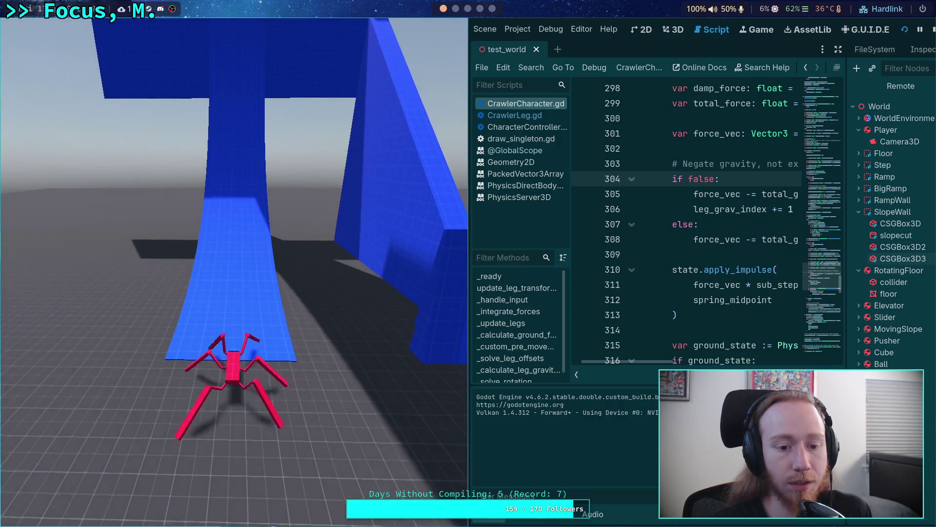
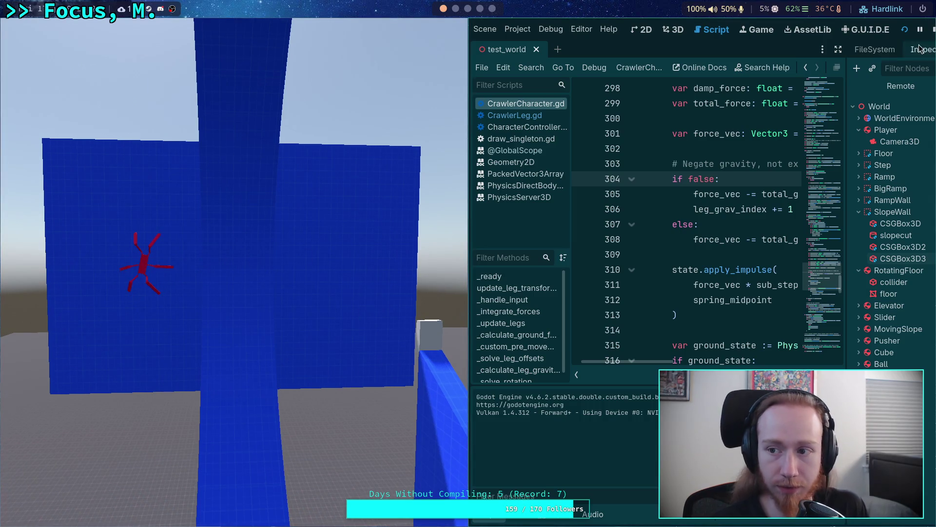
# Stop the game, save line 304 as 'if true:', and relaunch the game to walk the crawler
pyautogui.click(933, 30)
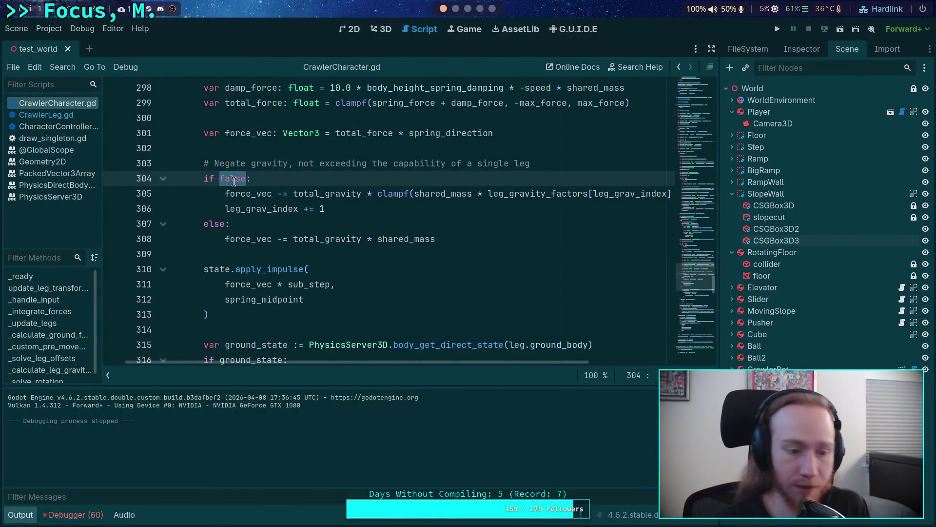
pyautogui.hotkey('ctrl', 's')
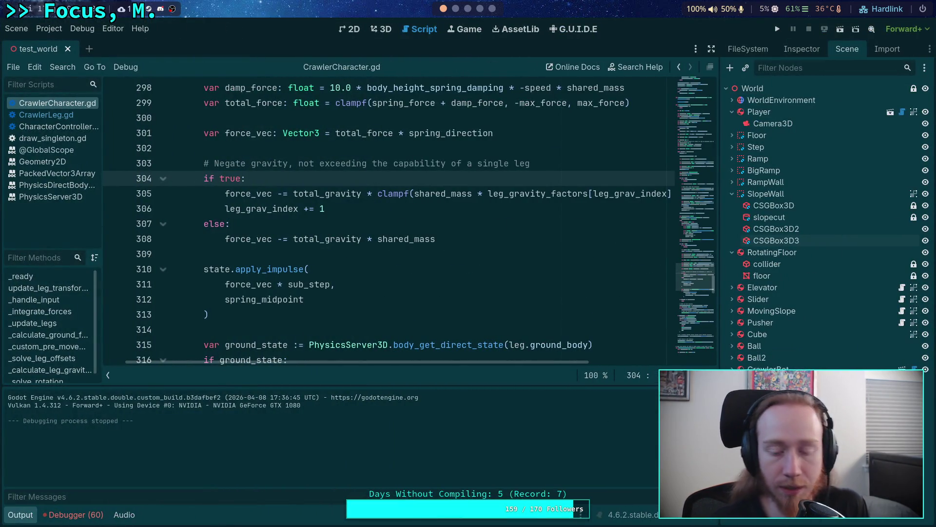
pyautogui.click(779, 29)
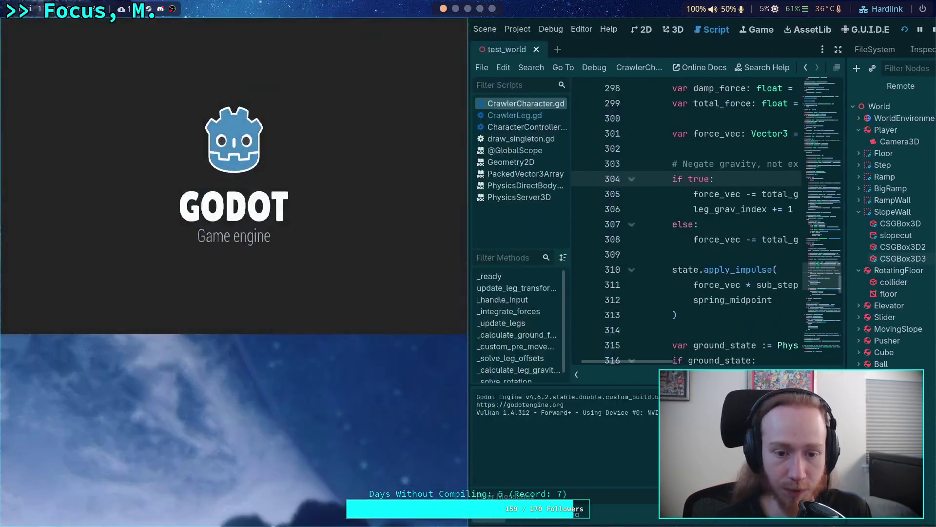
pyautogui.press('w')
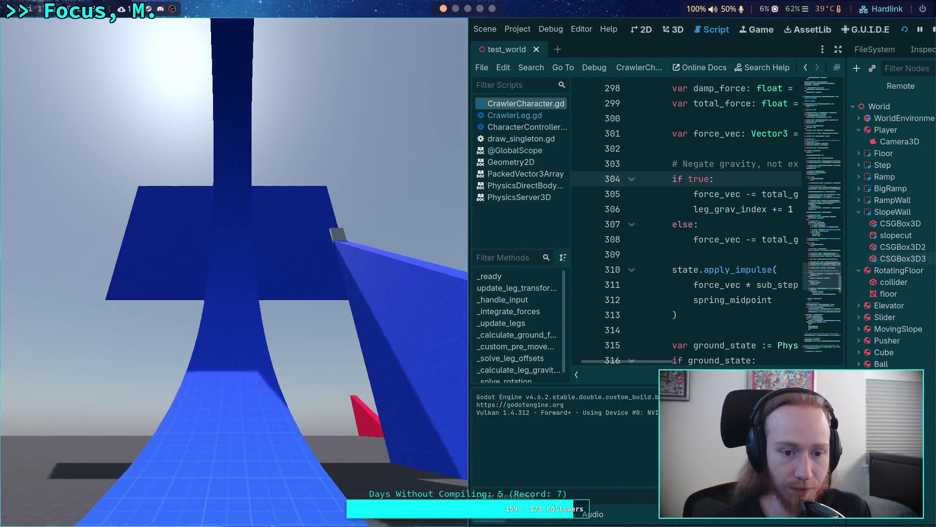
# Reset the red crawler, walk it up the blue ramp, then stop the game
pyautogui.press('r')
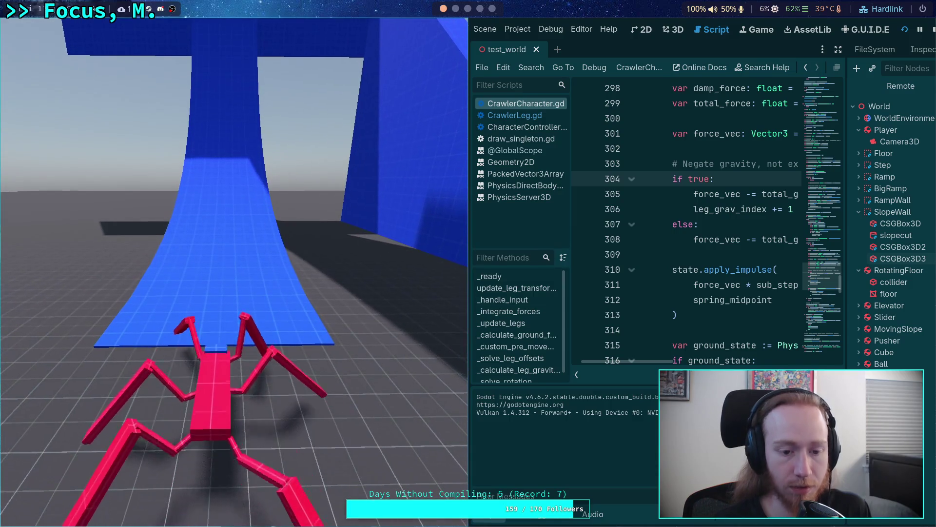
pyautogui.press('w')
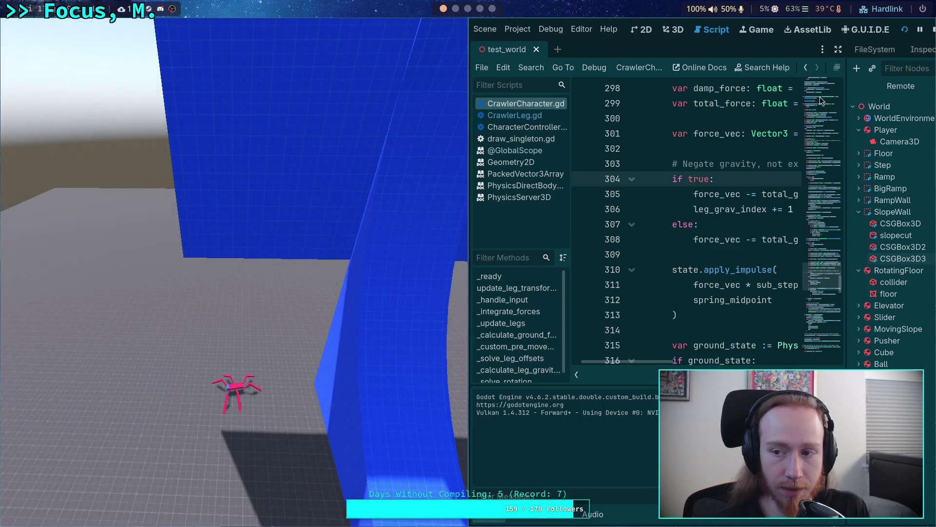
pyautogui.click(932, 29)
# Relaunch the game and walk the crawler up the blue ramp onto the vertical wall
pyautogui.click(782, 28)
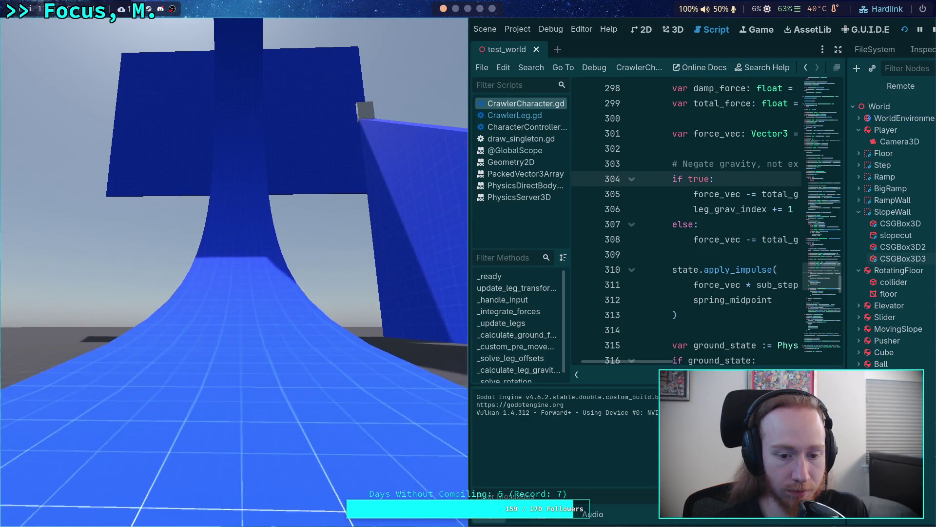
pyautogui.press('w')
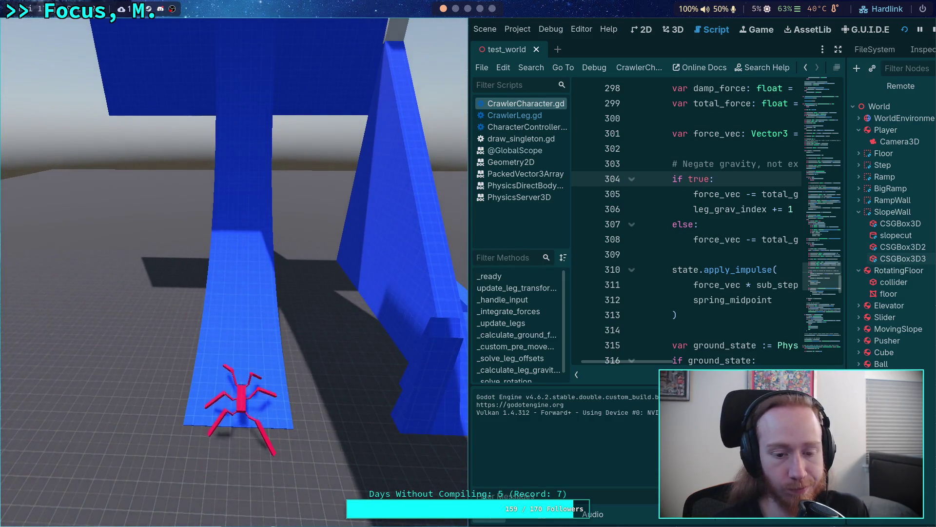
pyautogui.press('w')
pyautogui.press('w')
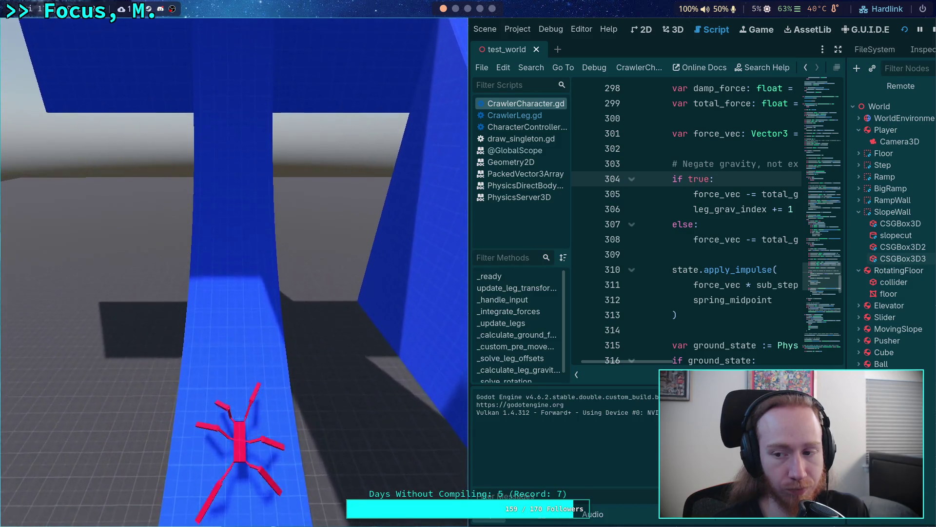
pyautogui.press('w')
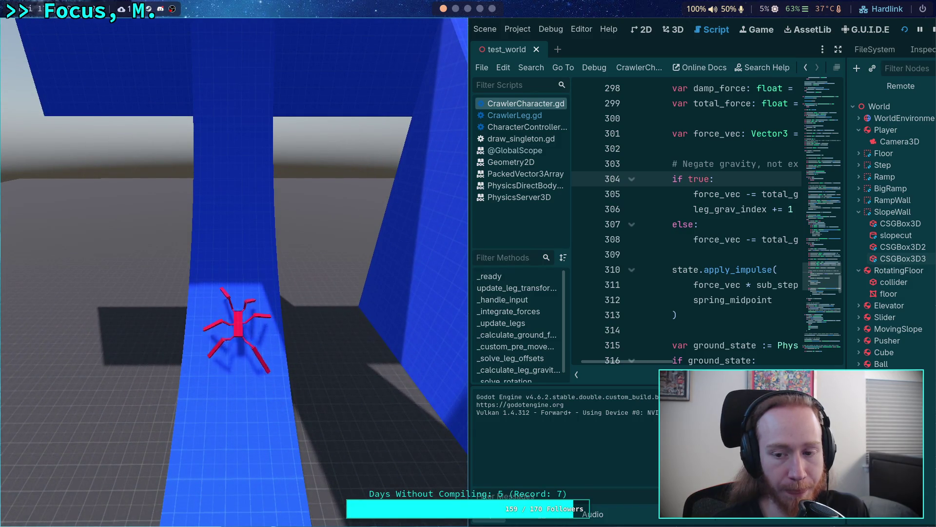
pyautogui.press('w')
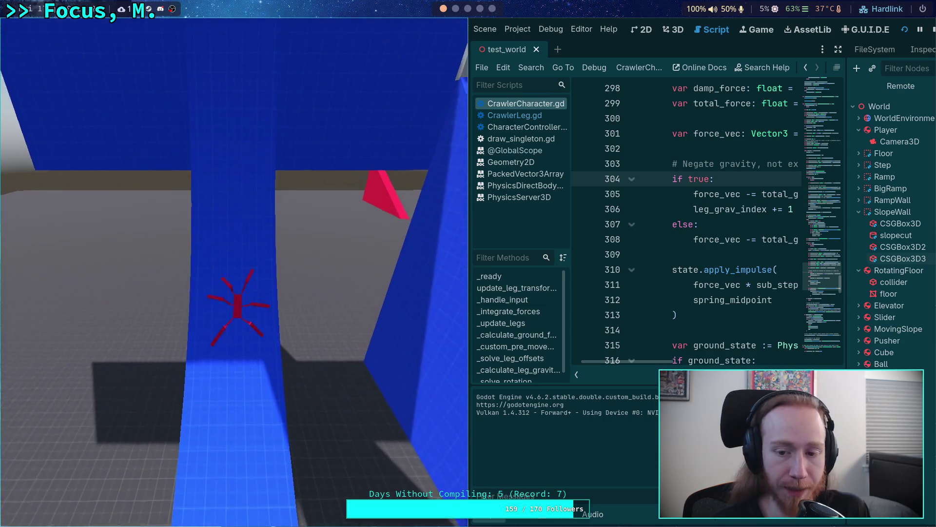
pyautogui.press('w')
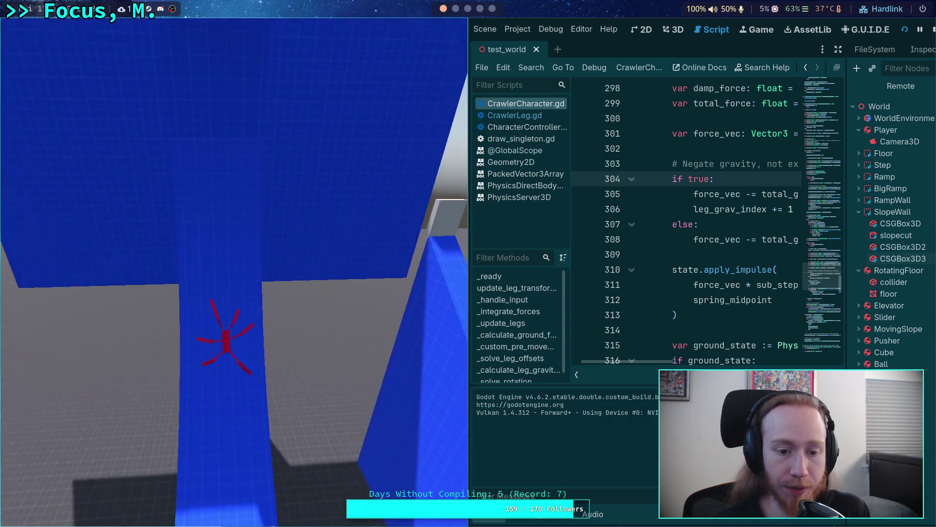
pyautogui.press('w')
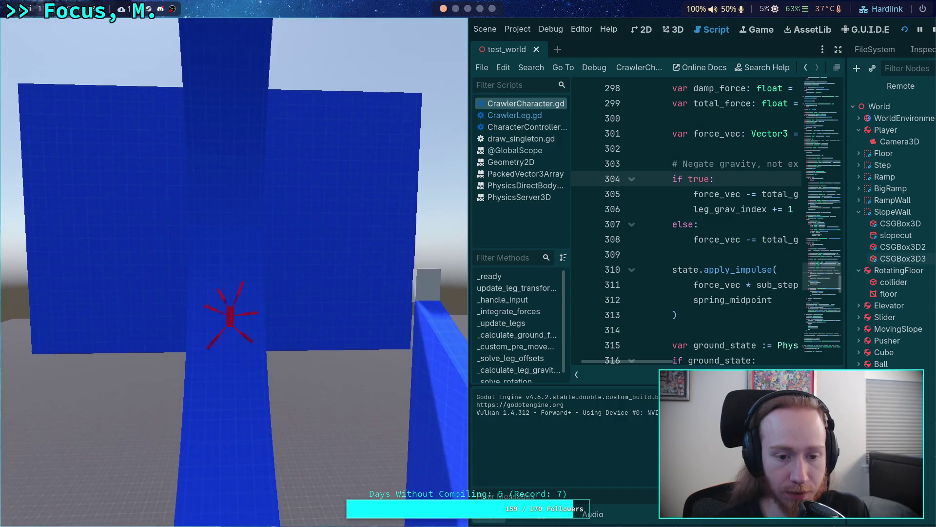
pyautogui.press('w')
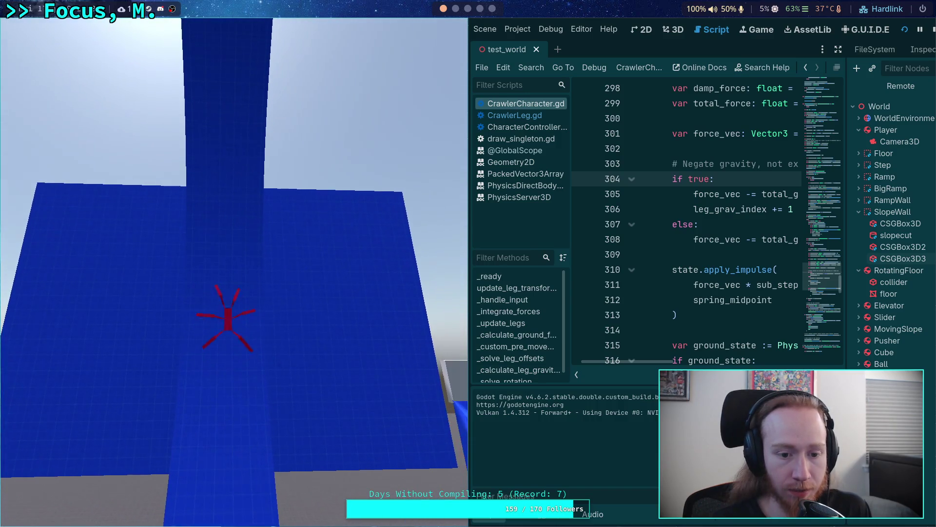
pyautogui.press('w')
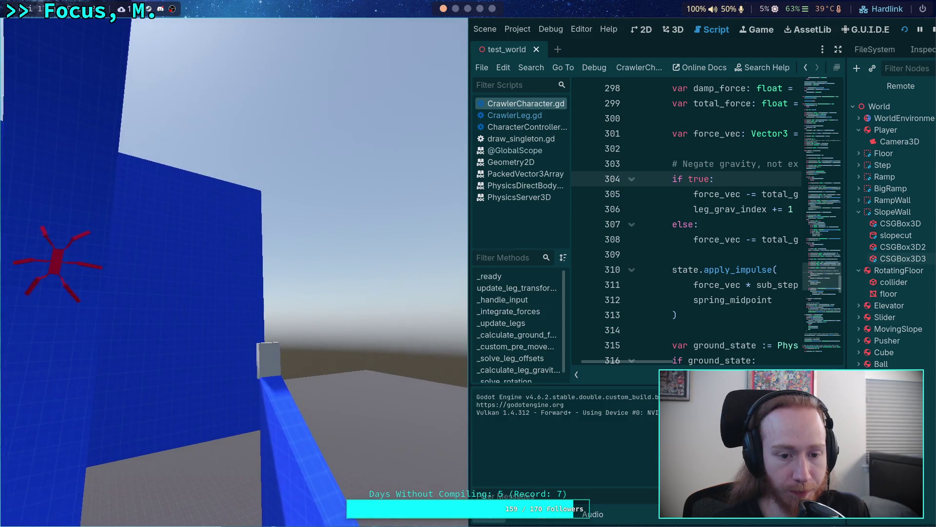
# Walk the crawler right, then left and up across the blue wall, then stop the game
pyautogui.press('d')
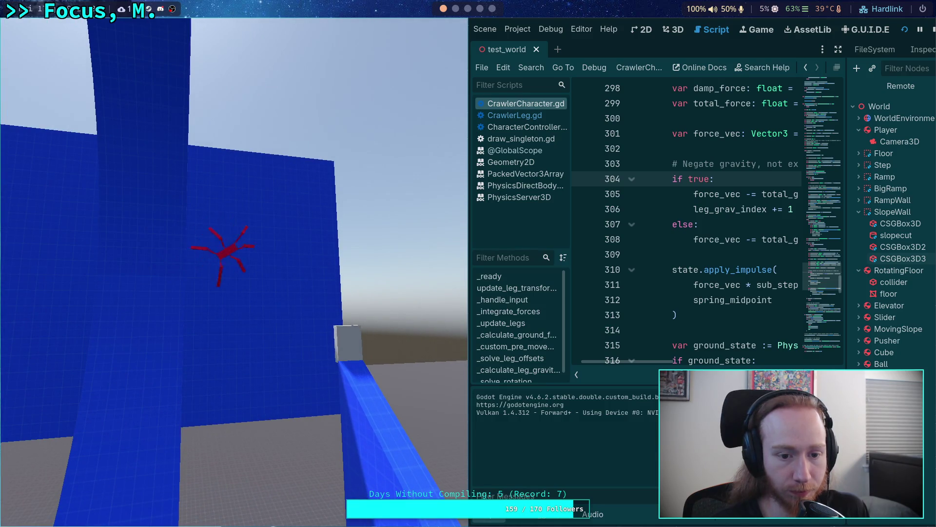
pyautogui.press('d')
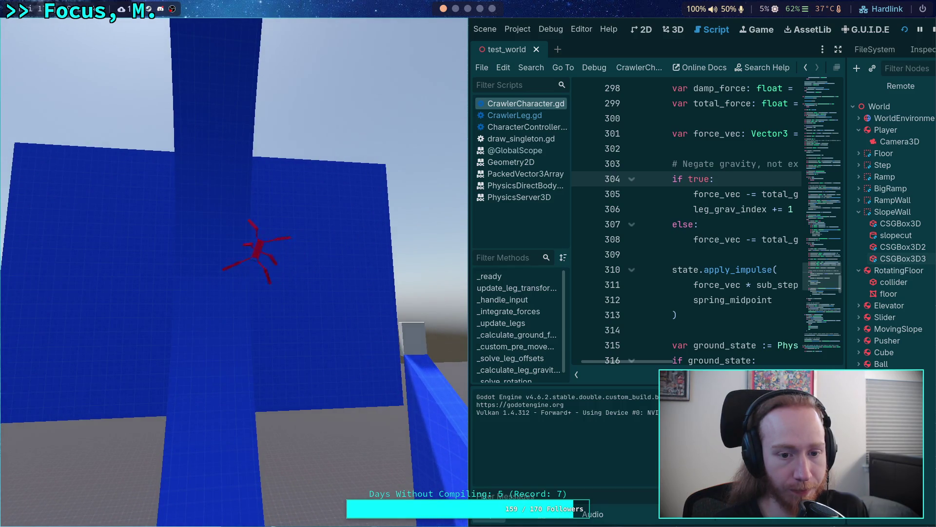
pyautogui.press('a')
pyautogui.press('a')
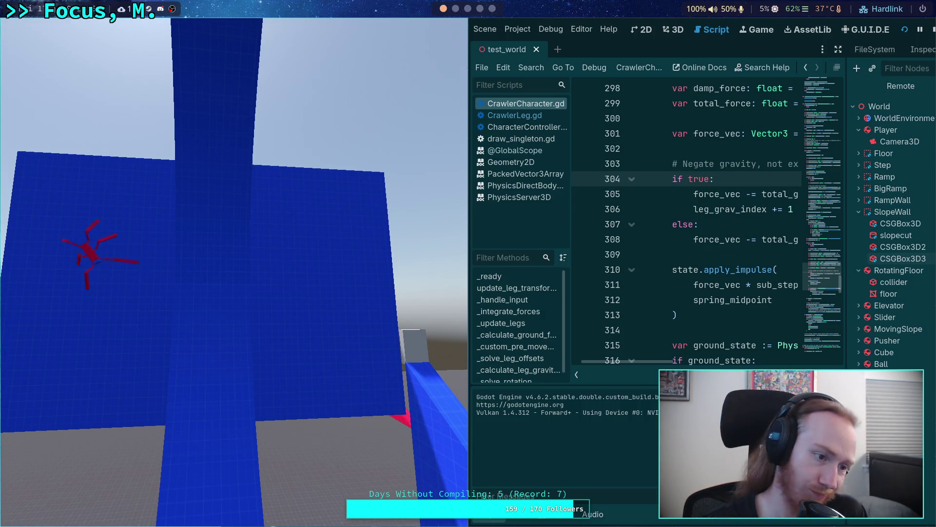
pyautogui.press('a')
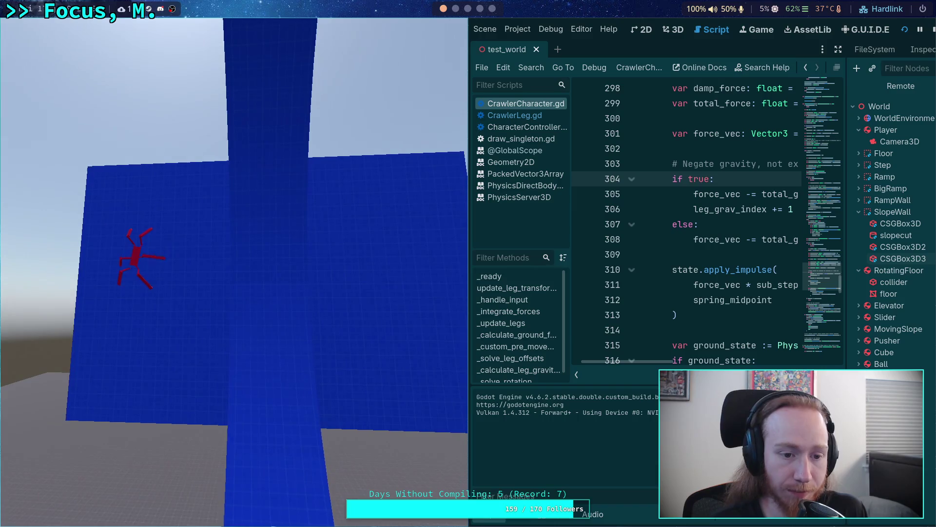
pyautogui.press('a')
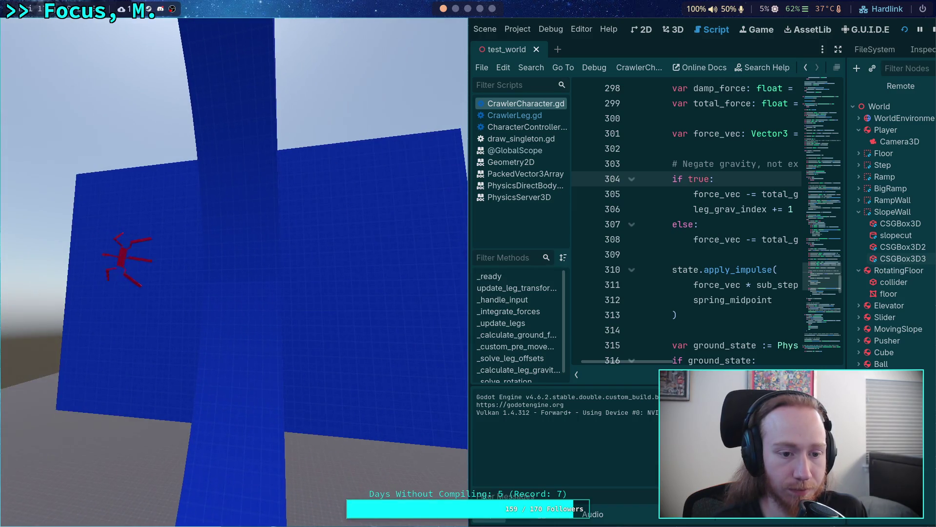
pyautogui.press('w')
pyautogui.press('w')
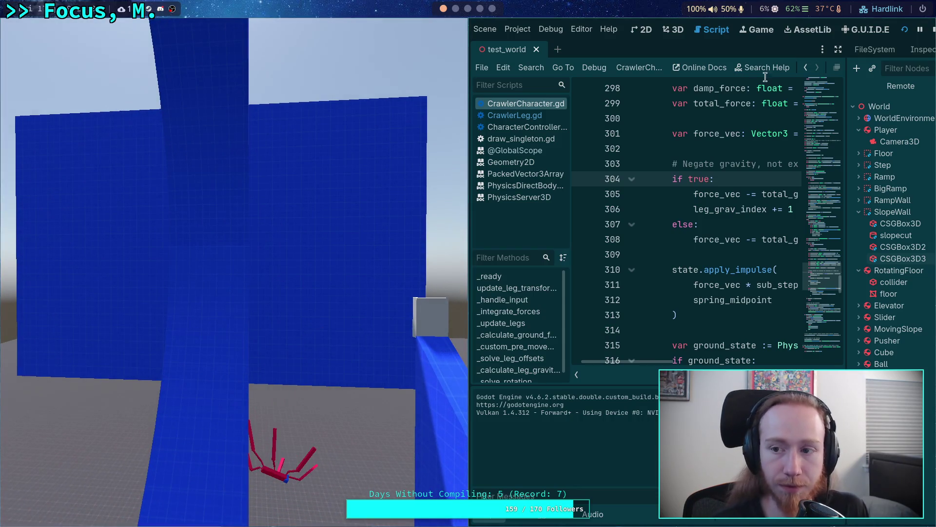
pyautogui.click(932, 31)
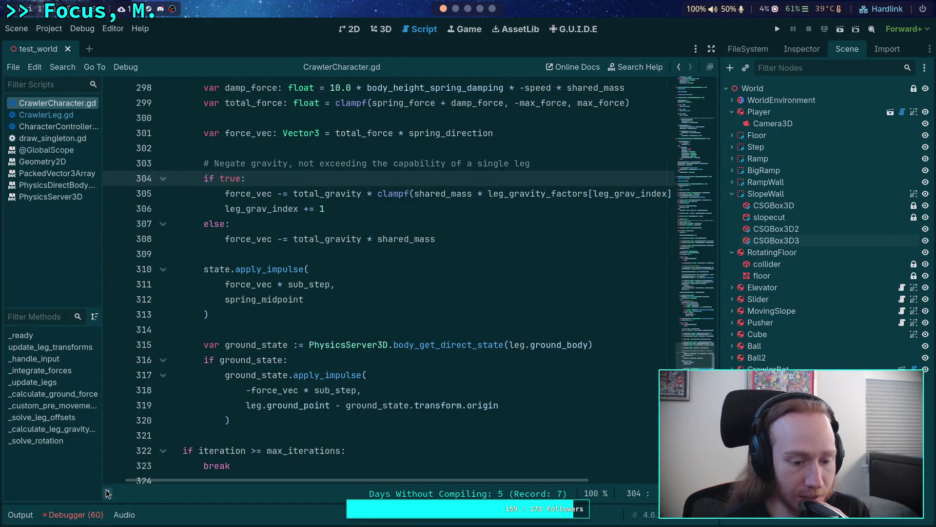
# Hide the scripts list, scroll the code back to line starts, and place the caret on max_leg_mass
pyautogui.scroll(1, 332, 468)
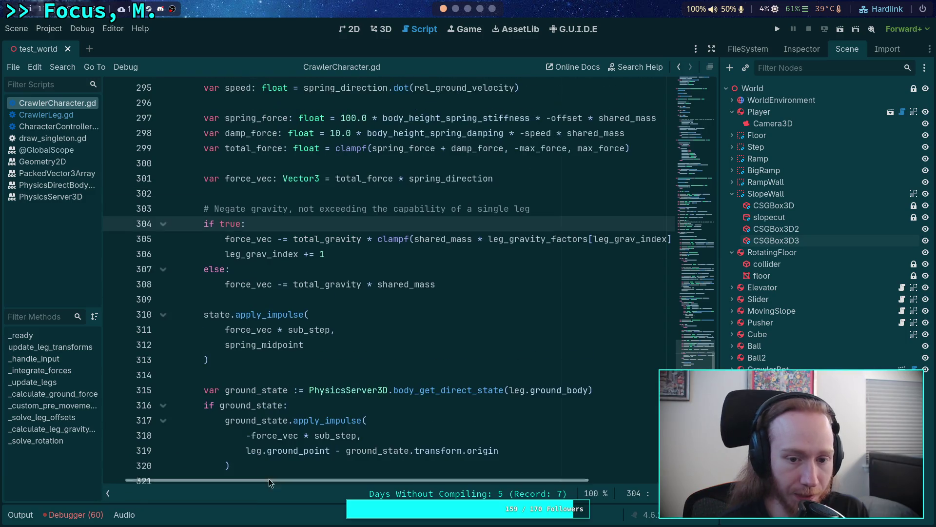
pyautogui.moveTo(331, 483)
pyautogui.mouseDown()
pyautogui.moveTo(451, 481)
pyautogui.moveTo(366, 489)
pyautogui.moveTo(412, 493)
pyautogui.moveTo(353, 491)
pyautogui.moveTo(441, 493)
pyautogui.moveTo(424, 496)
pyautogui.mouseUp()
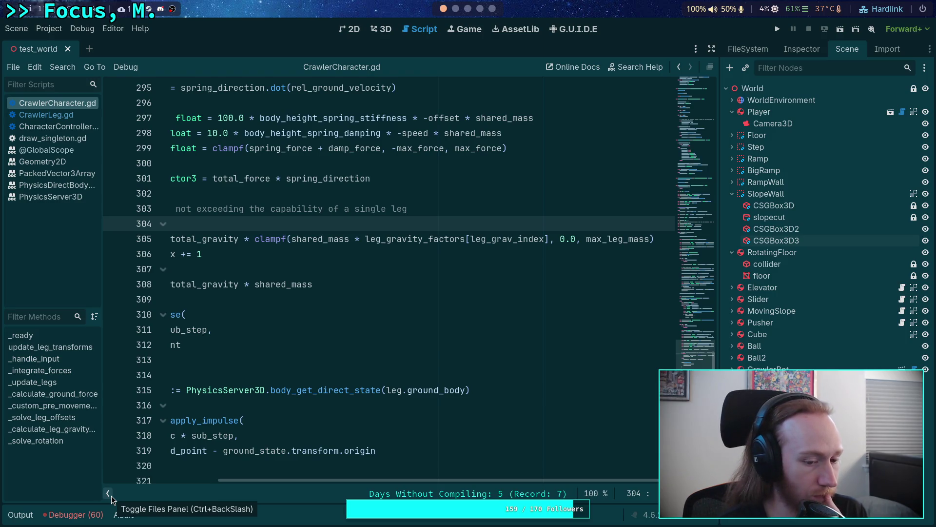
pyautogui.click(111, 495)
pyautogui.moveTo(299, 481); pyautogui.dragTo(274, 479)
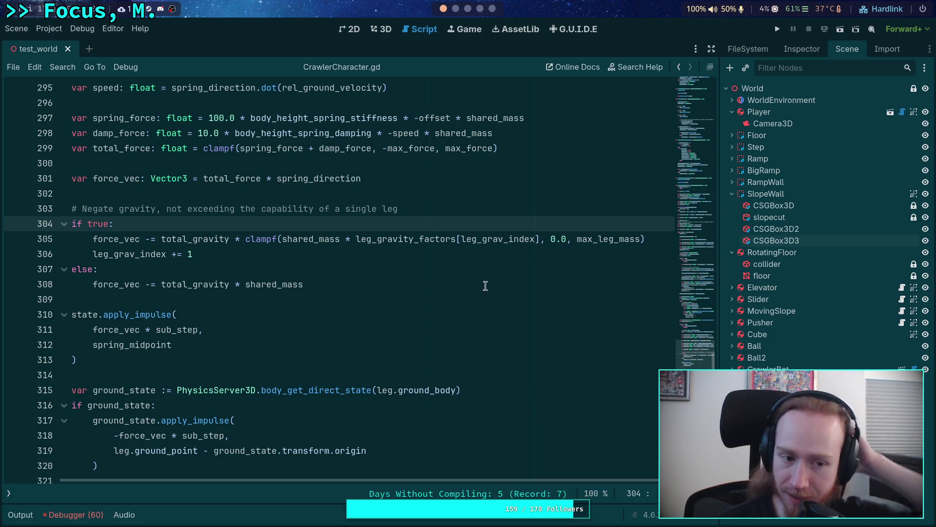
pyautogui.click(618, 239)
pyautogui.moveTo(618, 239)
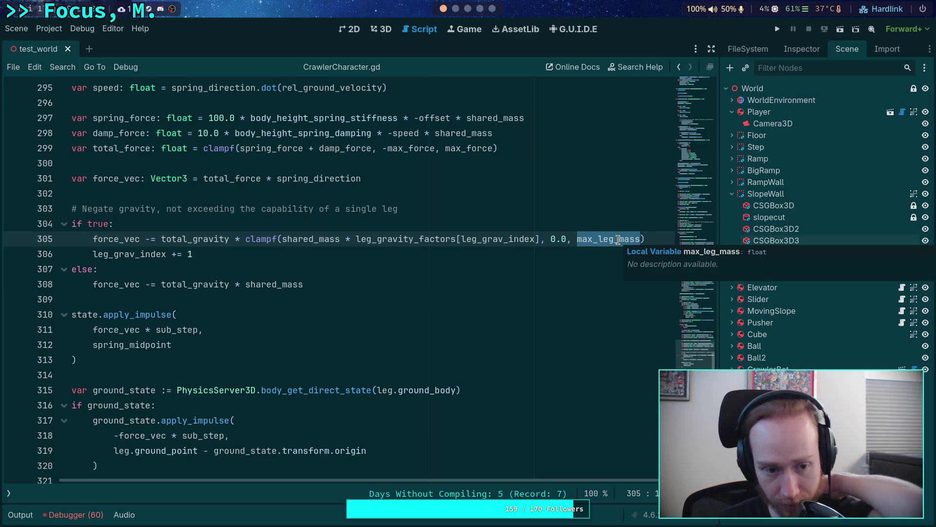
pyautogui.scroll(-3, 463, 337)
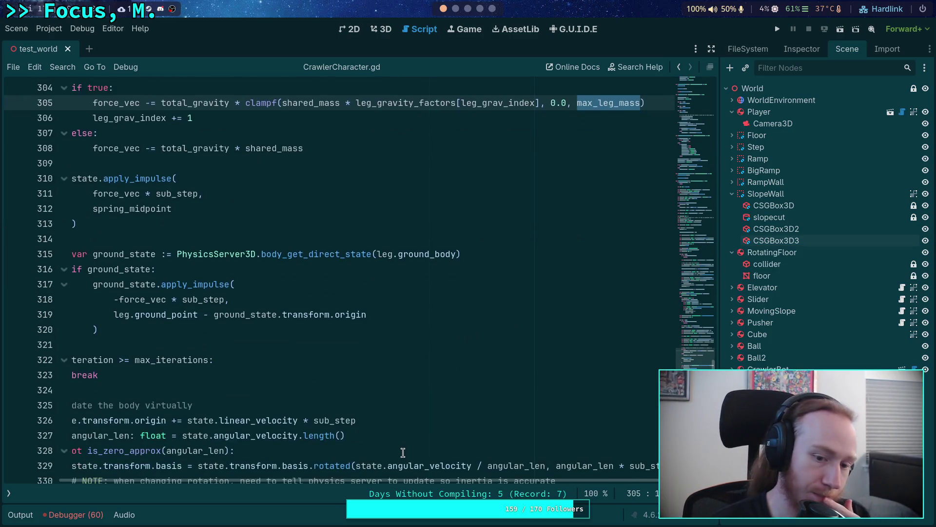
pyautogui.moveTo(414, 481); pyautogui.dragTo(369, 457)
pyautogui.scroll(3, 441, 420)
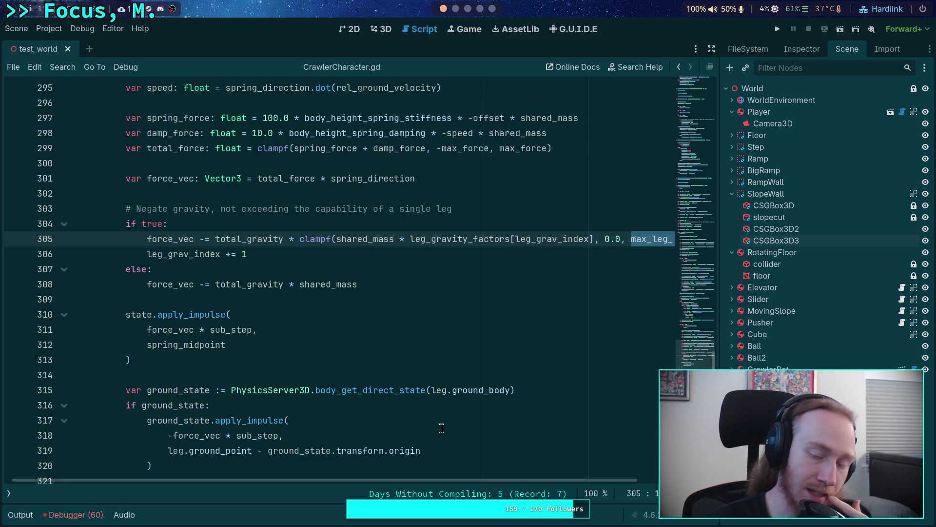
pyautogui.scroll(-10, 441, 420)
pyautogui.scroll(-6, 441, 421)
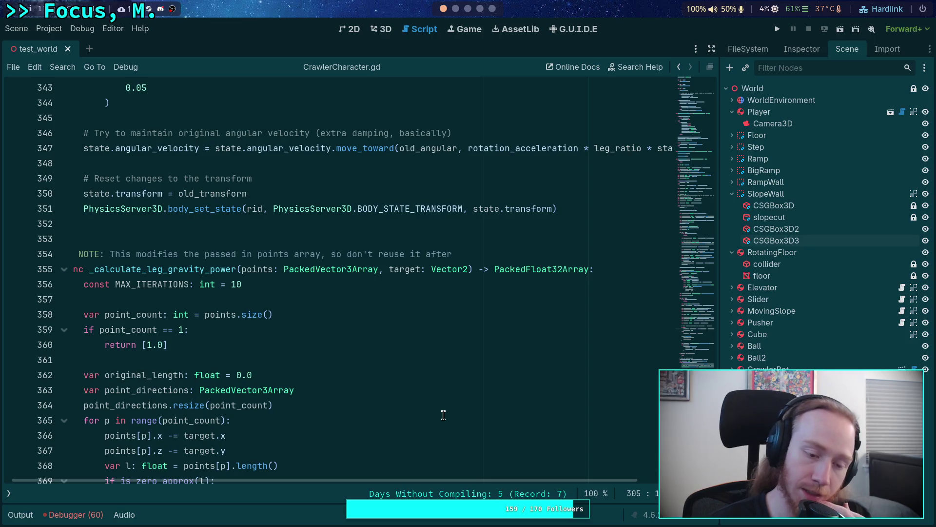
pyautogui.scroll(-12, 443, 415)
pyautogui.scroll(-1, 444, 415)
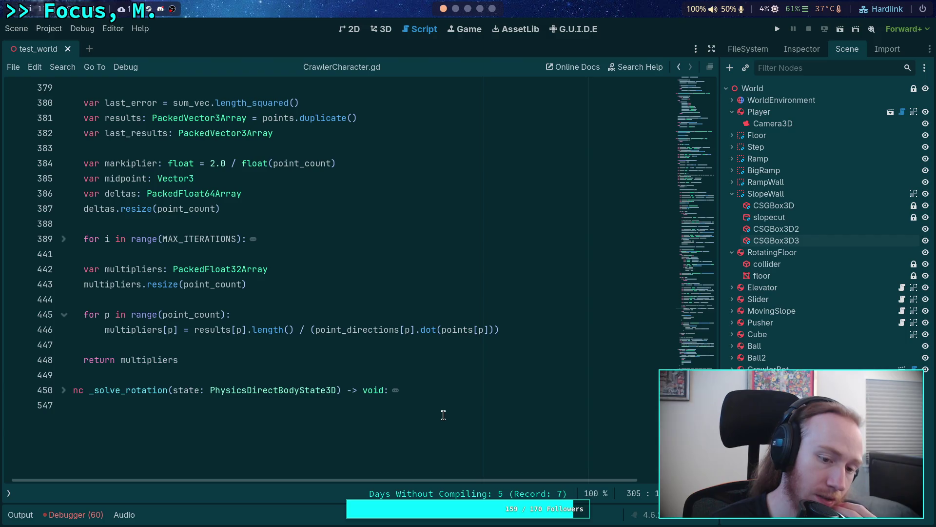
pyautogui.scroll(15, 443, 415)
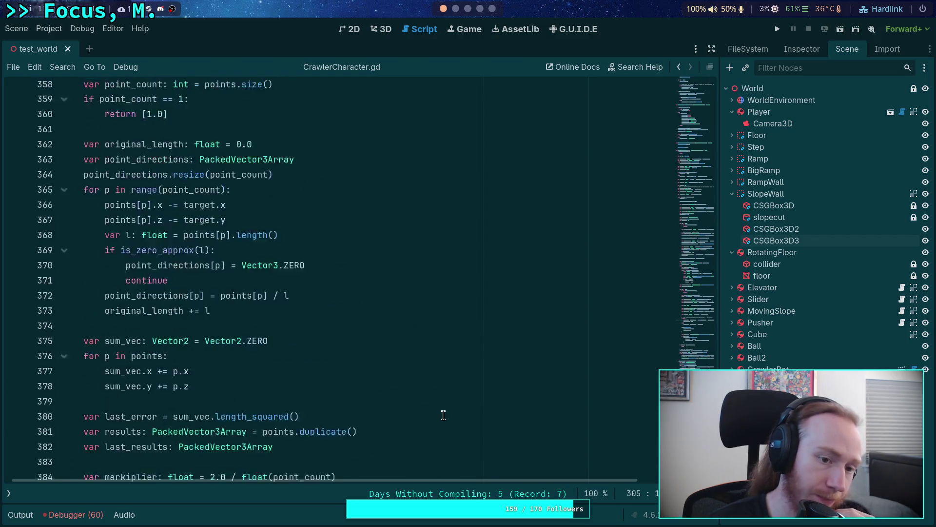
pyautogui.scroll(3, 443, 415)
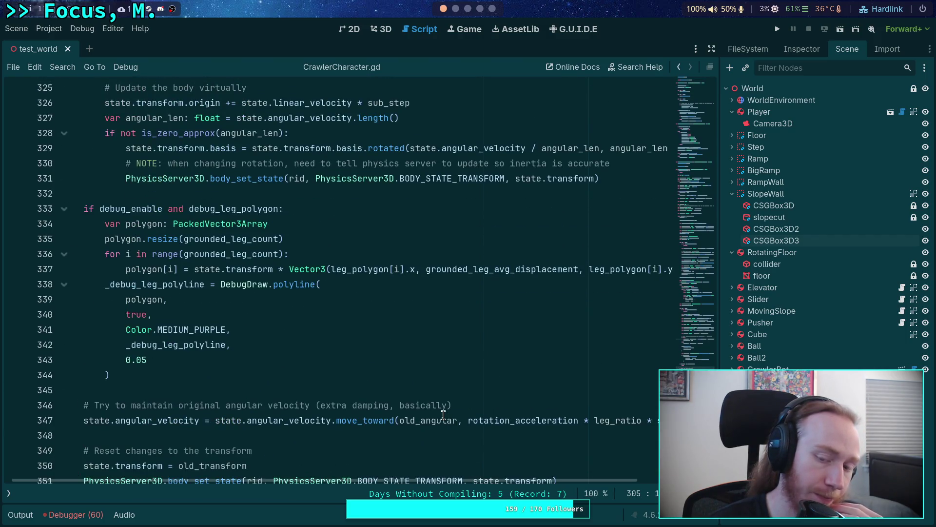
pyautogui.scroll(3, 443, 415)
pyautogui.scroll(-2, 444, 415)
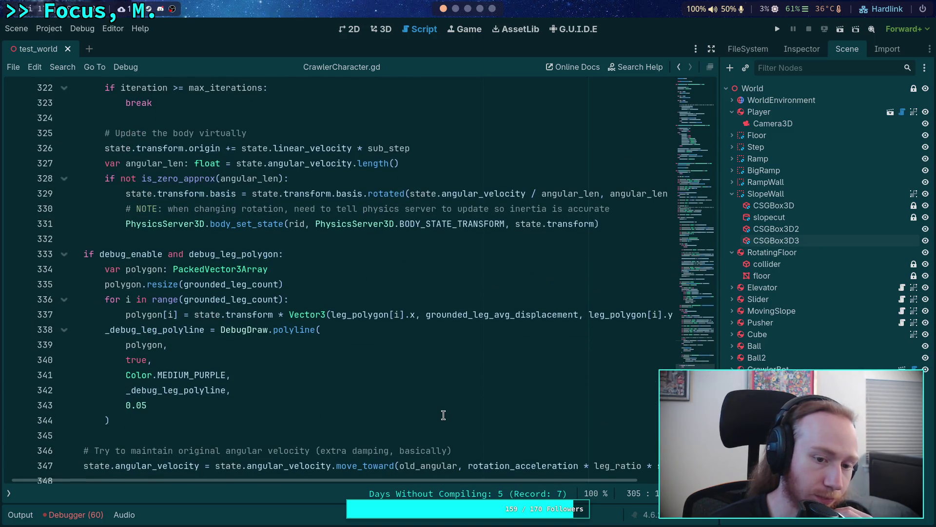
pyautogui.scroll(10, 444, 415)
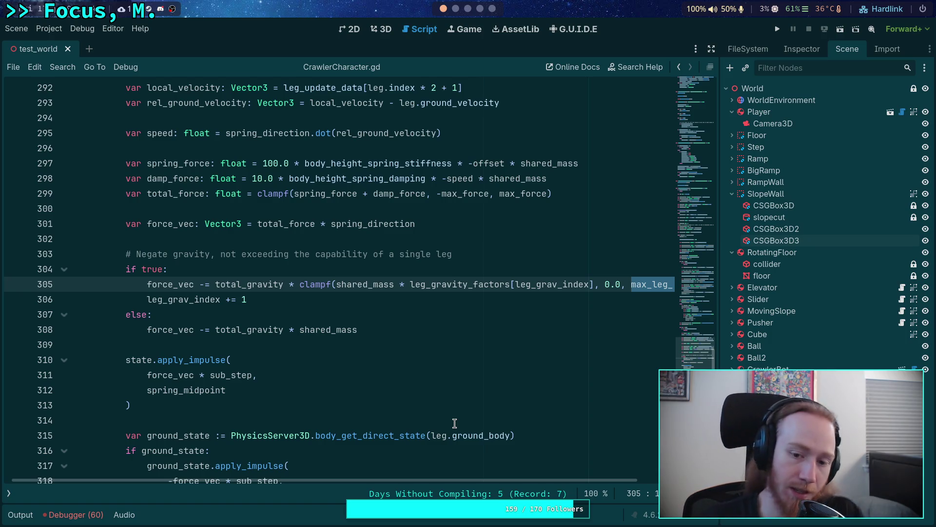
# Inspect line 305 and the line 299 clamp, highlighting uses of force_vec, max_force and clampf
pyautogui.moveTo(507, 480); pyautogui.dragTo(578, 479)
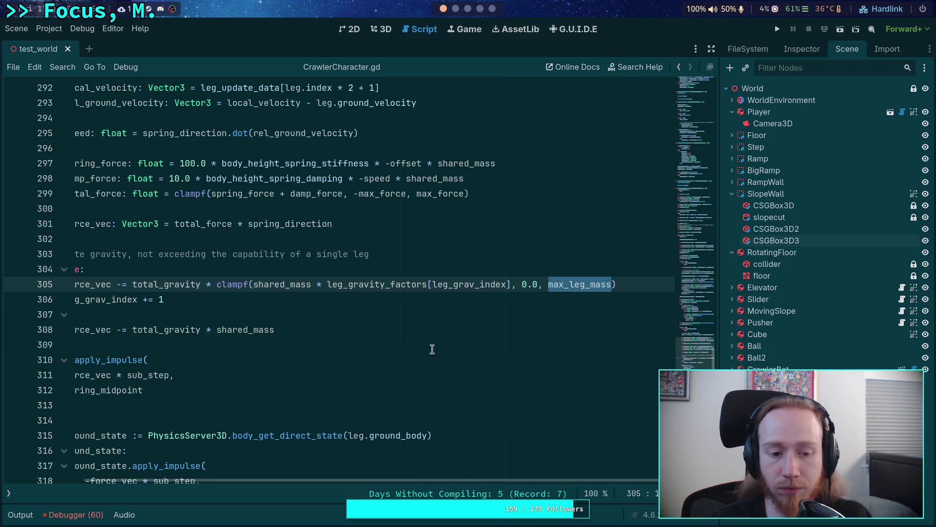
pyautogui.click(130, 287)
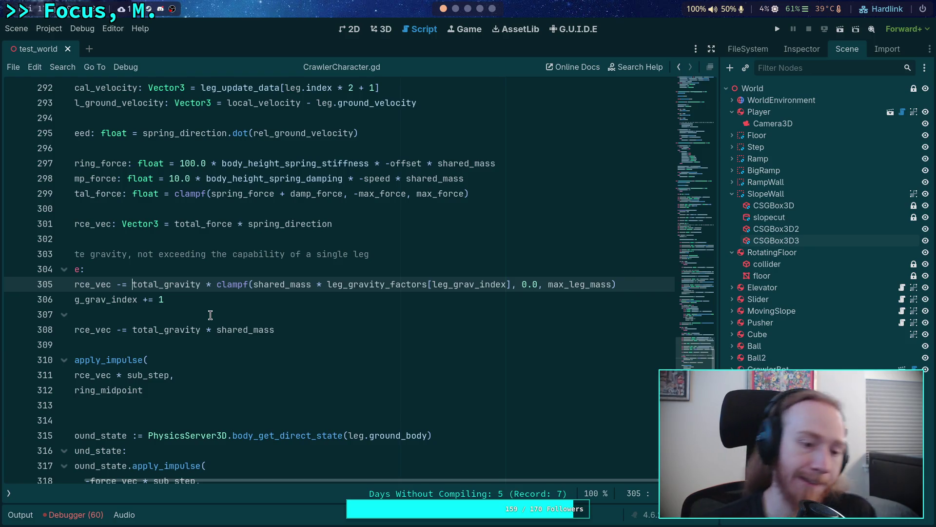
pyautogui.moveTo(393, 481); pyautogui.dragTo(314, 487)
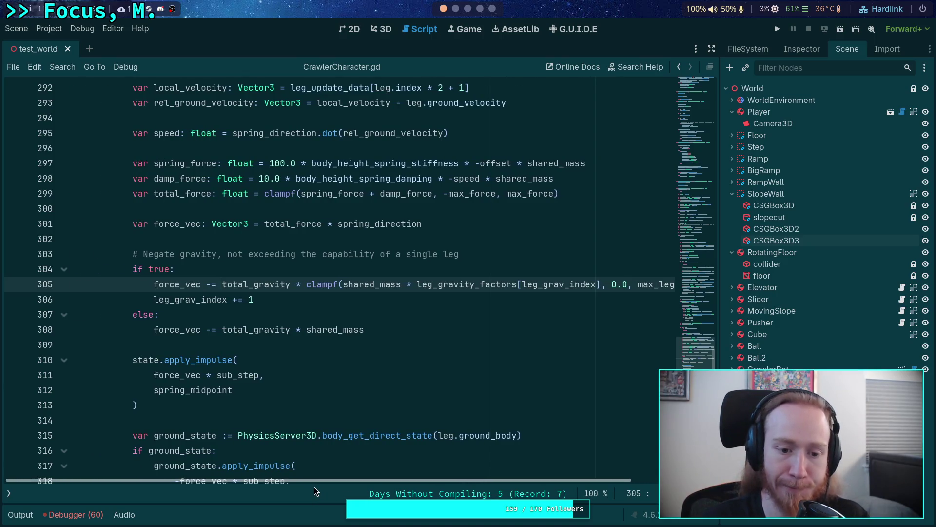
pyautogui.doubleClick(164, 374)
pyautogui.scroll(1, 325, 342)
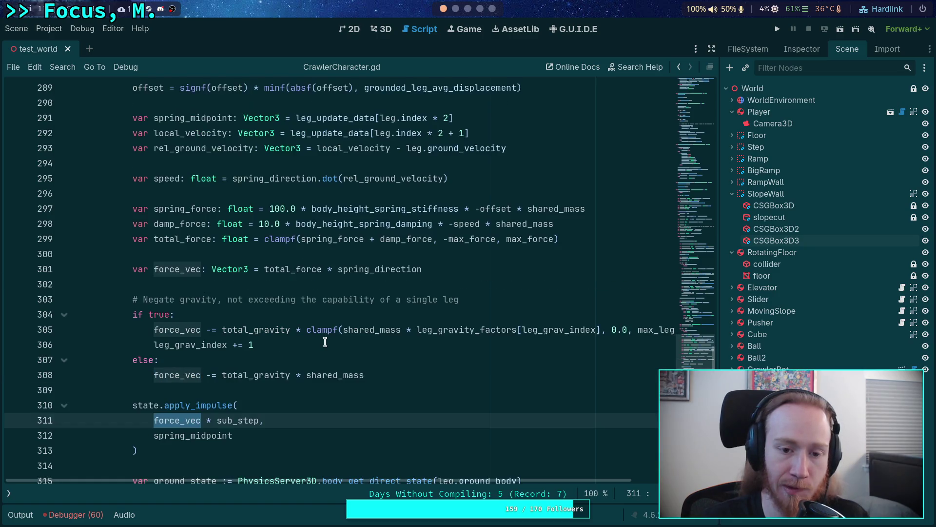
pyautogui.click(318, 239)
pyautogui.doubleClick(455, 241)
pyautogui.doubleClick(524, 240)
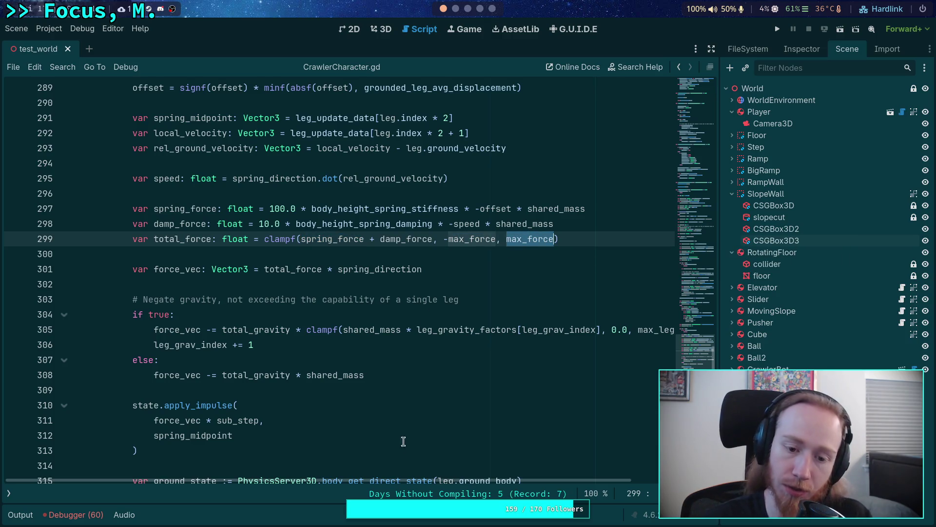
pyautogui.doubleClick(308, 331)
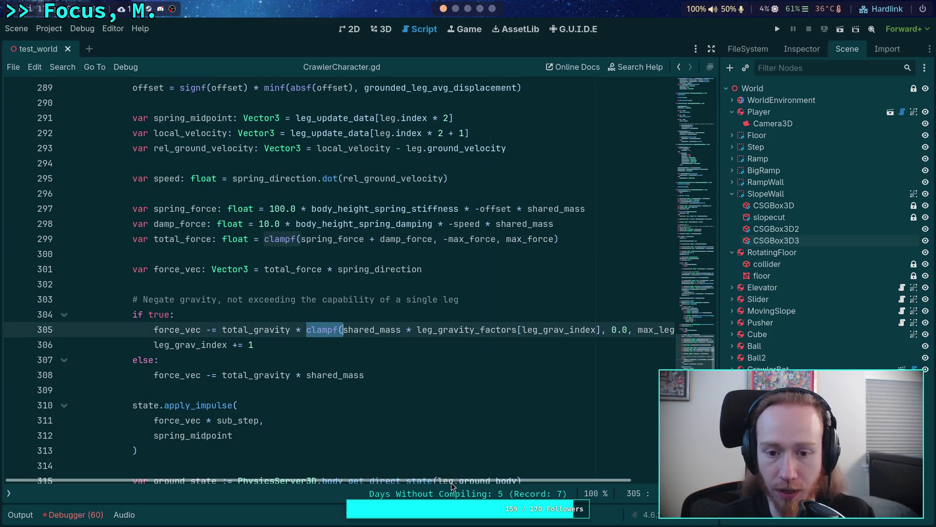
# Replace max_leg_mass on line 305 with max_force via autocomplete and save
pyautogui.moveTo(455, 481); pyautogui.dragTo(555, 482)
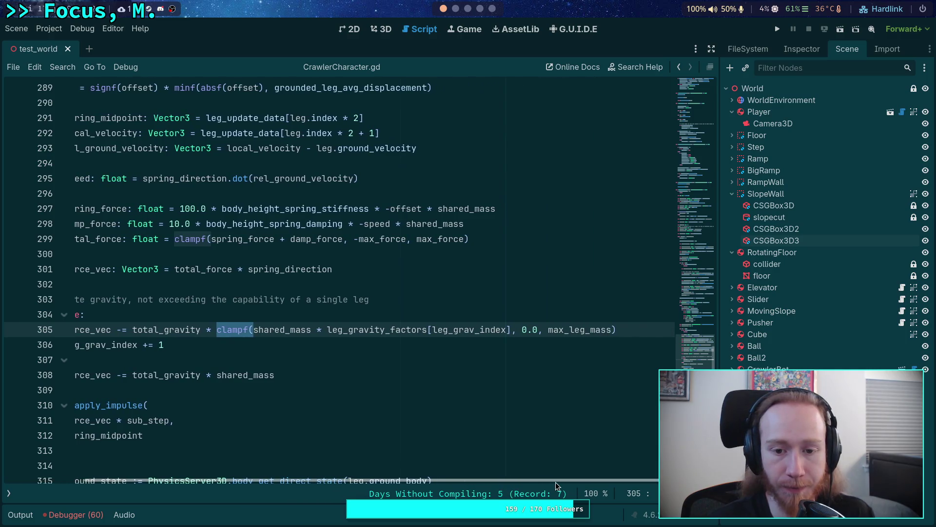
pyautogui.doubleClick(529, 330)
pyautogui.doubleClick(573, 329)
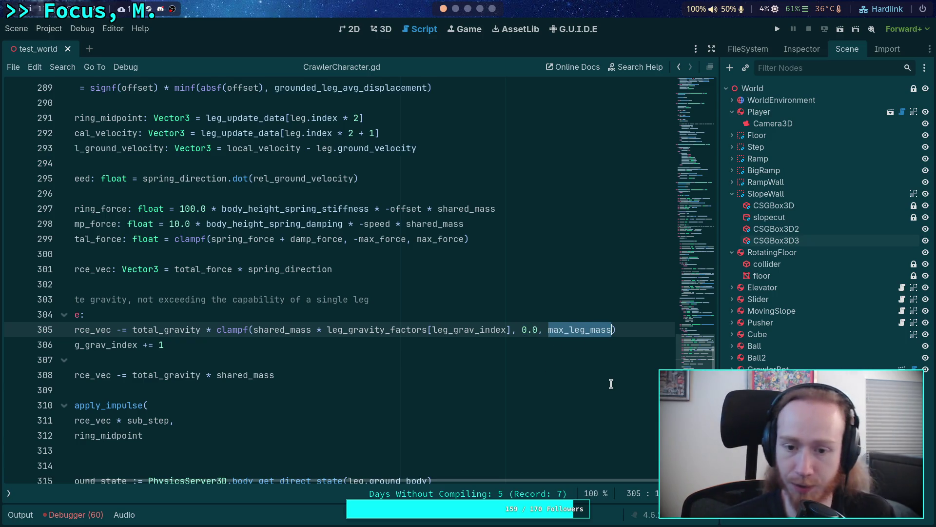
pyautogui.write('max')
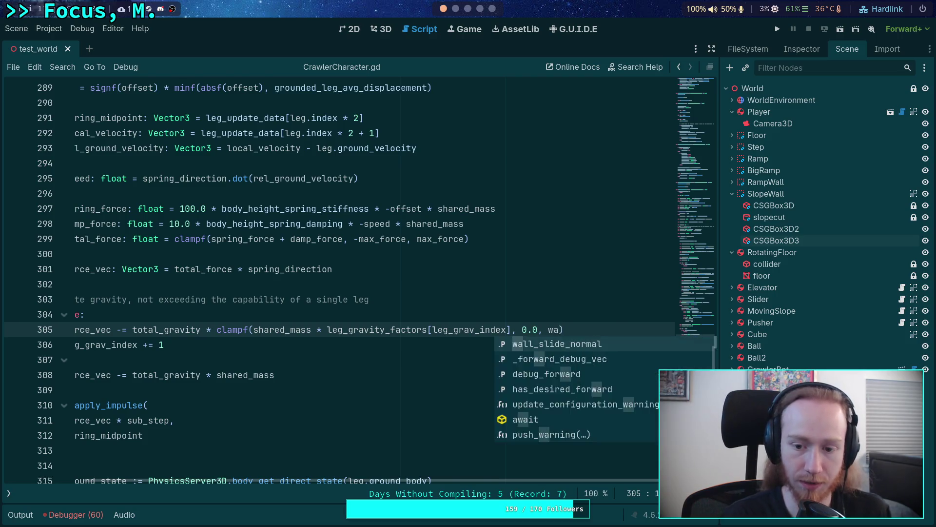
pyautogui.write('_f')
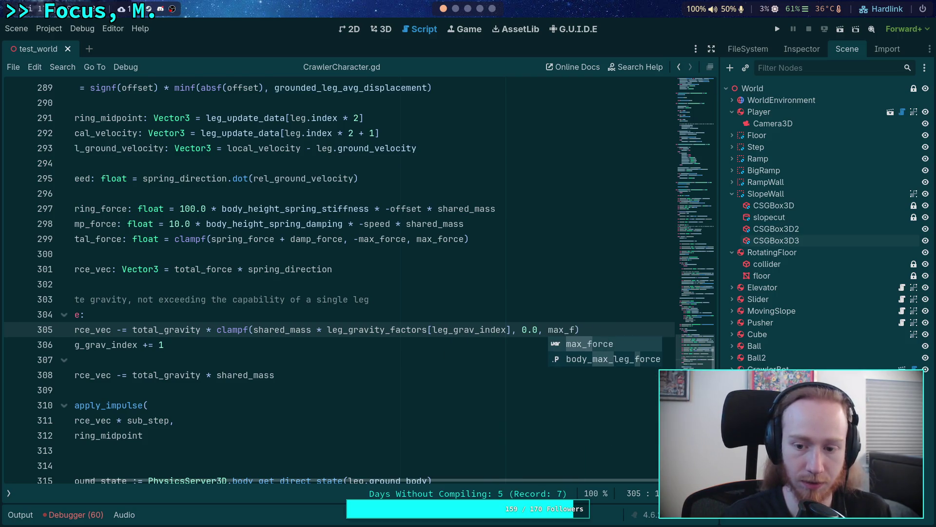
pyautogui.press('Return')
pyautogui.hotkey('ctrl', 's')
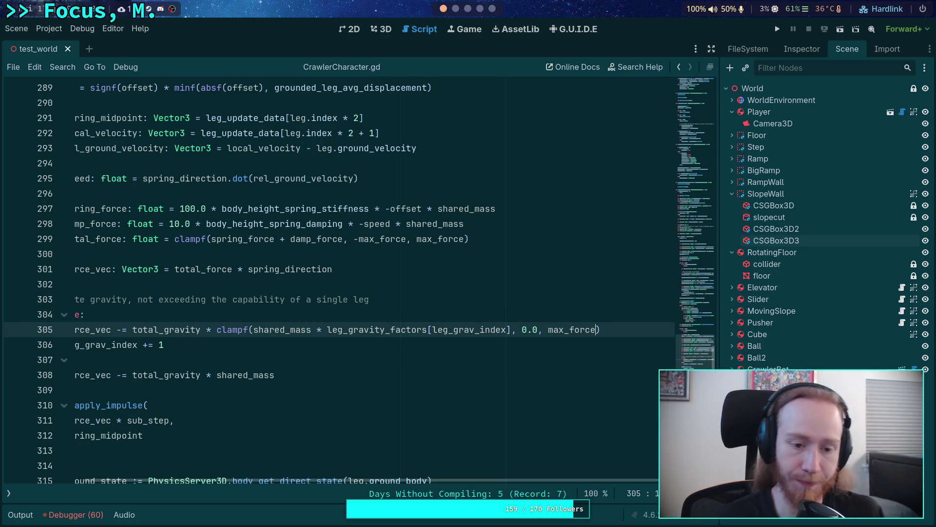
# Scroll the code back left and highlight every use of total_gravity
pyautogui.hscroll(-3, 654, 157)
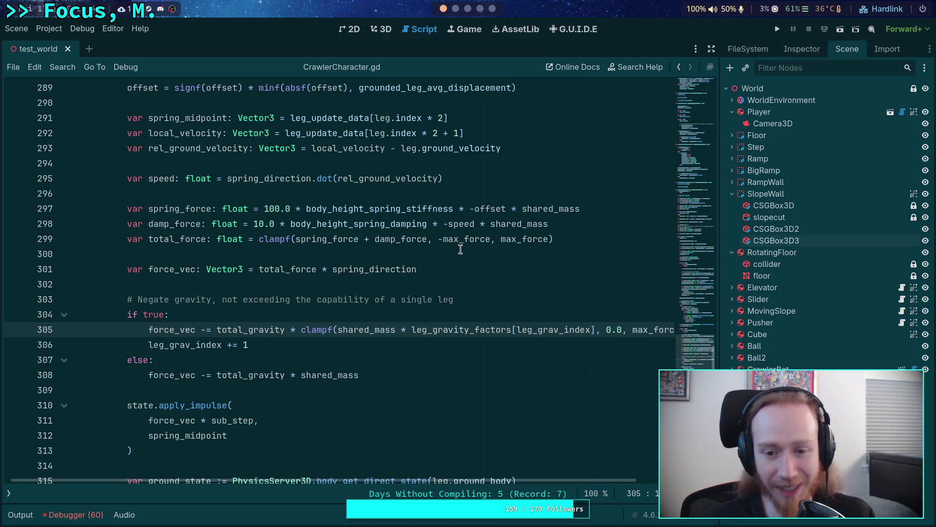
pyautogui.moveTo(491, 243)
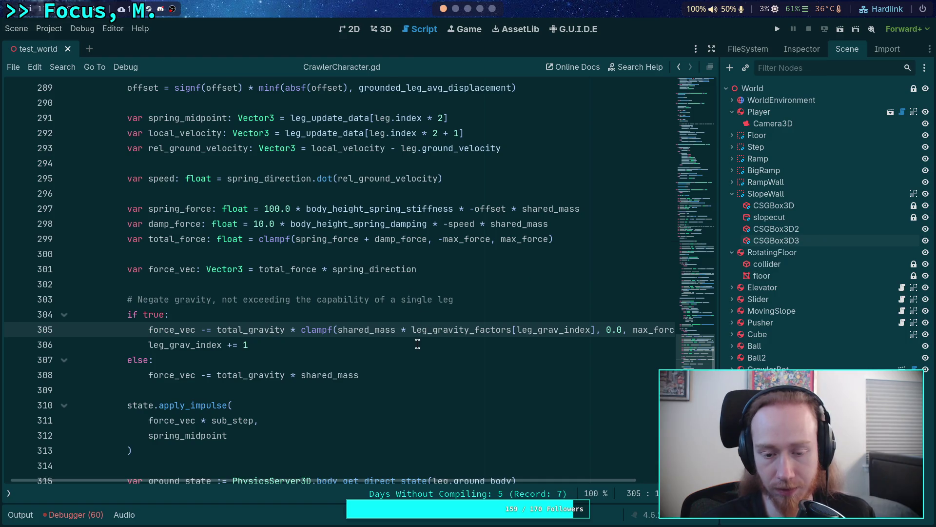
pyautogui.doubleClick(225, 331)
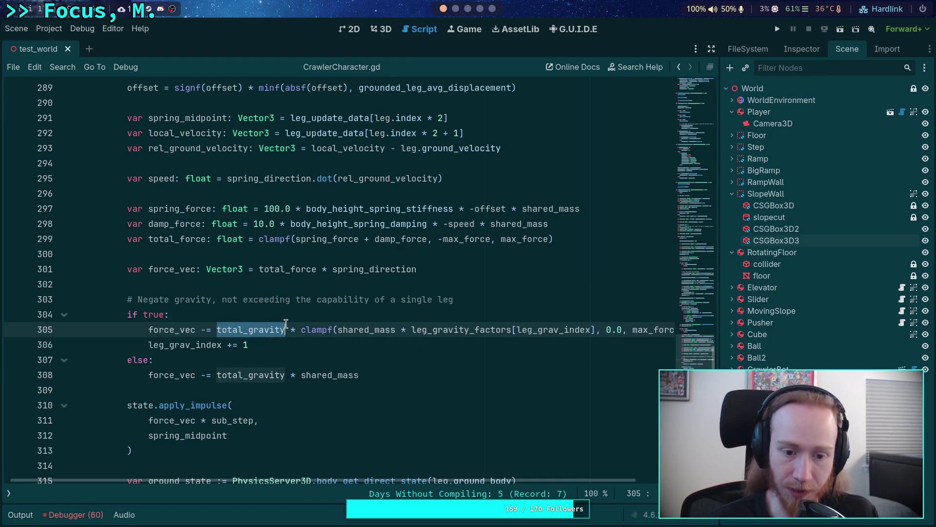
pyautogui.moveTo(408, 484)
pyautogui.mouseDown()
pyautogui.moveTo(494, 486)
pyautogui.moveTo(428, 492)
pyautogui.mouseUp()
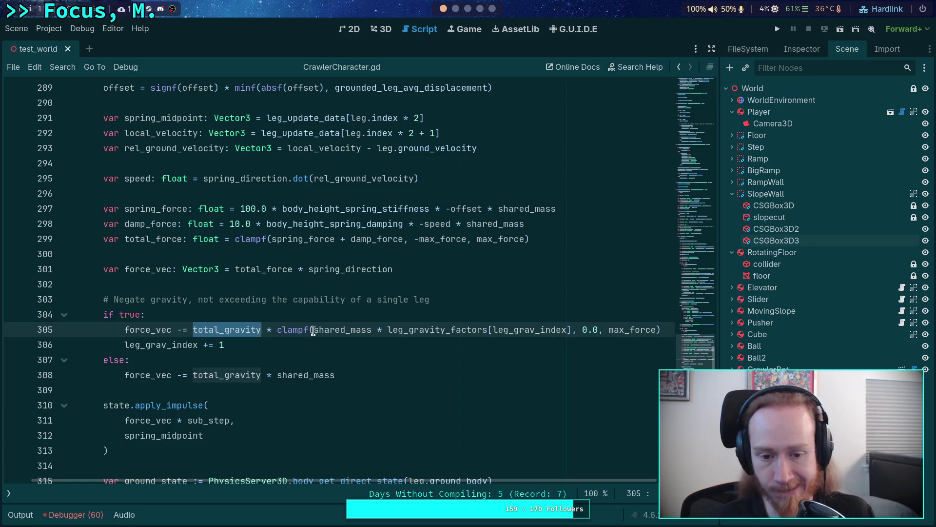
# Remove the clampf( call and its 0.0, max_force bounds from line 305
pyautogui.click(314, 331)
pyautogui.hotkey('ctrl', 'shift', 'Left')
pyautogui.hotkey('ctrl', 'shift', 'Left')
pyautogui.press('BackSpace')
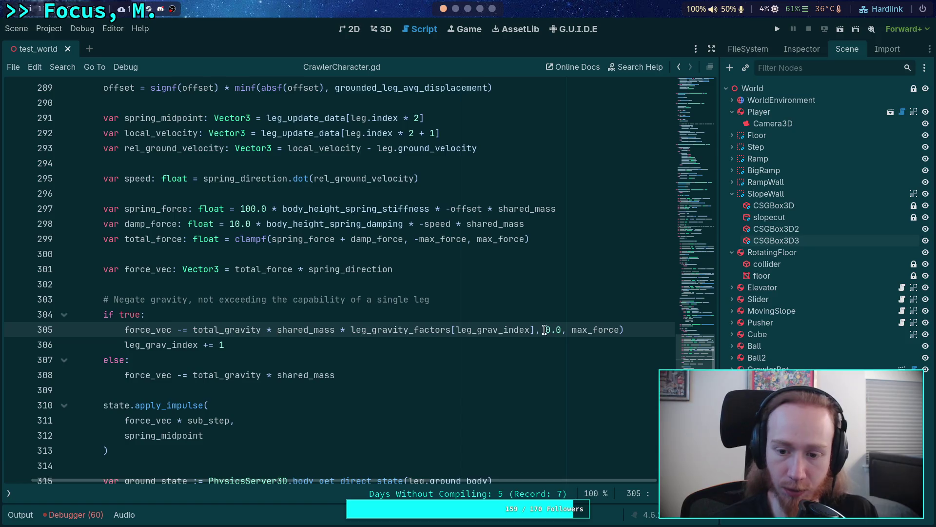
pyautogui.moveTo(537, 333); pyautogui.dragTo(624, 331)
pyautogui.press('BackSpace')
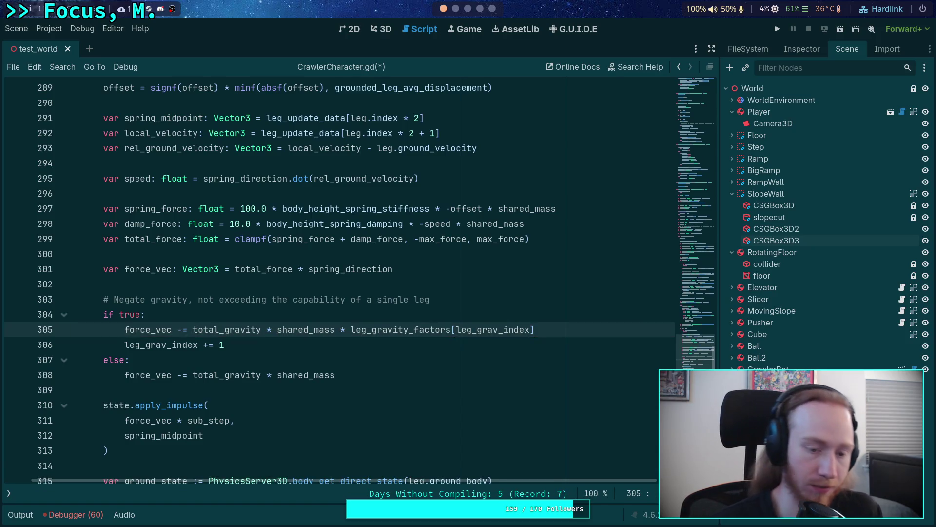
# Add a new if line testing leg_gravity_factors[leg_grav_index] below line 305
pyautogui.press('Return')
pyautogui.write('if')
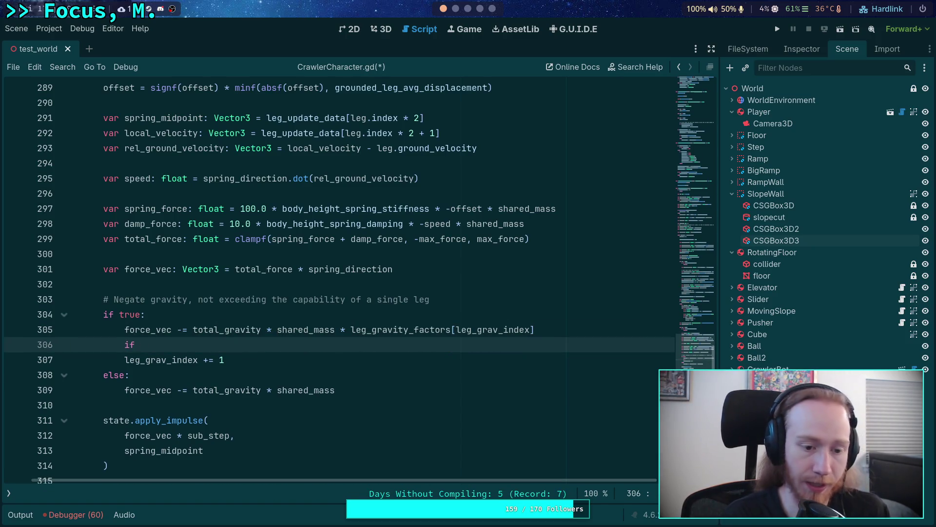
pyautogui.press('BackSpace')
pyautogui.press('BackSpace')
pyautogui.write('leg_gr')
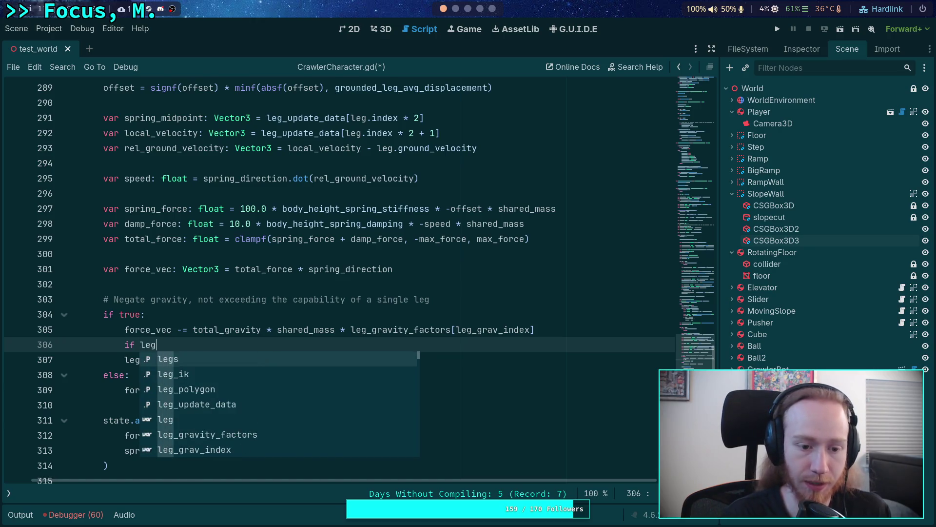
pyautogui.press('Return')
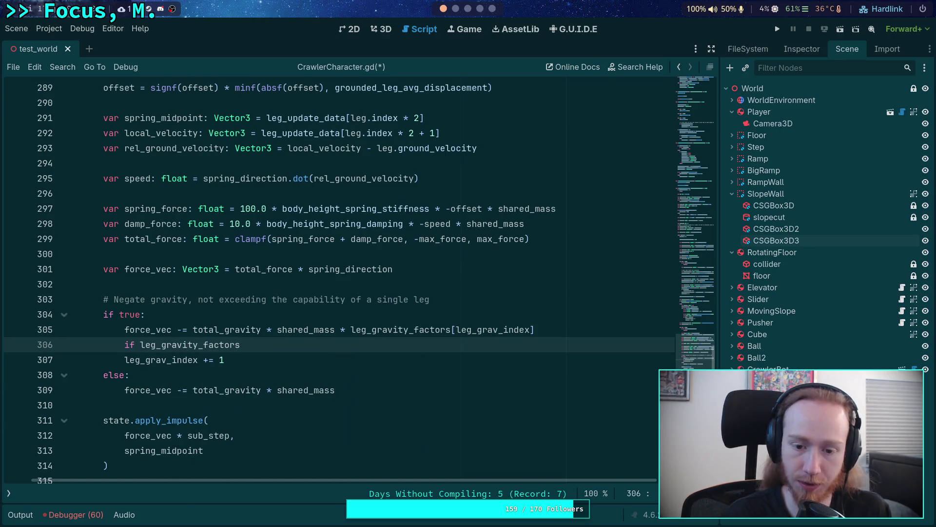
pyautogui.write('leg_gr')
pyautogui.press('Return')
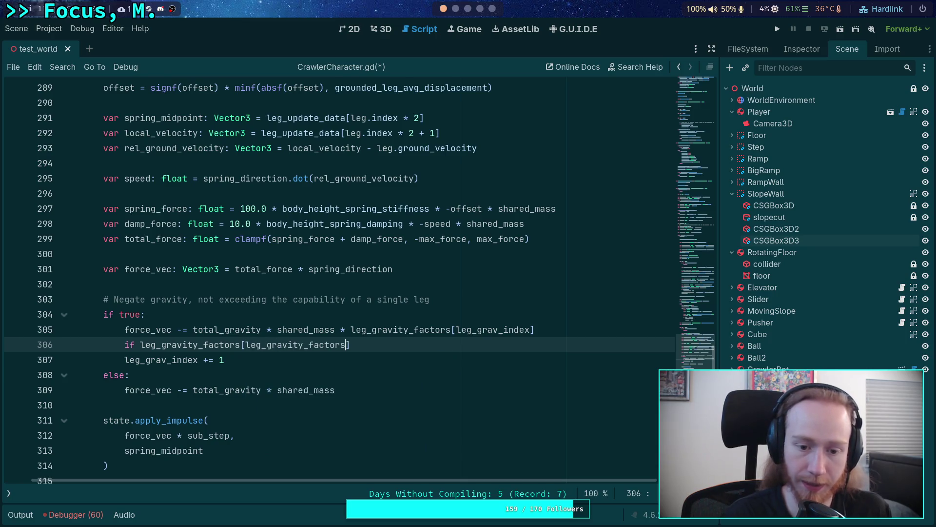
pyautogui.press('BackSpace')
pyautogui.press('BackSpace')
pyautogui.press('BackSpace')
pyautogui.write('_i')
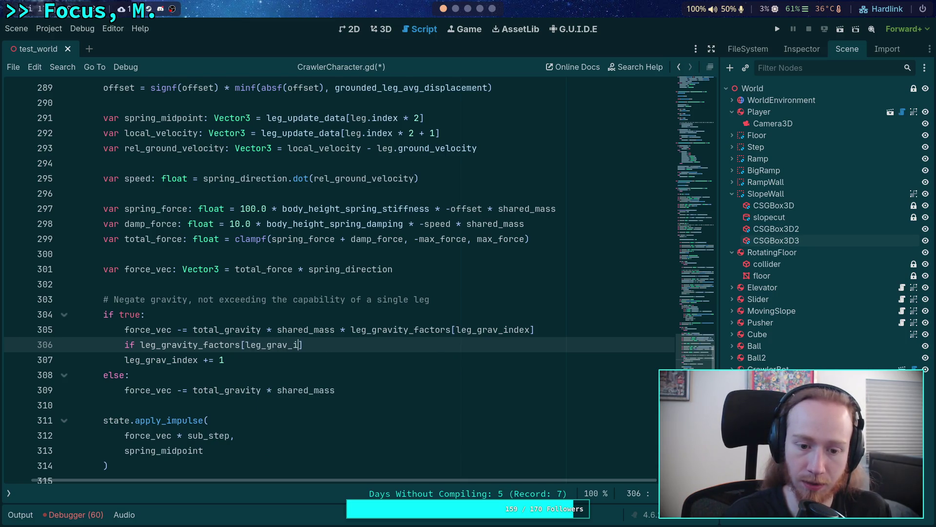
pyautogui.press('Return')
# Complete the condition with a breakpoint body, save the script, and run the game
pyautogui.write('<')
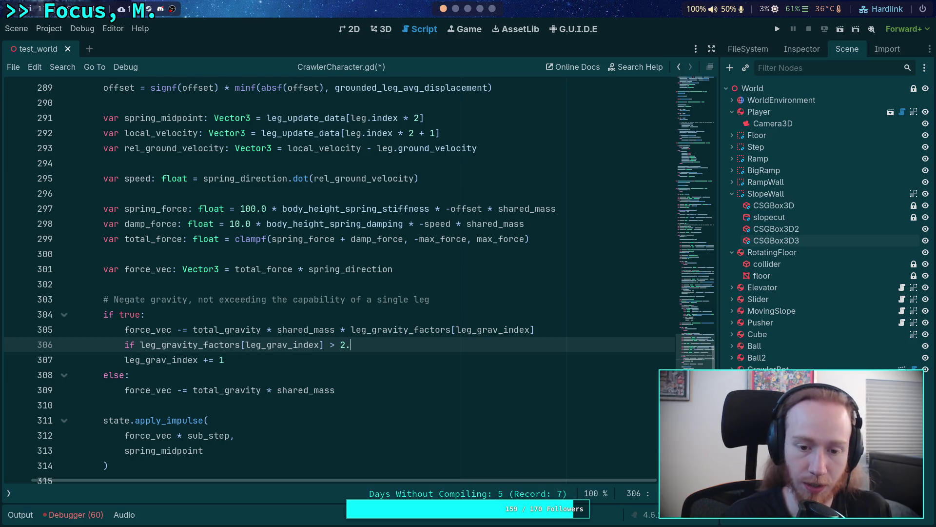
pyautogui.write(':')
pyautogui.press('Return')
pyautogui.write('breakoint')
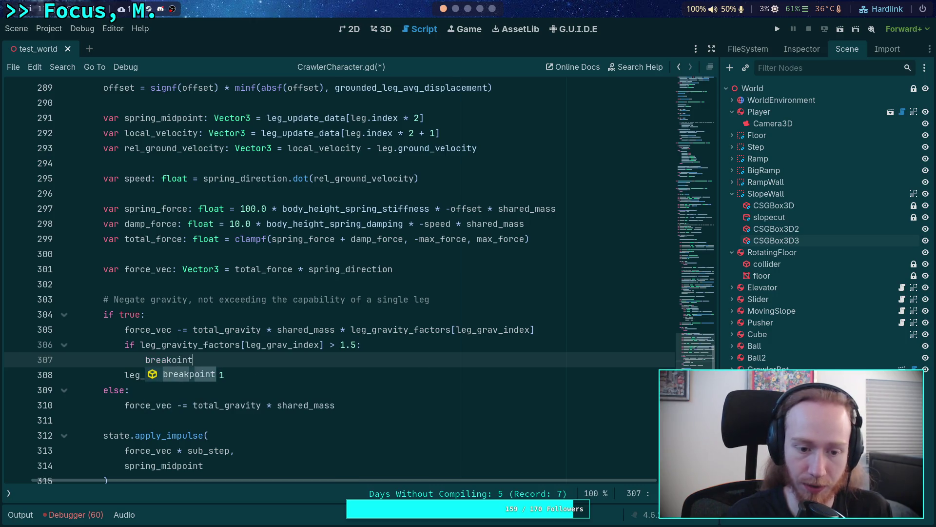
pyautogui.press('Return')
pyautogui.hotkey('ctrl', 's')
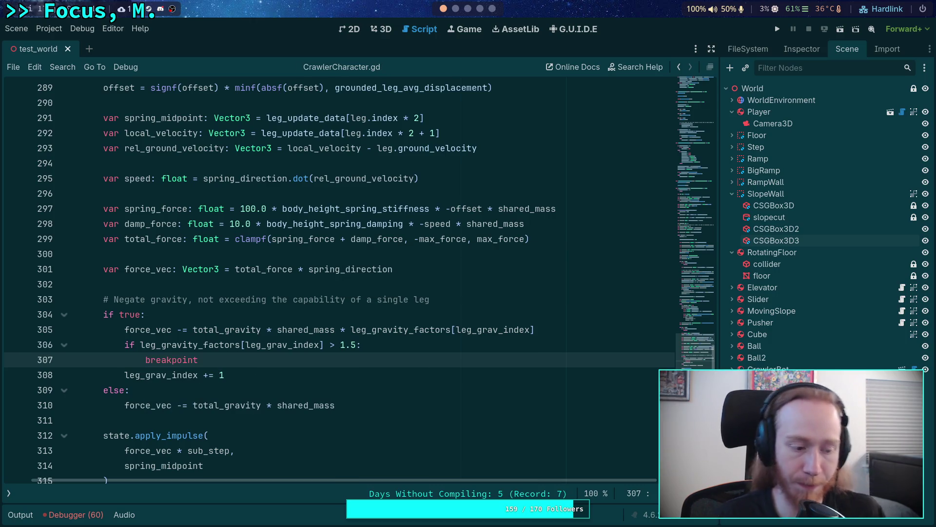
pyautogui.click(779, 30)
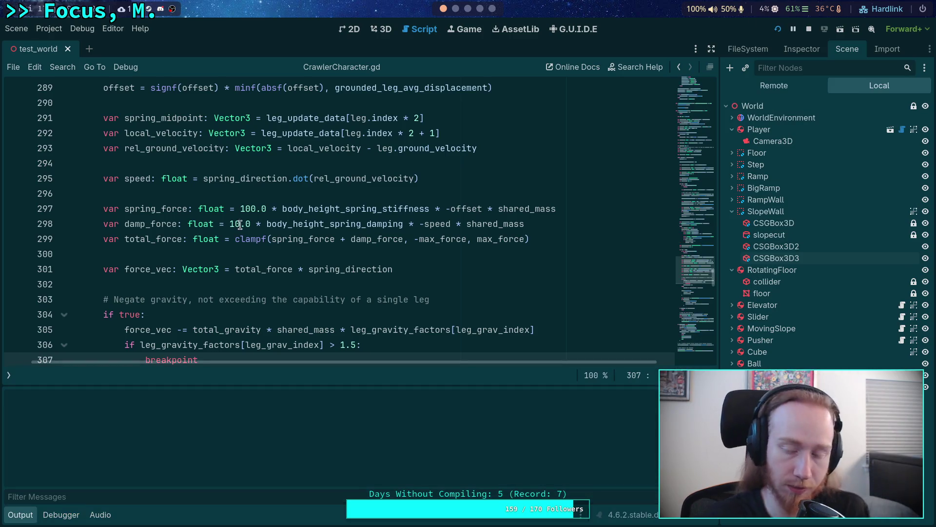
# Move the game camera up the blue ramp until execution pauses at the line 307 breakpoint
pyautogui.press('w')
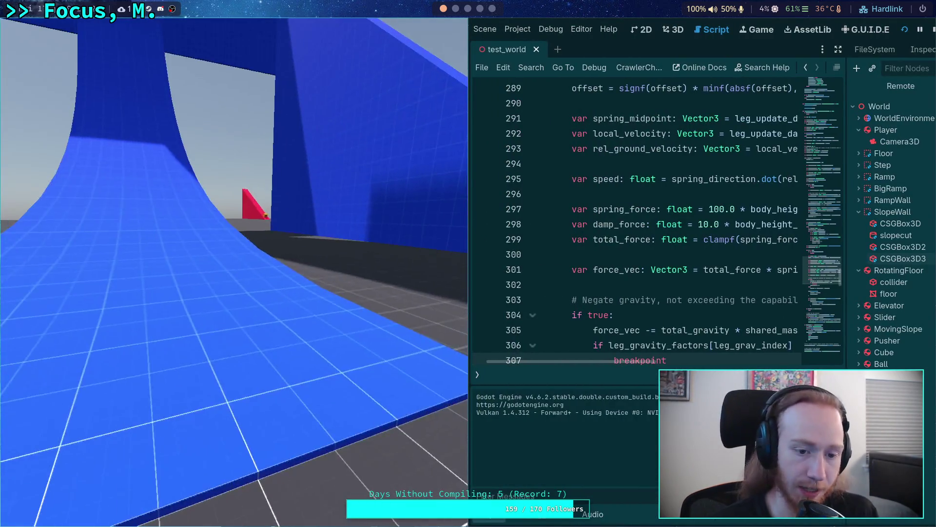
pyautogui.press('w')
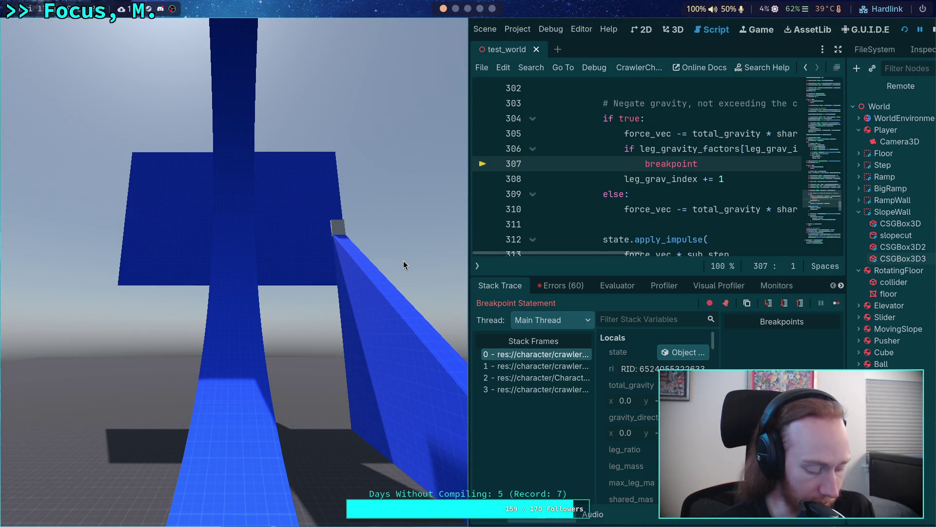
pyautogui.press('super+q')
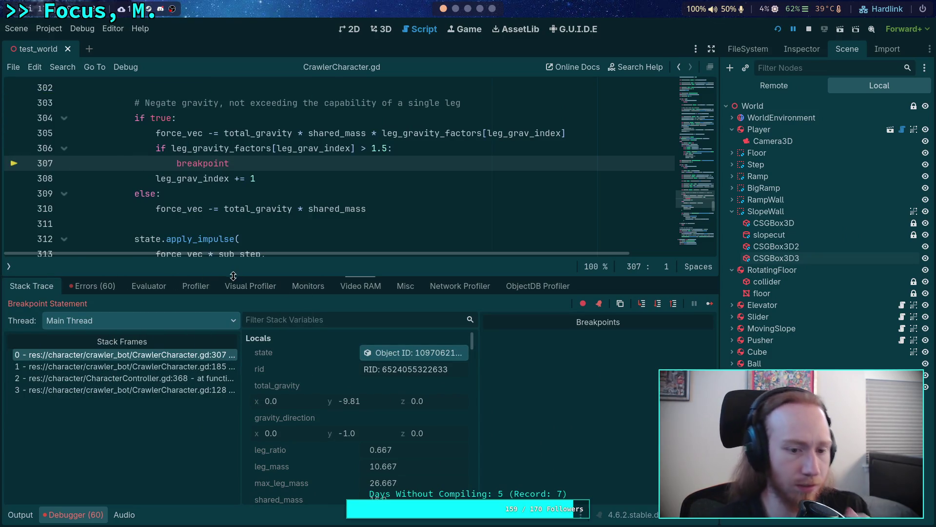
# Expand leg_gravity_factors in Locals and find one leg's factor at 1.755, above 1.5
pyautogui.scroll(-10, 346, 365)
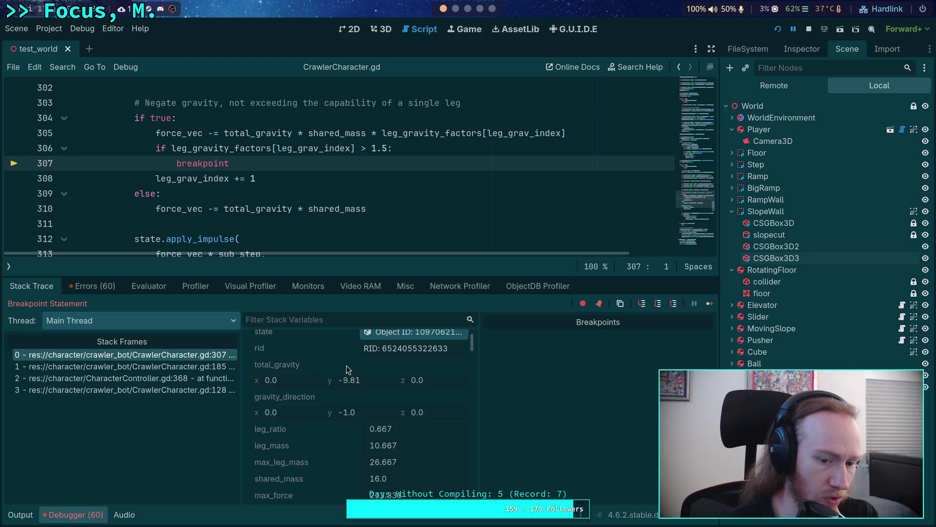
pyautogui.scroll(-10, 347, 365)
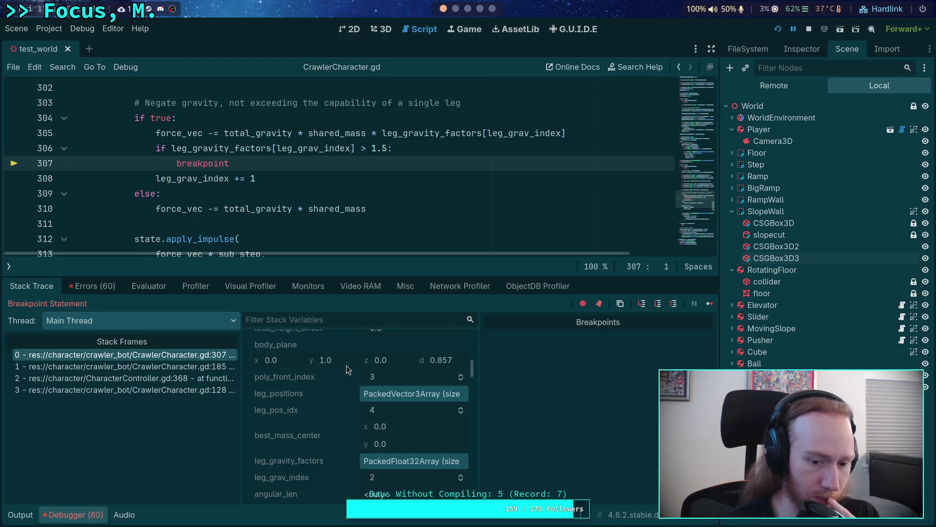
pyautogui.click(416, 418)
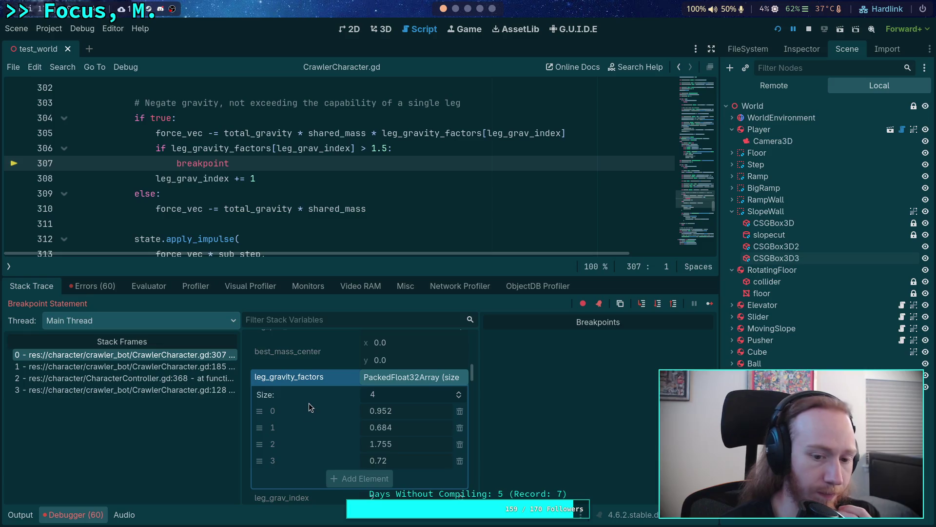
pyautogui.scroll(-5, 309, 403)
pyautogui.scroll(4, 309, 402)
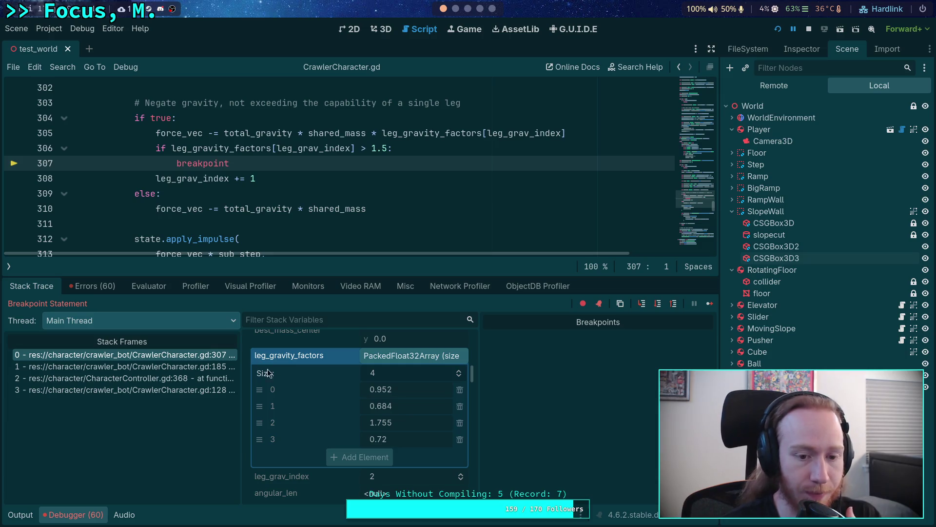
# Lower the code/debugger splitter slightly and stop the debug session
pyautogui.moveTo(259, 275); pyautogui.dragTo(257, 292)
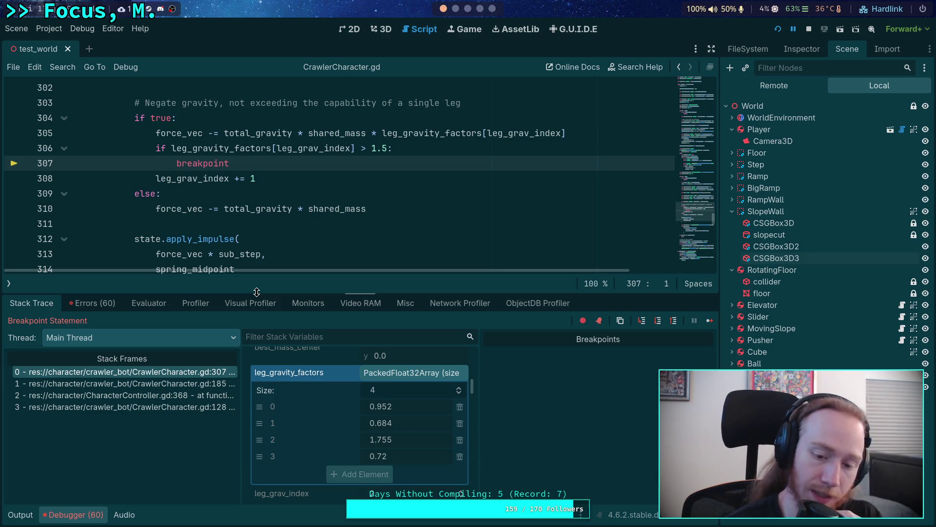
pyautogui.moveTo(256, 291); pyautogui.dragTo(257, 295)
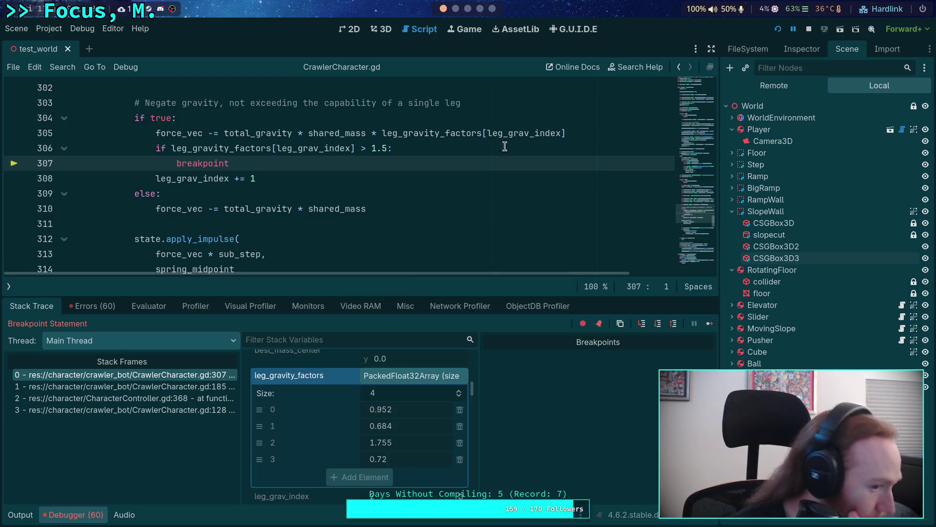
pyautogui.click(809, 28)
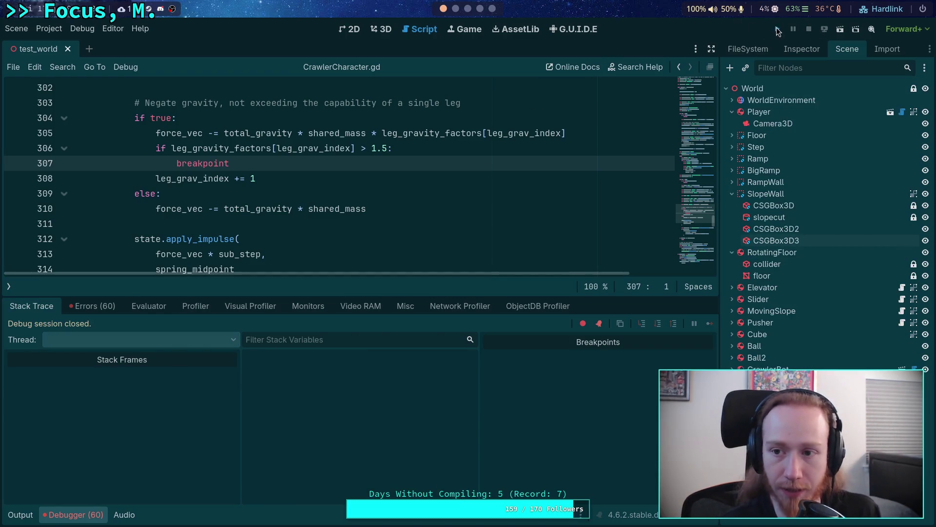
# Rerun the game with F5 to the breakpoint and review leg_gravity_factors in Locals
pyautogui.press('F5')
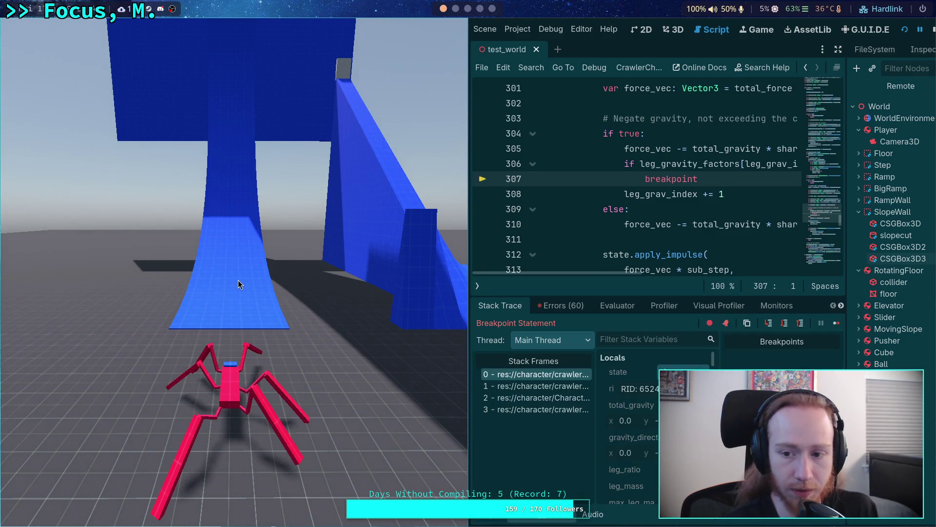
pyautogui.scroll(-5, 649, 399)
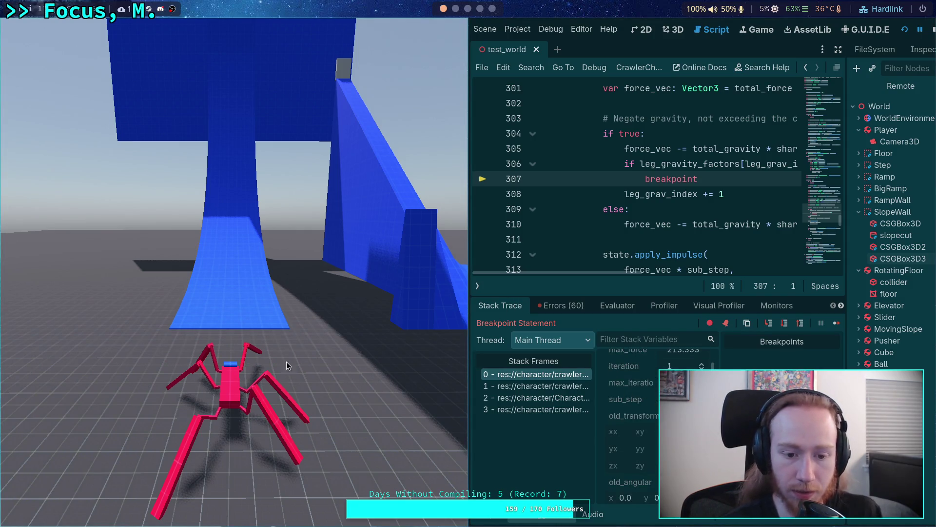
pyautogui.scroll(-5, 650, 411)
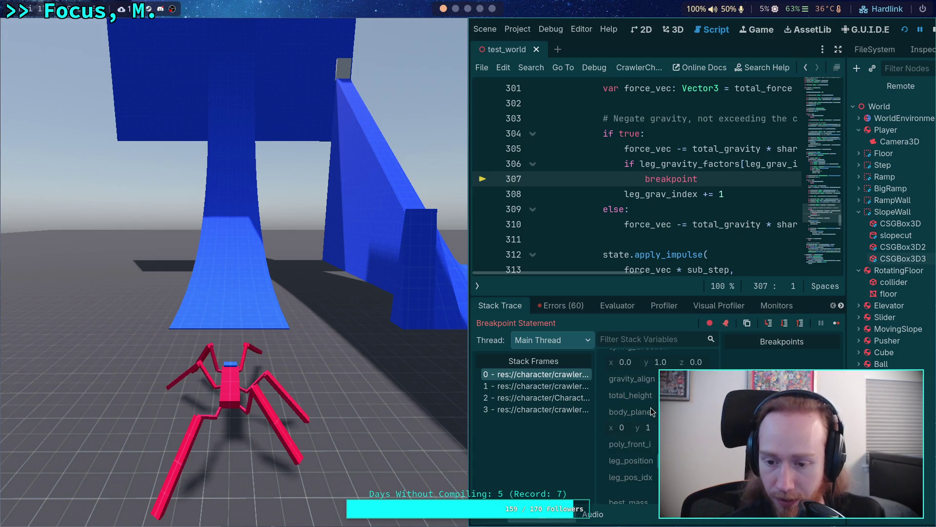
pyautogui.scroll(-5, 651, 411)
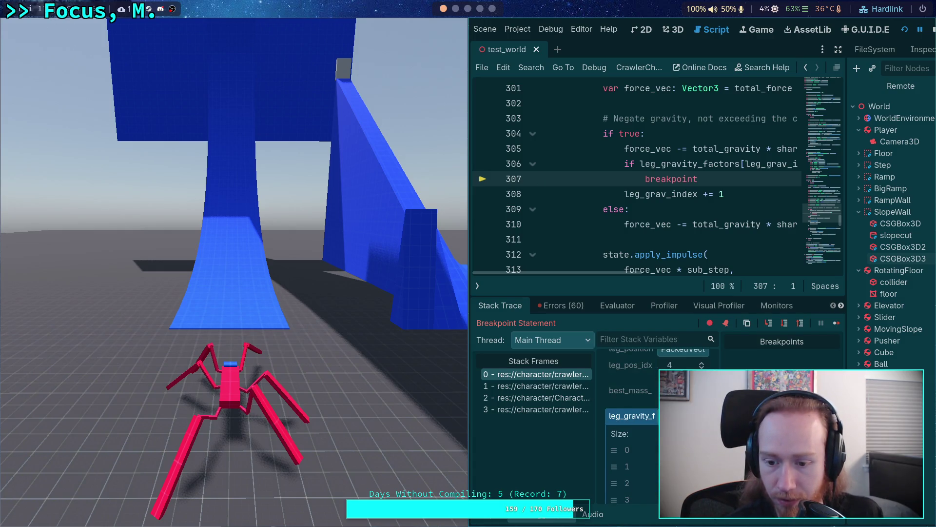
pyautogui.scroll(-1, 634, 414)
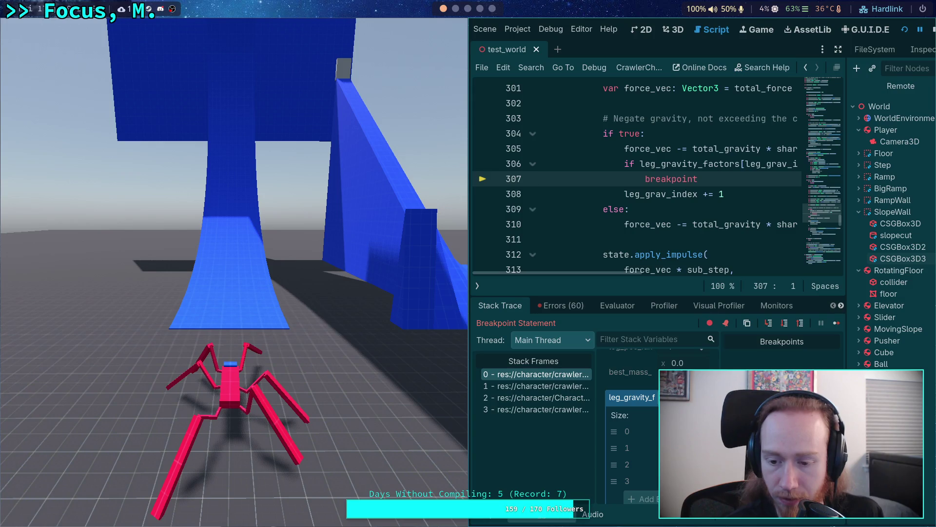
pyautogui.click(632, 397)
pyautogui.click(647, 185)
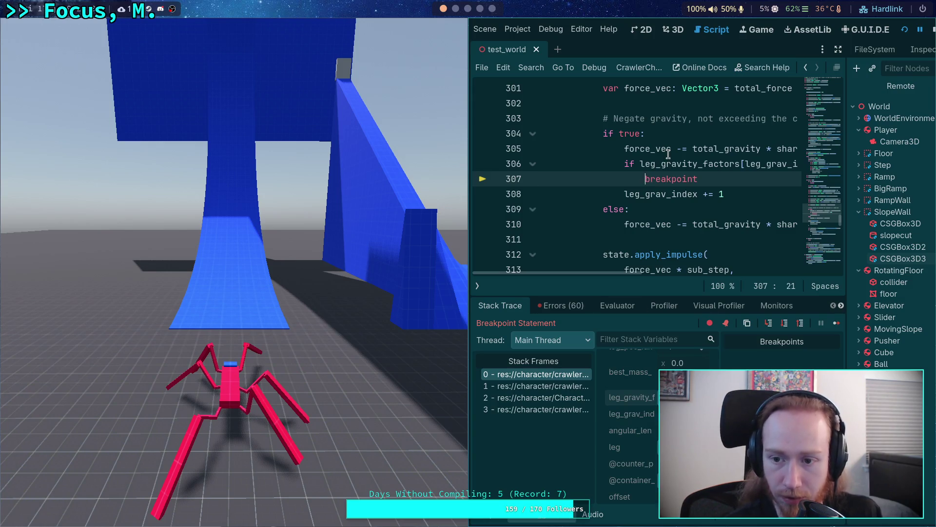
pyautogui.moveTo(665, 162)
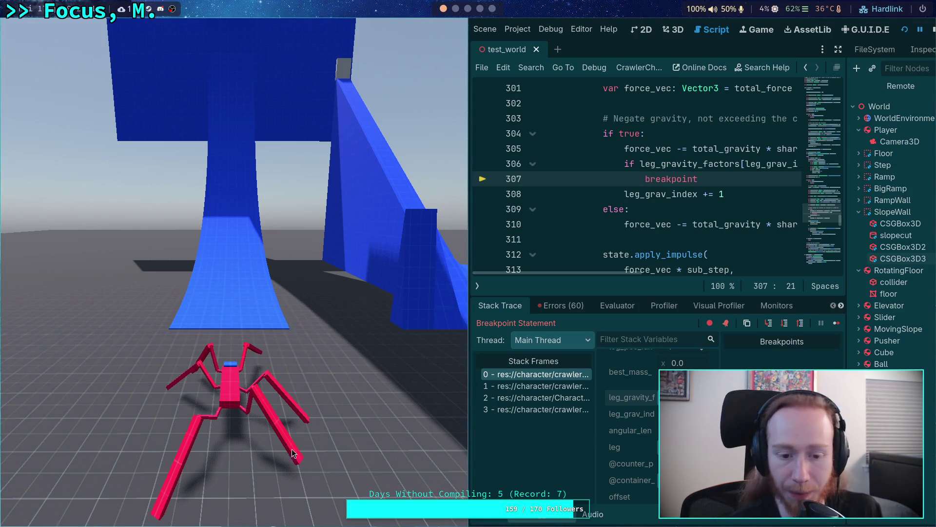
pyautogui.click(644, 397)
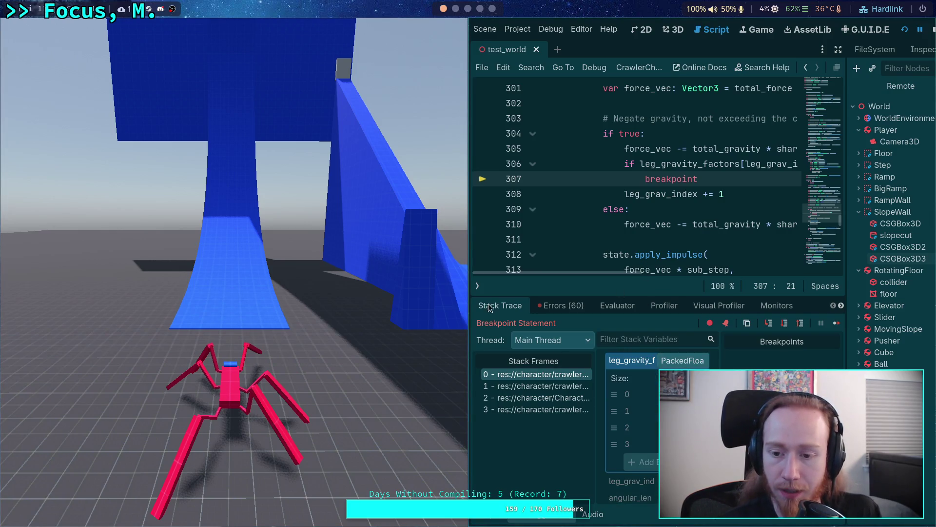
pyautogui.click(633, 360)
# Float the embedded game window and review leg_positions, four legs each at y -0.807
pyautogui.scroll(5, 632, 424)
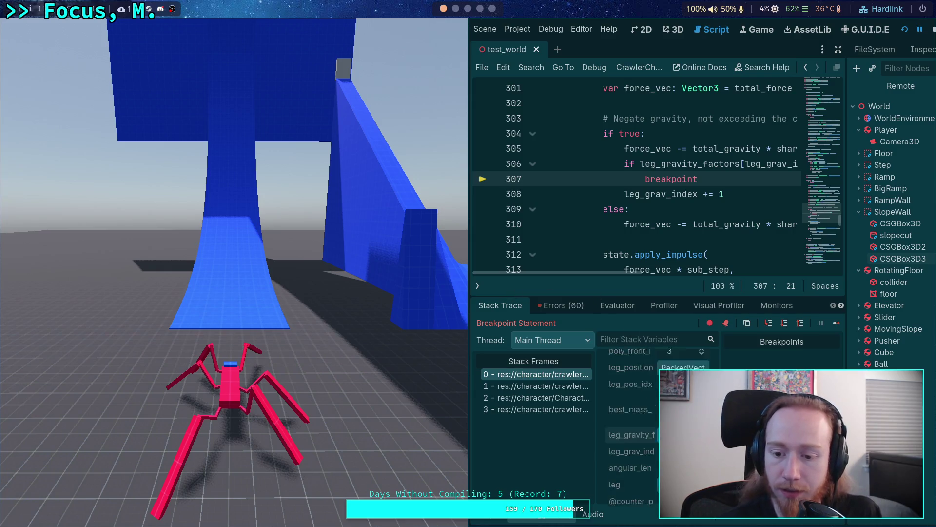
pyautogui.scroll(-5, 629, 415)
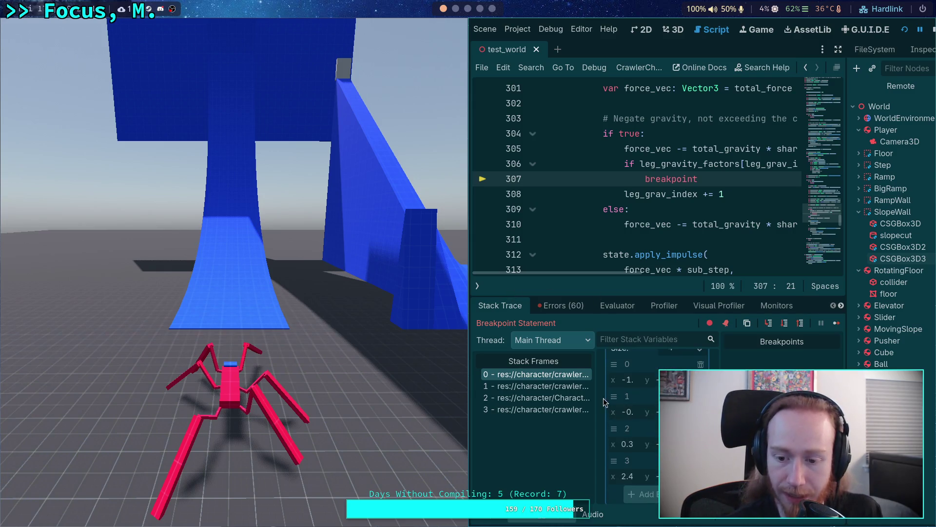
pyautogui.moveTo(335, 320)
pyautogui.mouseDown()
pyautogui.moveTo(273, 287)
pyautogui.moveTo(500, 178)
pyautogui.mouseUp()
pyautogui.scroll(2, 379, 418)
pyautogui.scroll(-3, 379, 417)
pyautogui.scroll(2, 380, 422)
pyautogui.scroll(-1, 387, 424)
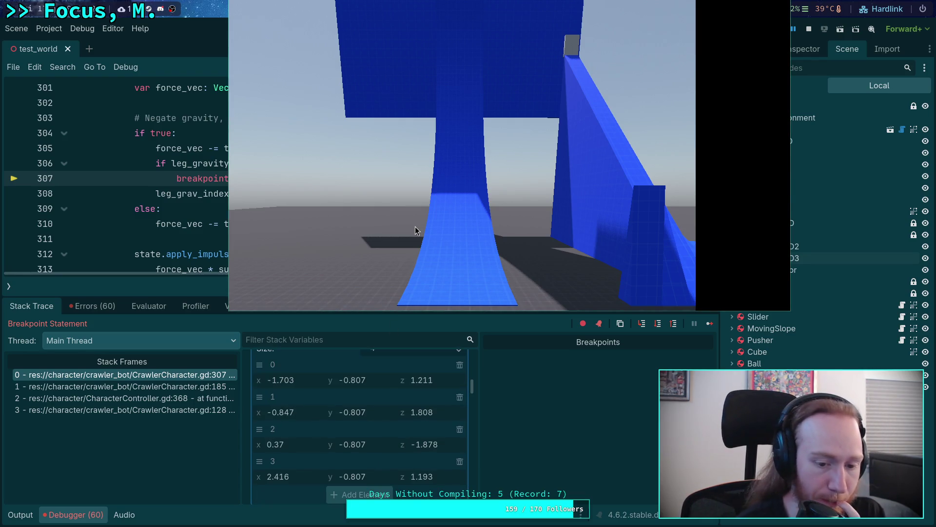
pyautogui.moveTo(654, 249); pyautogui.dragTo(605, 460)
pyautogui.moveTo(524, 342)
pyautogui.mouseDown()
pyautogui.moveTo(559, 335)
pyautogui.moveTo(745, 351)
pyautogui.moveTo(779, 338)
pyautogui.mouseUp()
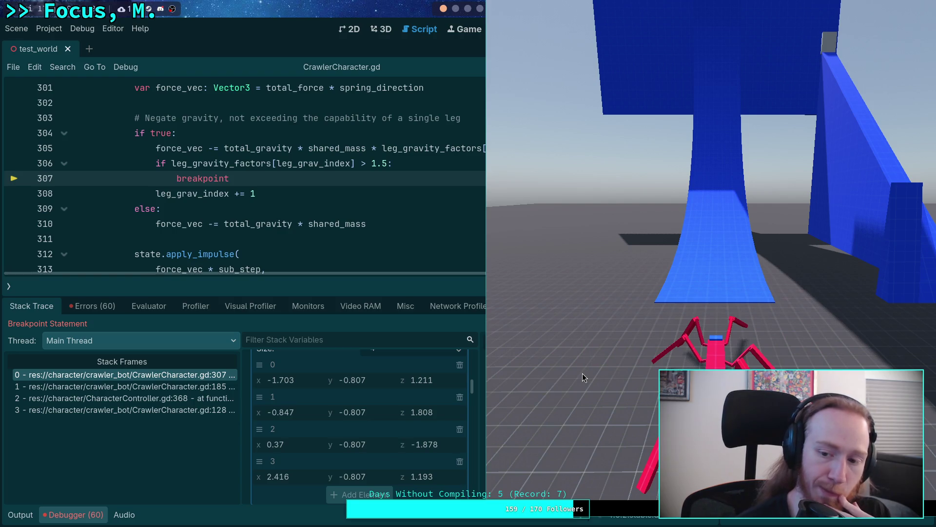
pyautogui.scroll(3, 314, 438)
pyautogui.scroll(-5, 322, 438)
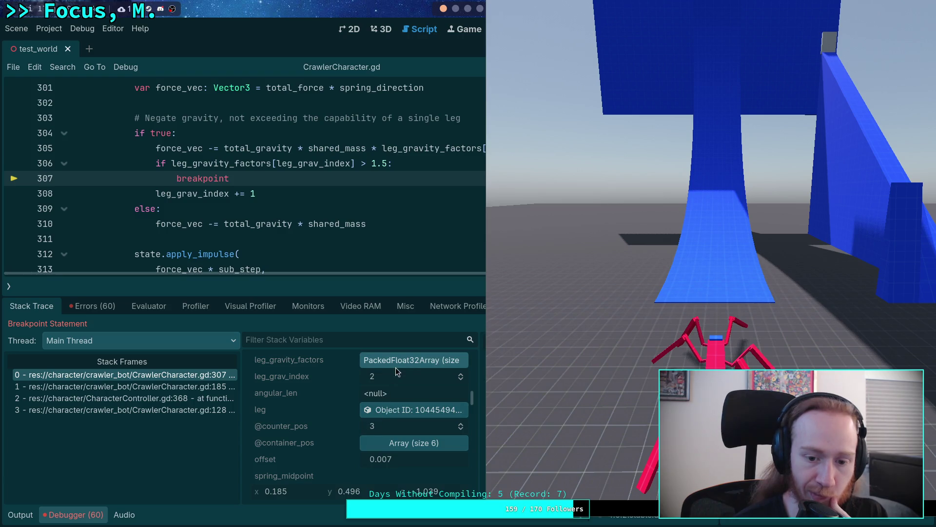
pyautogui.click(396, 367)
pyautogui.scroll(2, 342, 408)
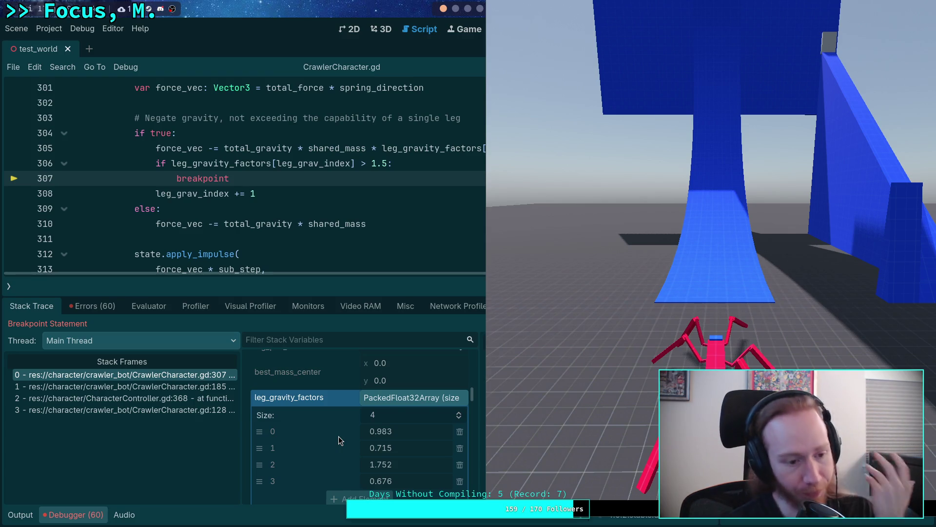
pyautogui.scroll(-5, 338, 436)
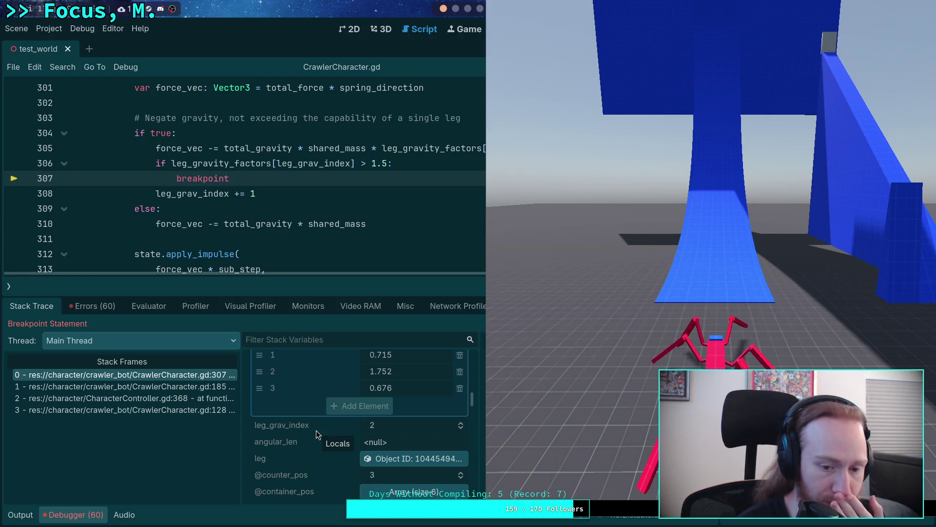
pyautogui.scroll(5, 316, 431)
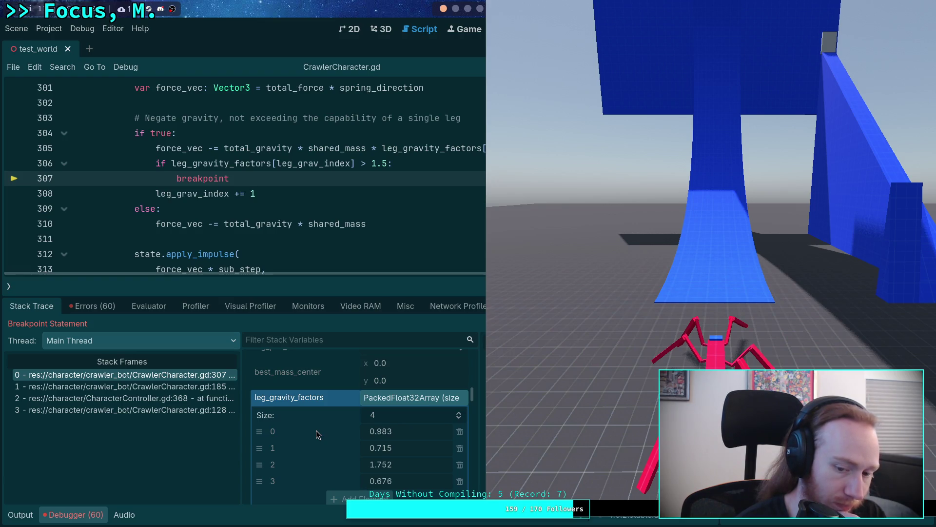
pyautogui.scroll(3, 316, 430)
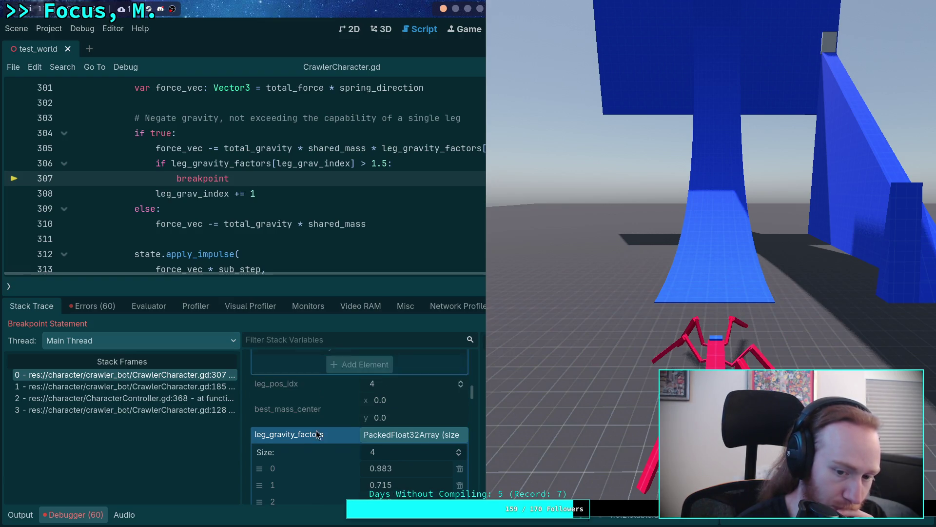
pyautogui.scroll(-3, 317, 433)
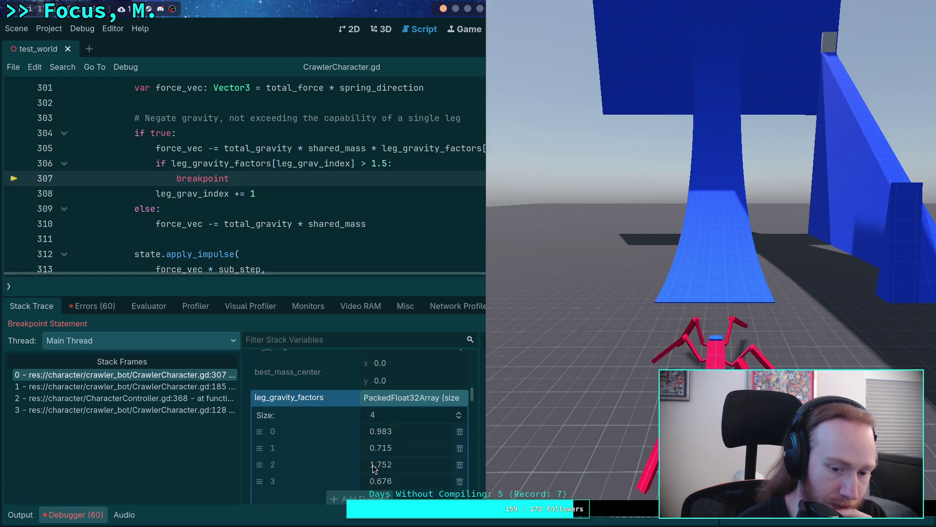
pyautogui.scroll(8, 315, 434)
pyautogui.scroll(2, 326, 429)
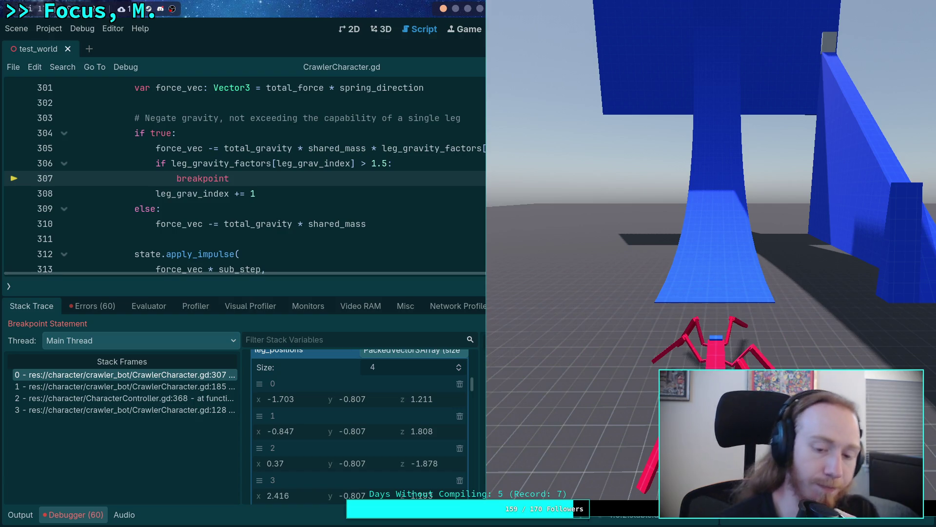
pyautogui.scroll(-1, 390, 449)
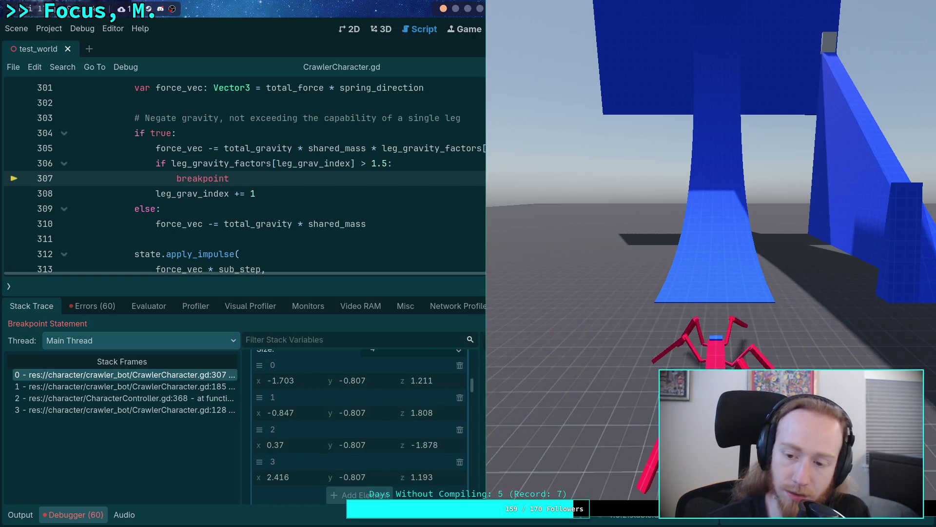
pyautogui.scroll(2, 291, 394)
pyautogui.scroll(-2, 291, 393)
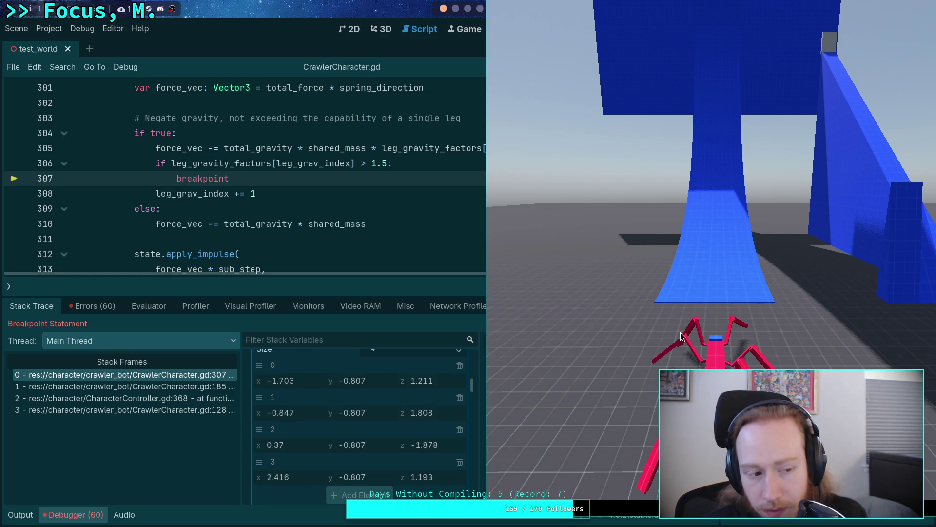
pyautogui.scroll(-3, 281, 231)
pyautogui.scroll(4, 281, 231)
pyautogui.scroll(15, 281, 230)
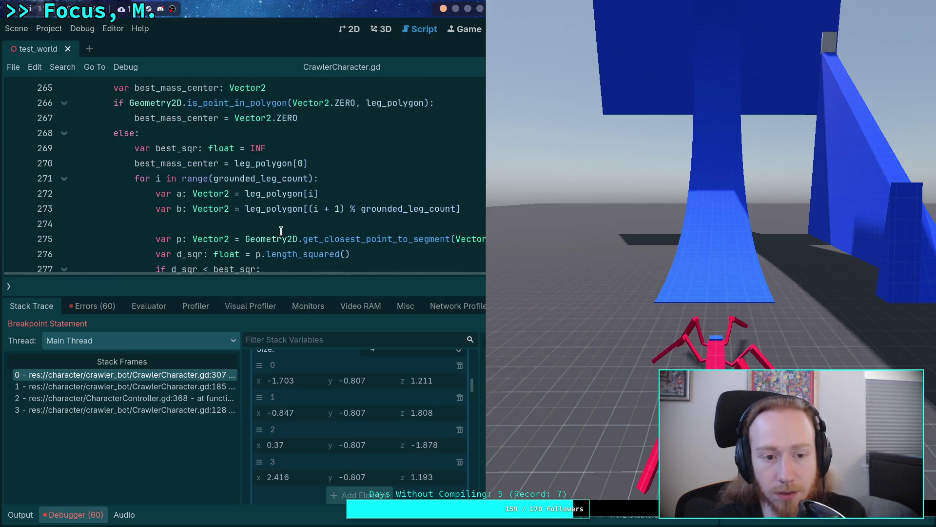
pyautogui.scroll(1, 281, 231)
pyautogui.moveTo(338, 272); pyautogui.dragTo(439, 271)
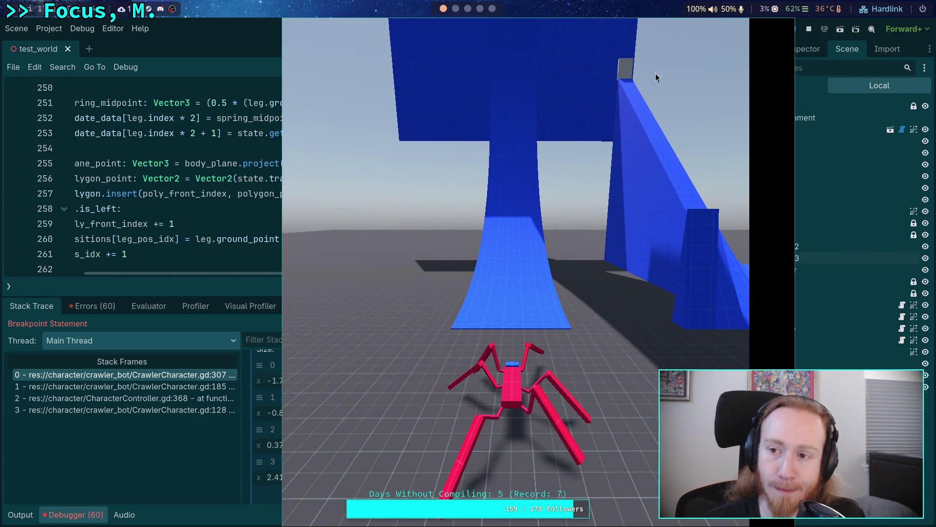
pyautogui.click(810, 30)
# Hide the debugger panel, scroll to line 307, and delete the 1.5 breakpoint check lines
pyautogui.click(81, 512)
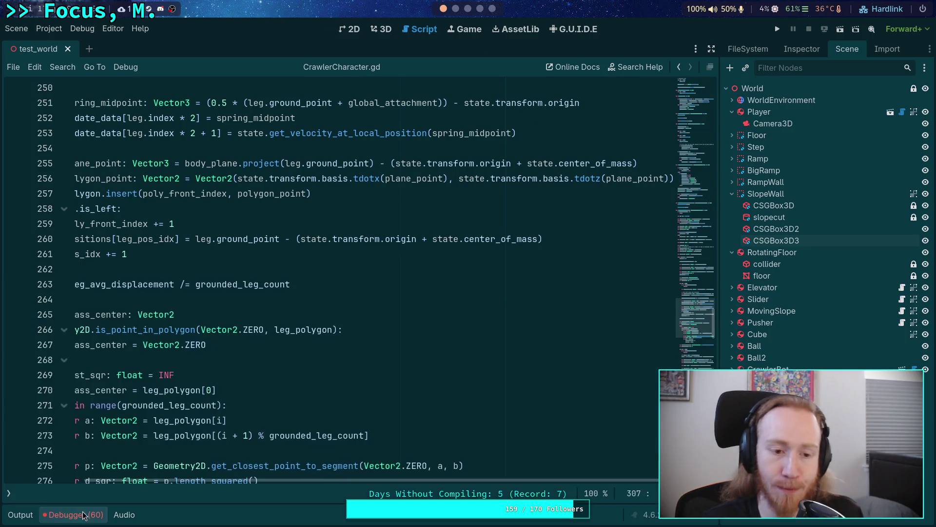
pyautogui.hscroll(-3, 210, 480)
pyautogui.scroll(-4, 312, 387)
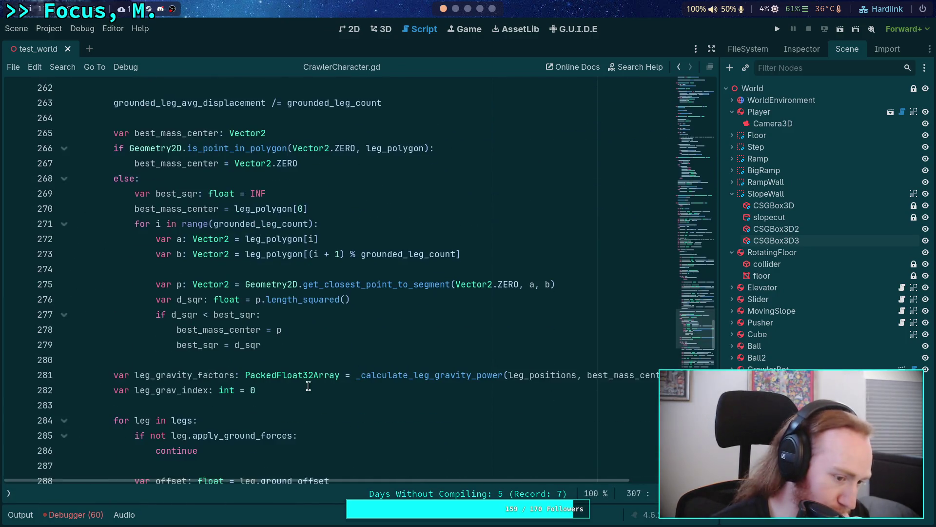
pyautogui.scroll(-2, 312, 386)
pyautogui.scroll(-4, 368, 383)
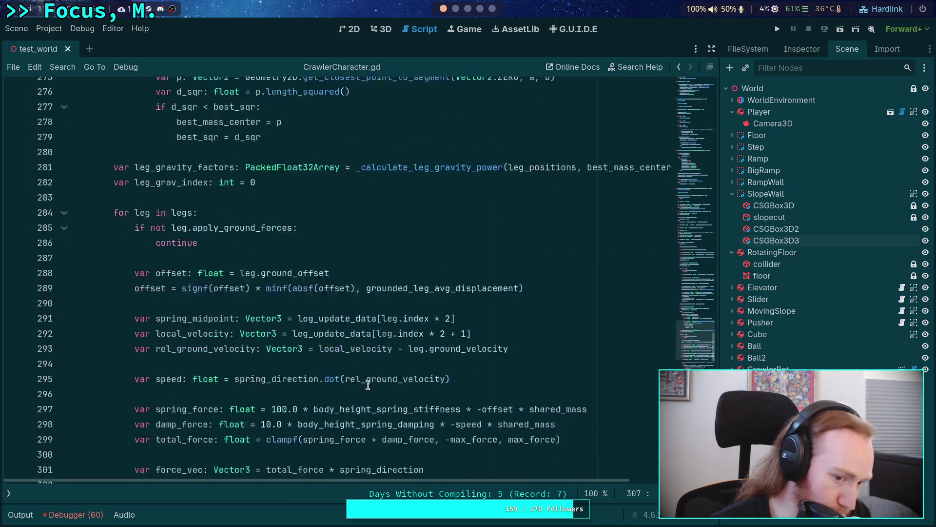
pyautogui.scroll(-5, 369, 383)
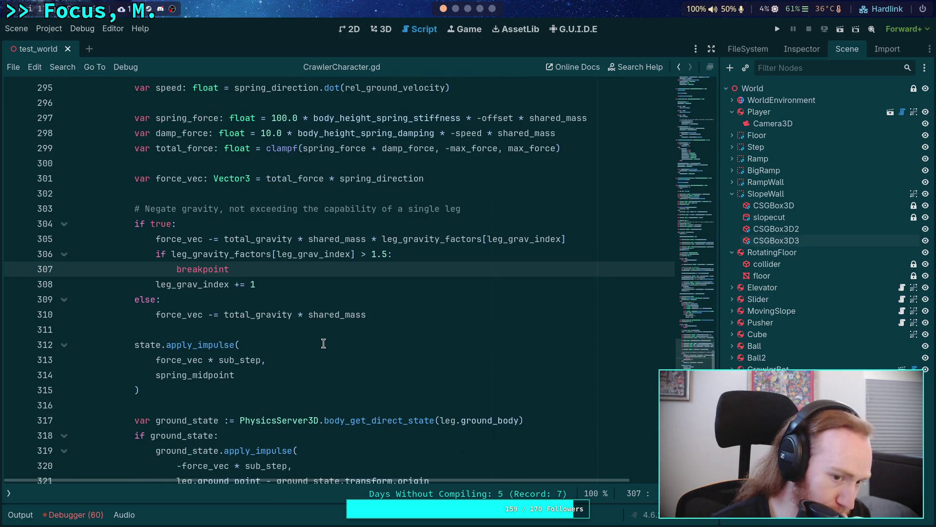
pyautogui.scroll(4, 316, 340)
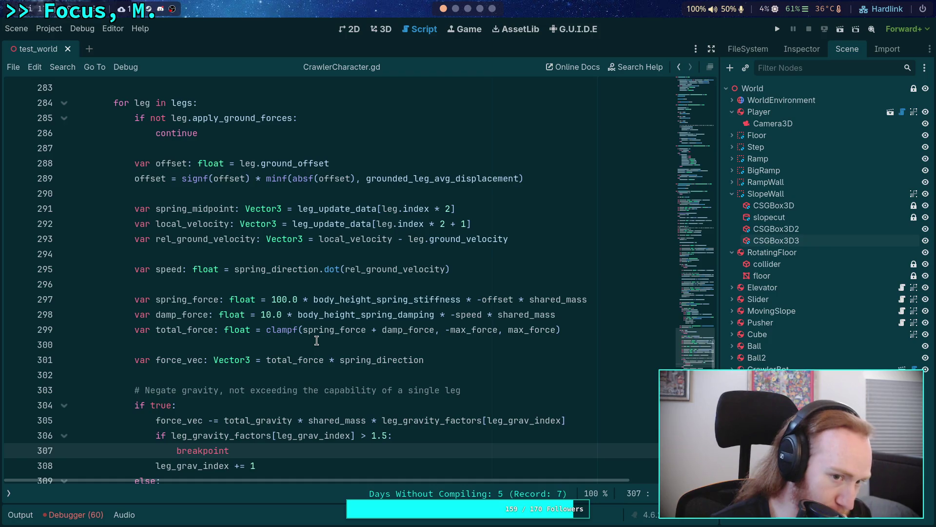
pyautogui.scroll(-2, 317, 340)
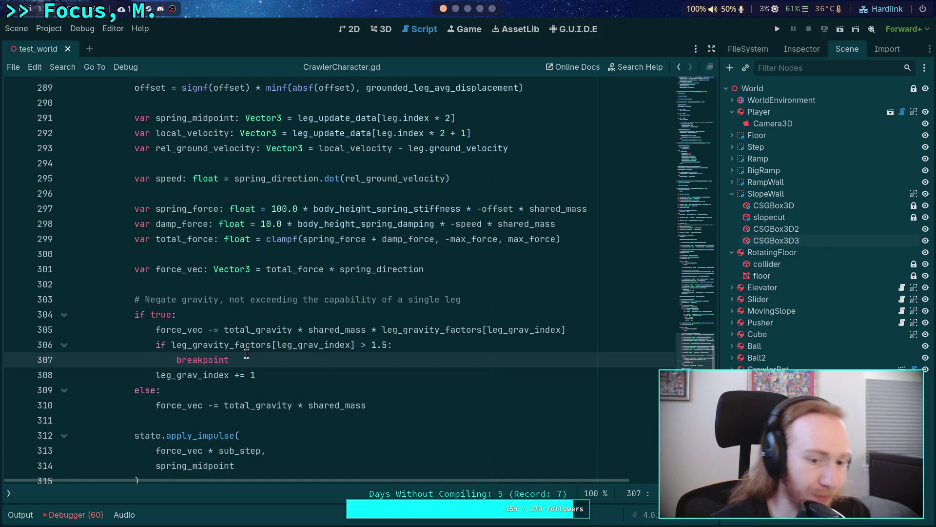
pyautogui.moveTo(245, 359); pyautogui.dragTo(58, 349)
pyautogui.press('BackSpace')
pyautogui.press('BackSpace')
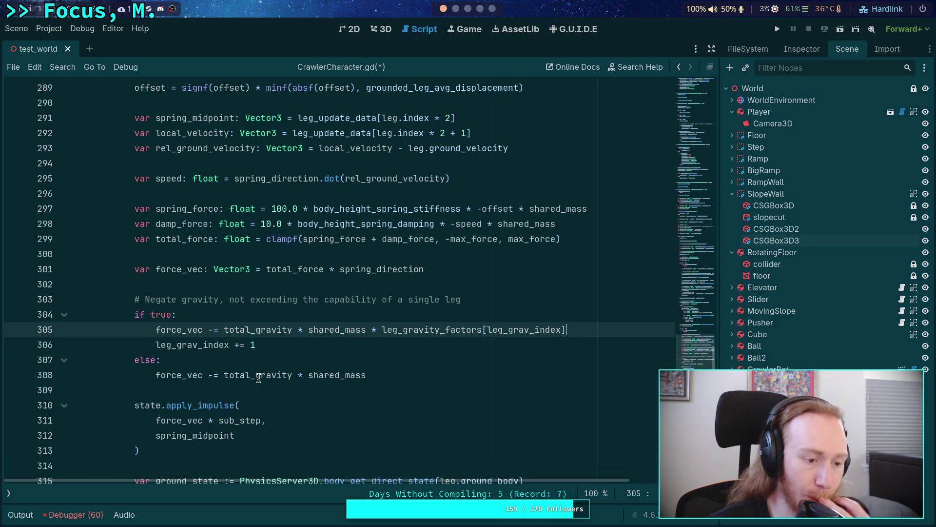
# Scroll back to the gravity-negation line 305 just above the impulse call
pyautogui.scroll(2, 239, 263)
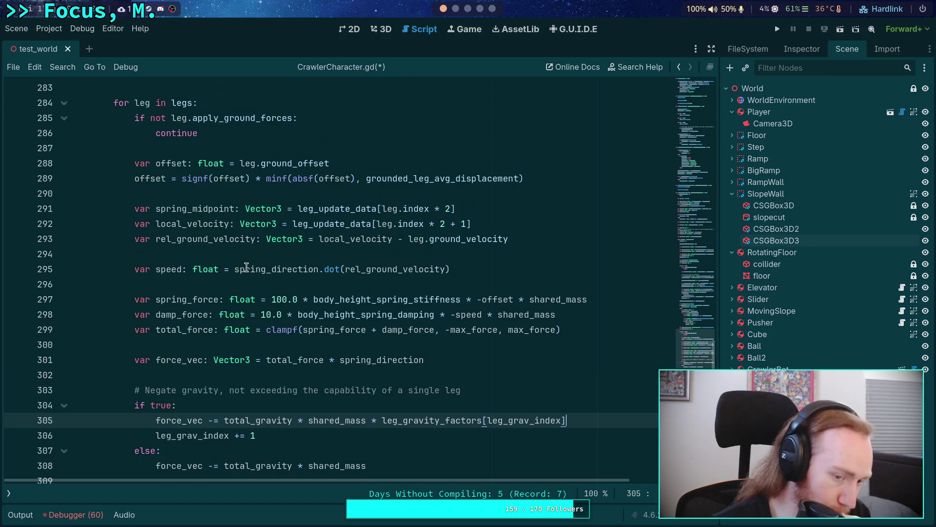
pyautogui.scroll(1, 242, 262)
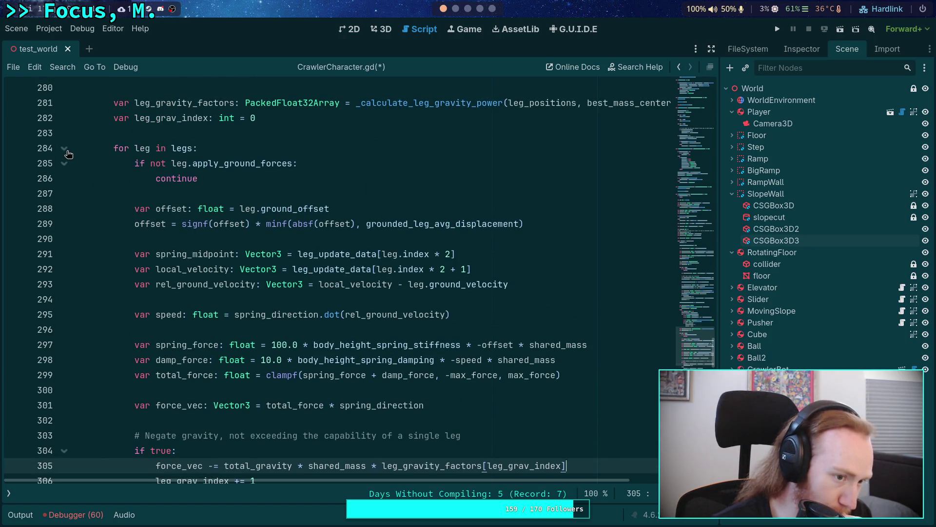
pyautogui.scroll(-3, 189, 241)
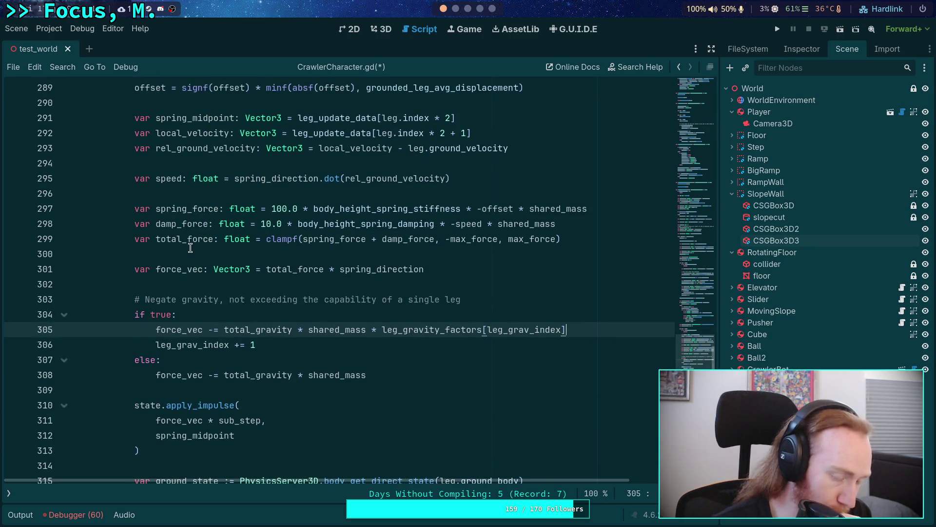
pyautogui.scroll(-3, 245, 349)
pyautogui.click(245, 316)
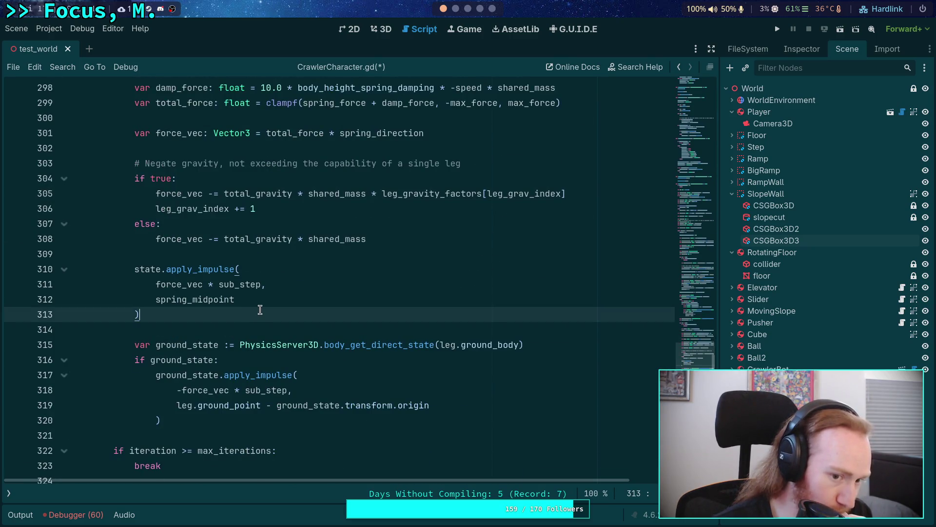
pyautogui.scroll(2, 260, 309)
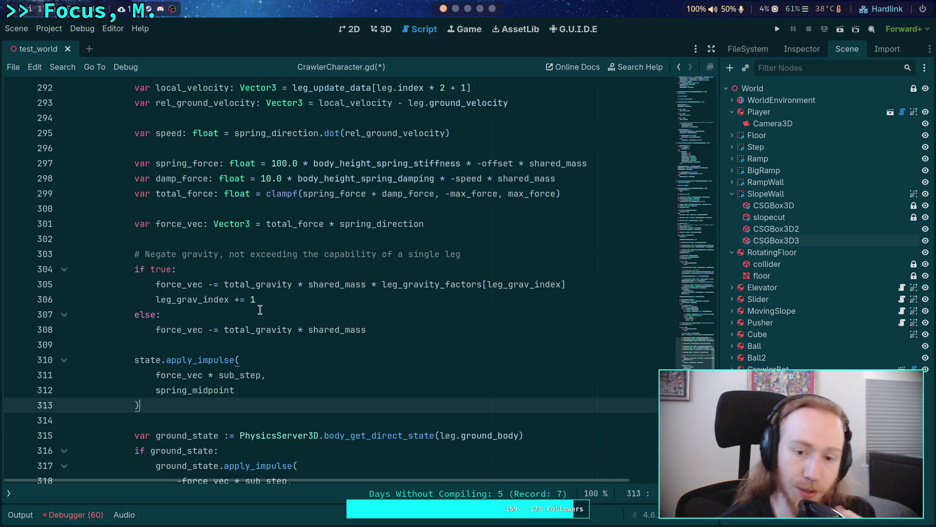
pyautogui.click(377, 285)
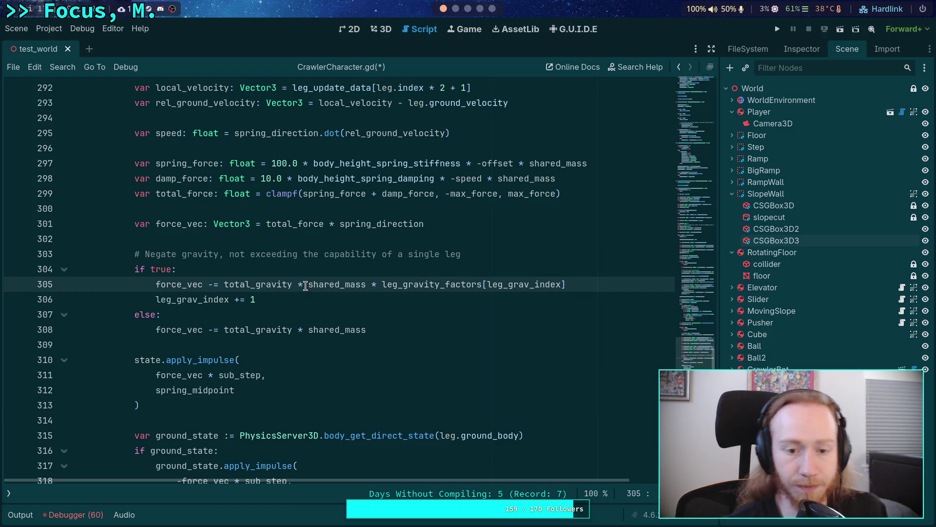
# Wrap line 305's shared_mass term in clampf(..., 0.0, max_leg_mass)
pyautogui.click(307, 284)
pyautogui.write('clampf(')
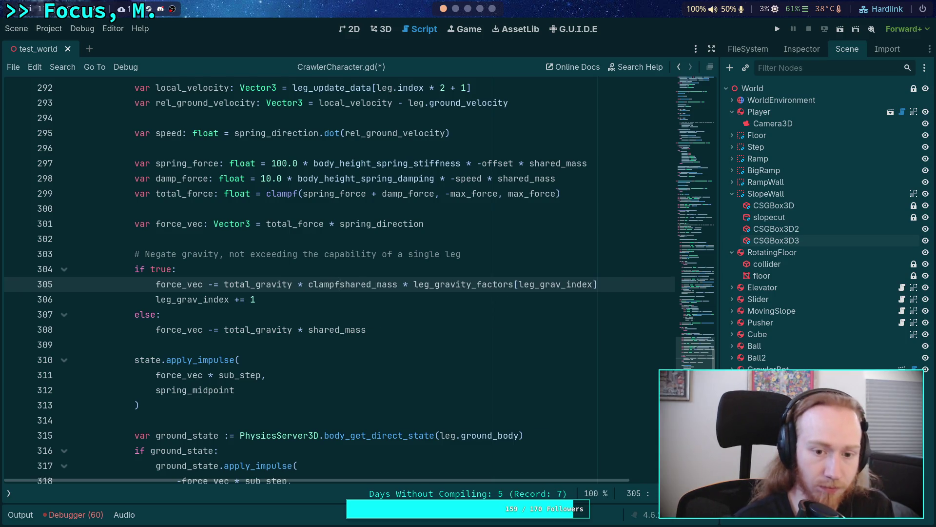
pyautogui.press('End')
pyautogui.write(', ')
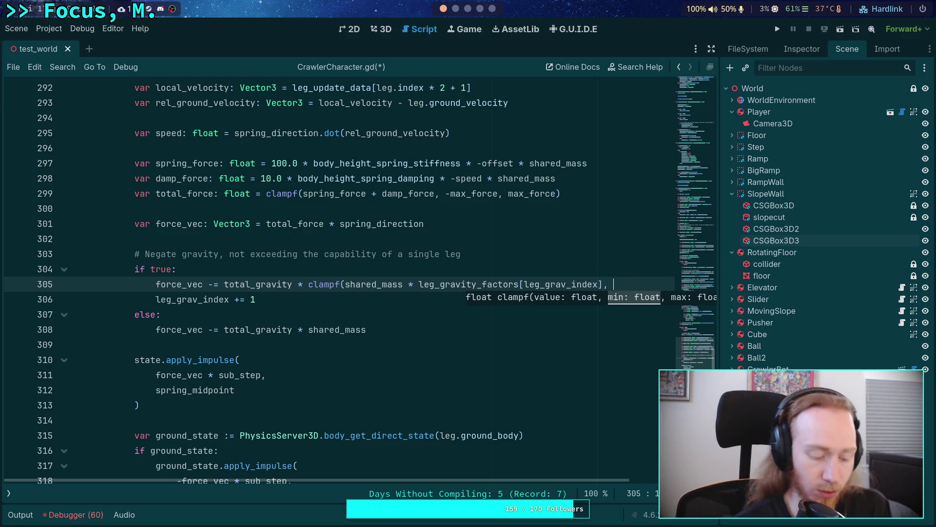
pyautogui.write('0.0, max_')
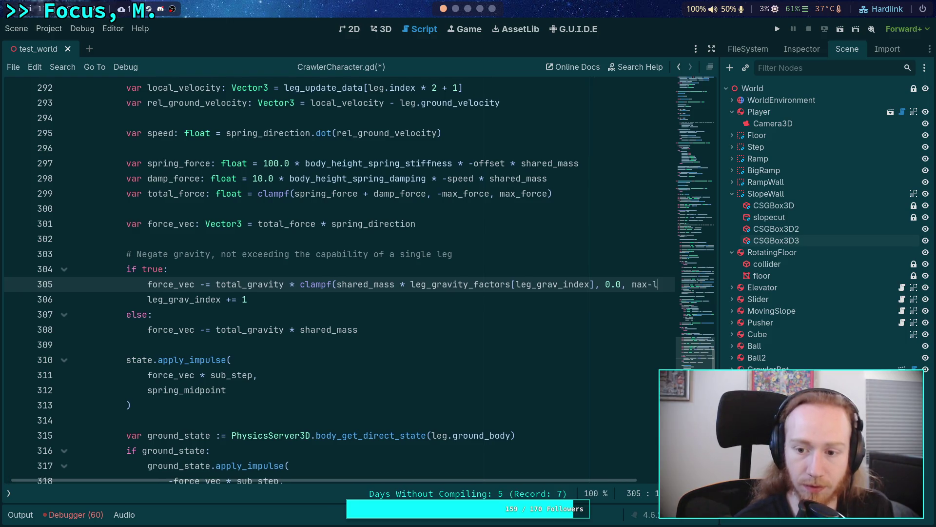
pyautogui.write('le')
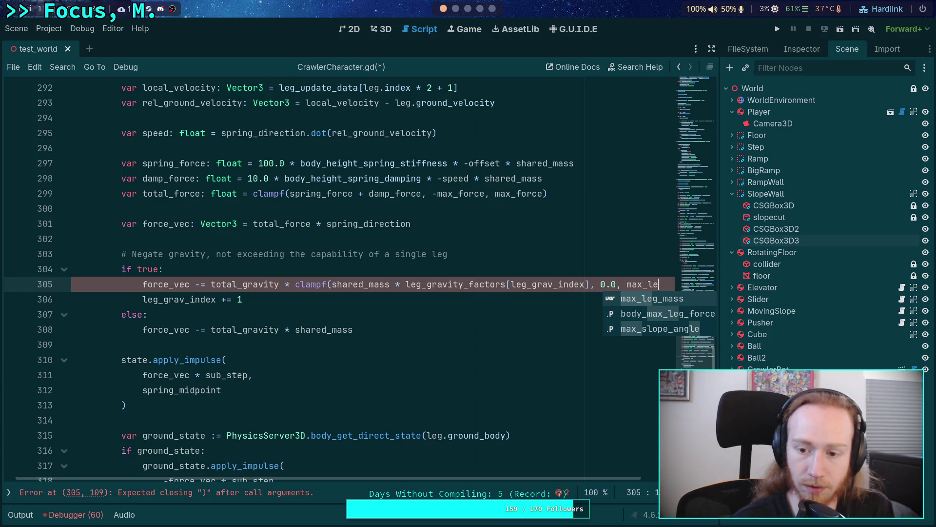
pyautogui.press('Return')
pyautogui.write(')')
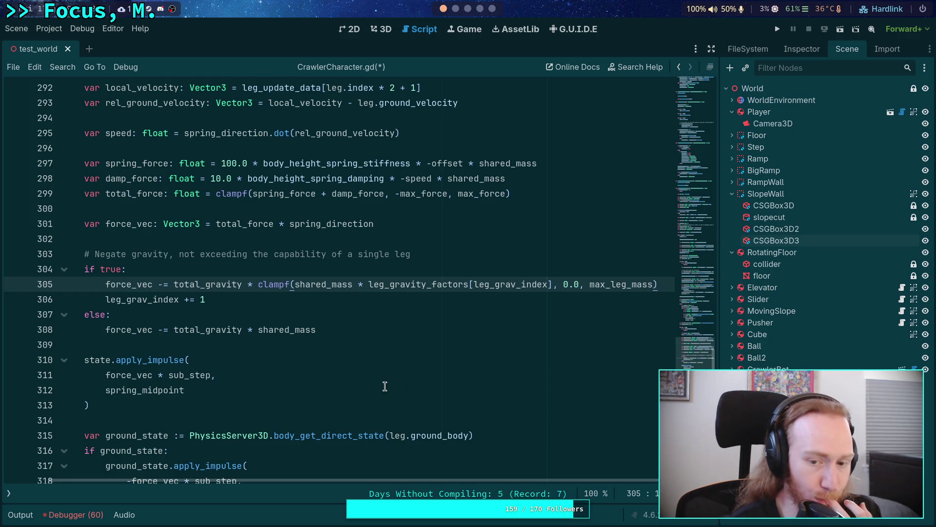
pyautogui.scroll(1, 442, 415)
pyautogui.hscroll(-2, 388, 482)
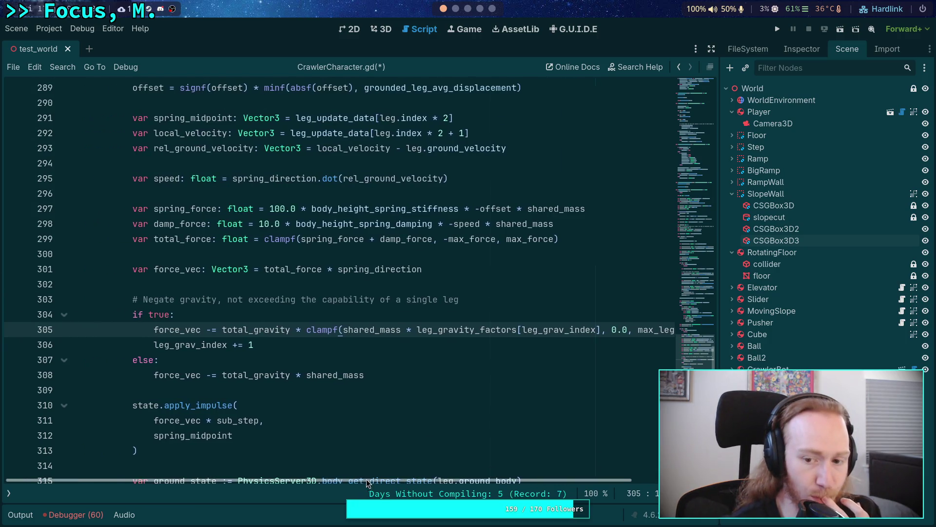
pyautogui.scroll(1, 168, 393)
pyautogui.scroll(1, 167, 393)
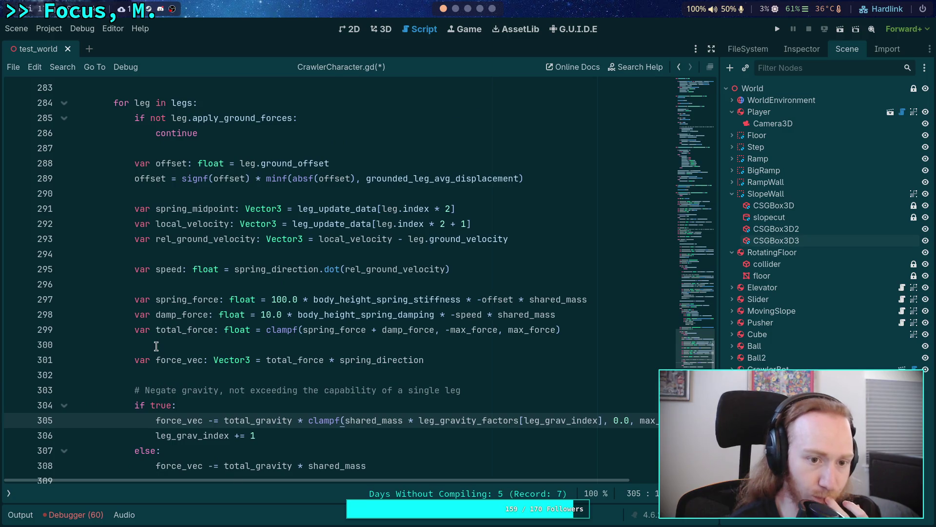
pyautogui.scroll(-3, 165, 353)
pyautogui.scroll(-3, 165, 353)
pyautogui.scroll(10, 117, 293)
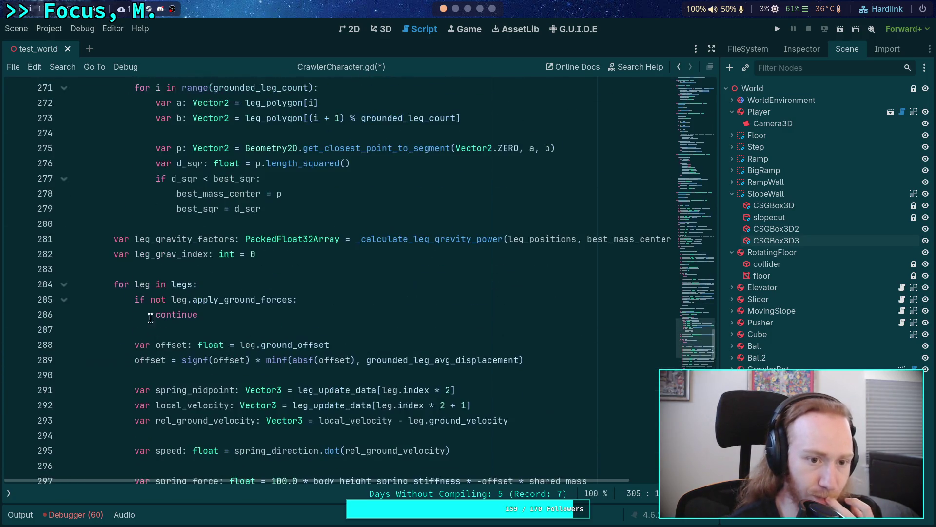
pyautogui.click(64, 285)
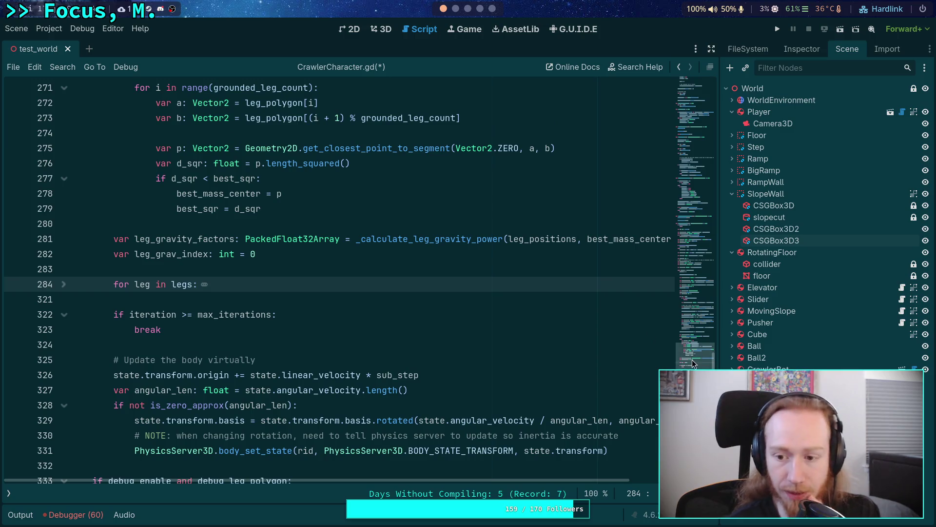
pyautogui.scroll(-2, 692, 367)
pyautogui.scroll(-2, 692, 366)
pyautogui.moveTo(702, 98)
pyautogui.mouseDown()
pyautogui.moveTo(706, 153)
pyautogui.moveTo(706, 140)
pyautogui.mouseUp()
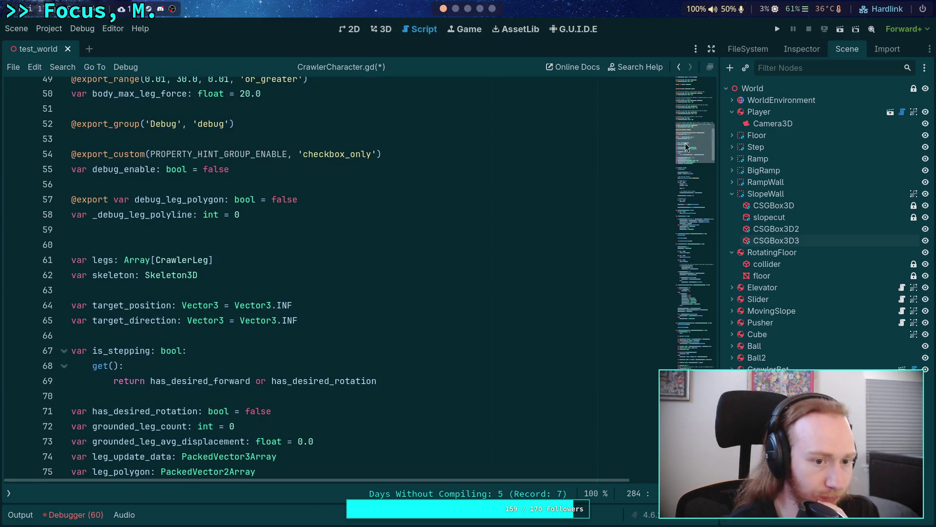
pyautogui.click(360, 214)
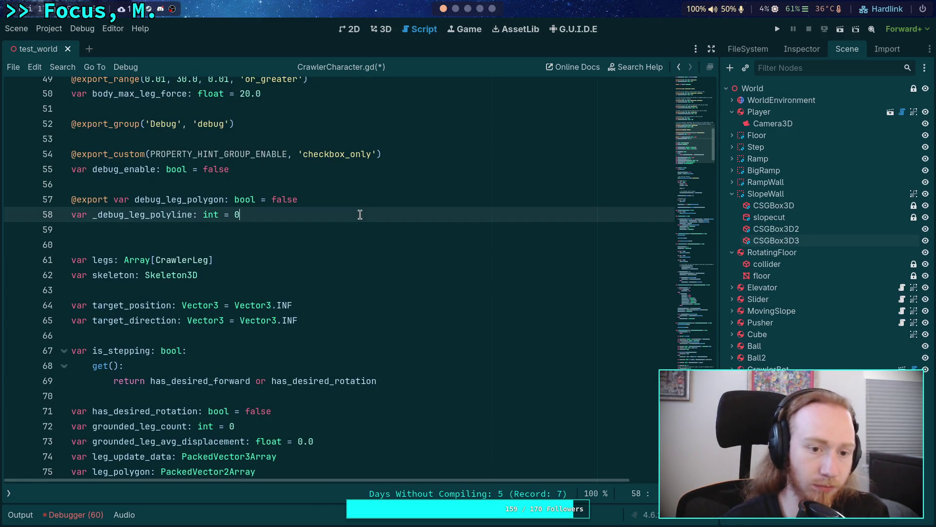
pyautogui.press('Return')
pyautogui.press('Return')
pyautogui.write('@export var debug_leg_gravity: bool = true')
# Change the debug_enable and debug_leg_polygon defaults from false to true
pyautogui.doubleClick(220, 166)
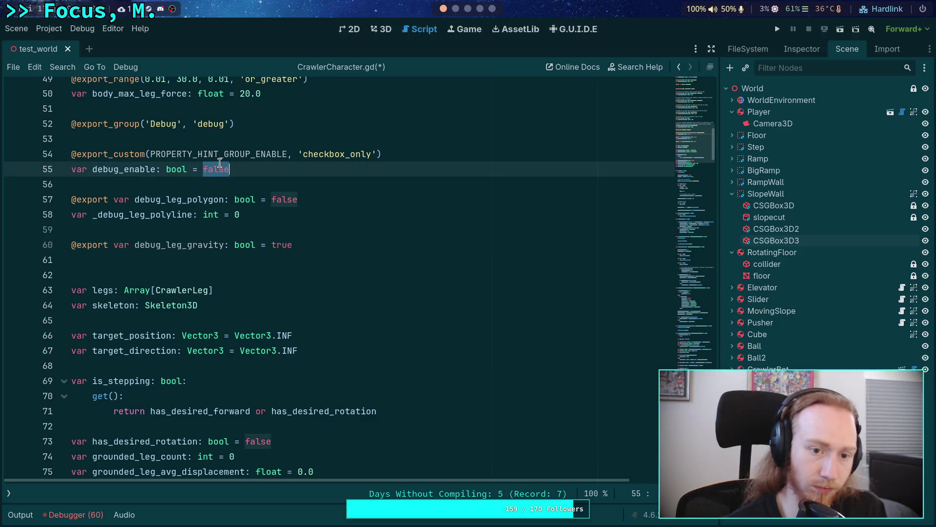
pyautogui.write('t')
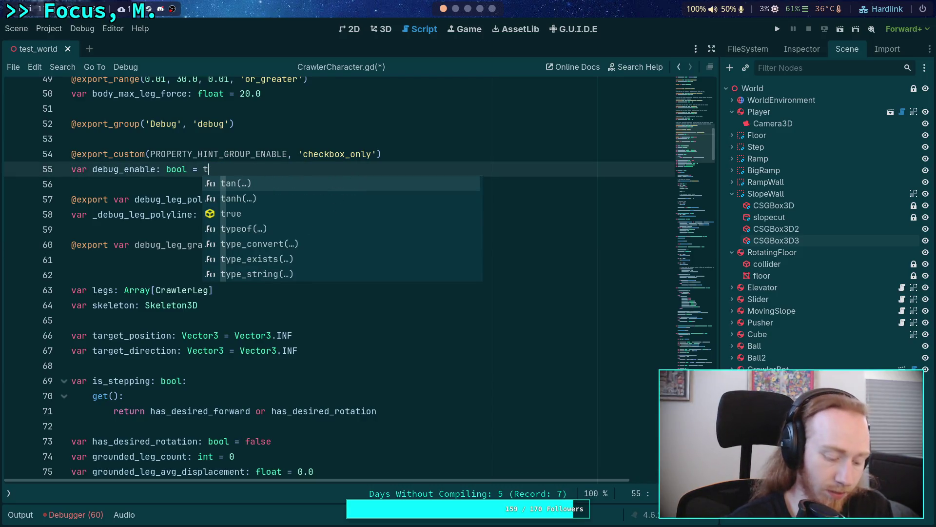
pyautogui.write('rue')
pyautogui.press('Escape')
pyautogui.doubleClick(293, 199)
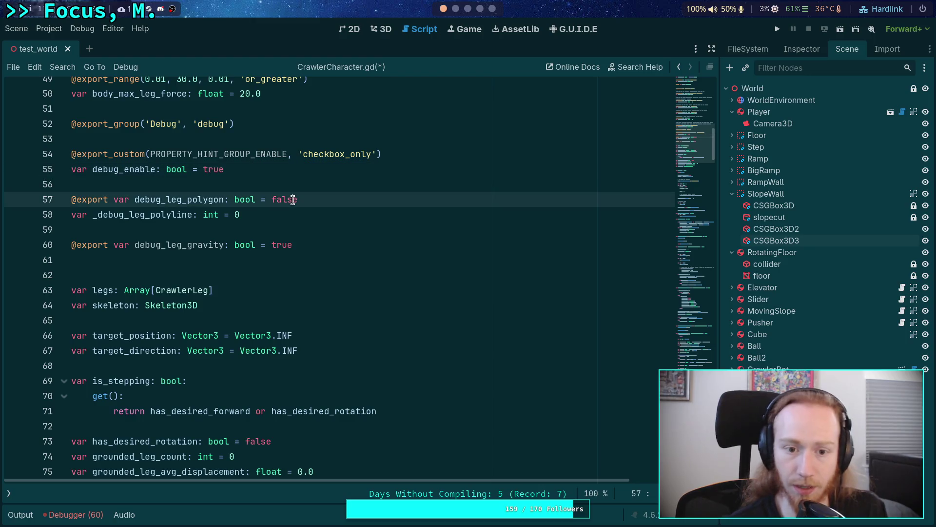
pyautogui.write('true')
# Declare an int variable _debug_leg_gravity_vec beneath the debug_leg_gravity export
pyautogui.click(359, 249)
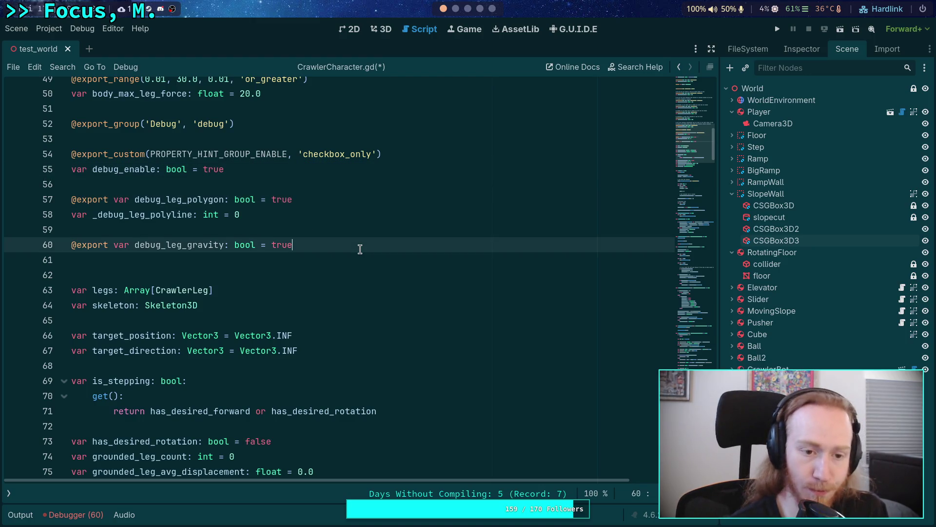
pyautogui.press('Return')
pyautogui.write('var _debug_leg_')
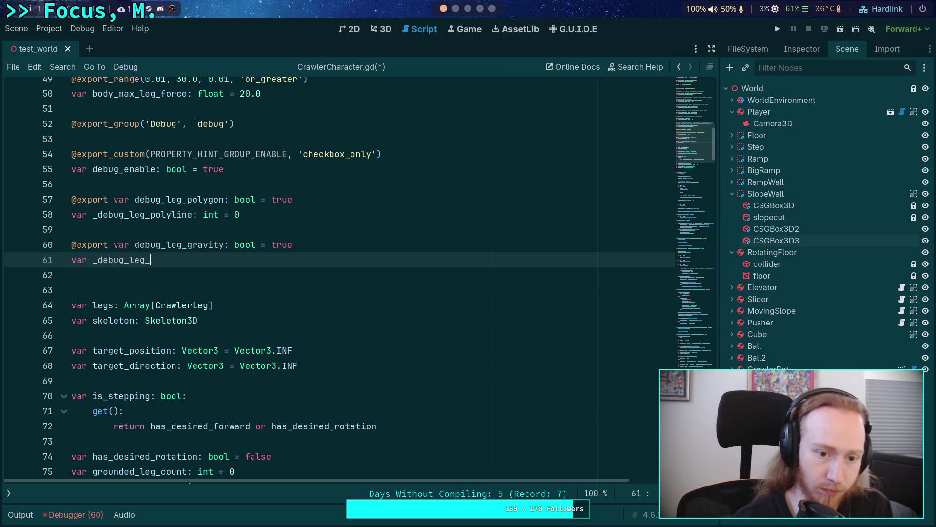
pyautogui.write('gravity')
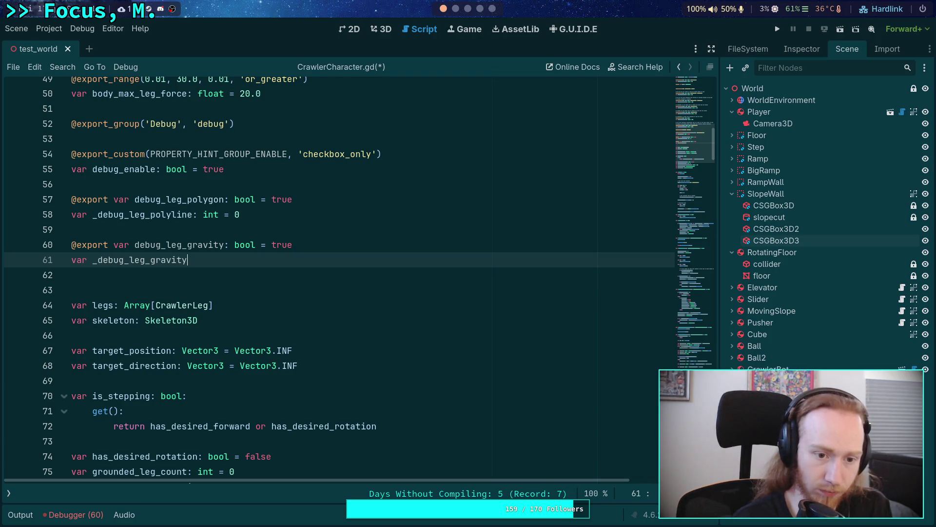
pyautogui.write('_vec')
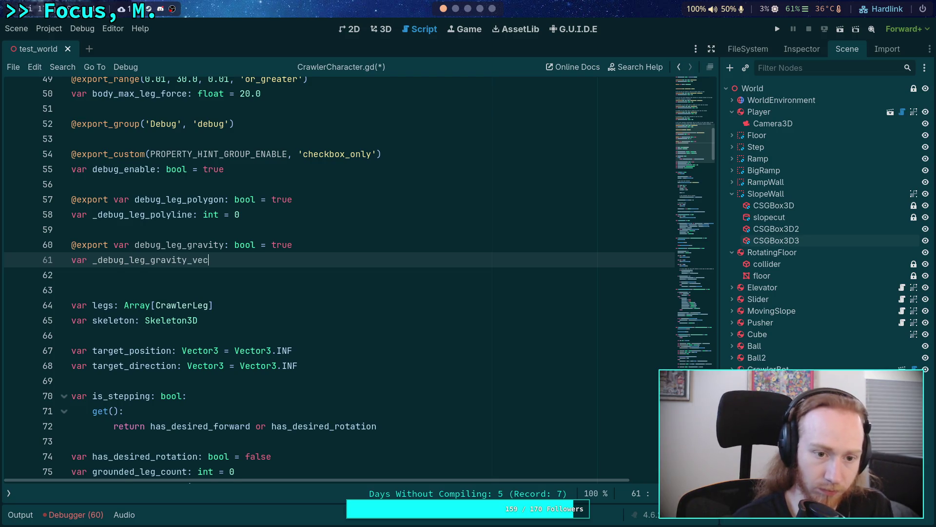
pyautogui.write(': int = 0')
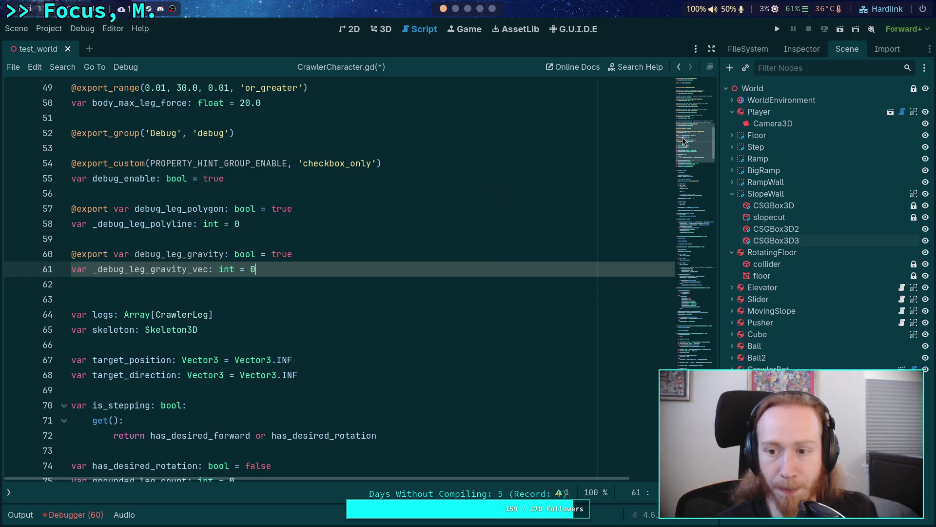
pyautogui.moveTo(713, 141); pyautogui.dragTo(713, 413)
# Scroll to the debug drawing block near line 336 and put the caret in its combined condition
pyautogui.scroll(-8, 272, 277)
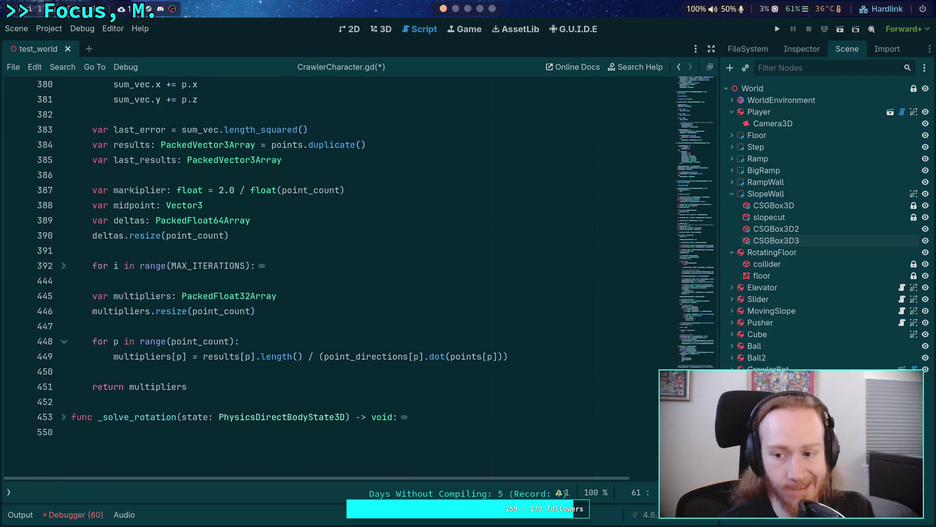
pyautogui.scroll(18, 262, 352)
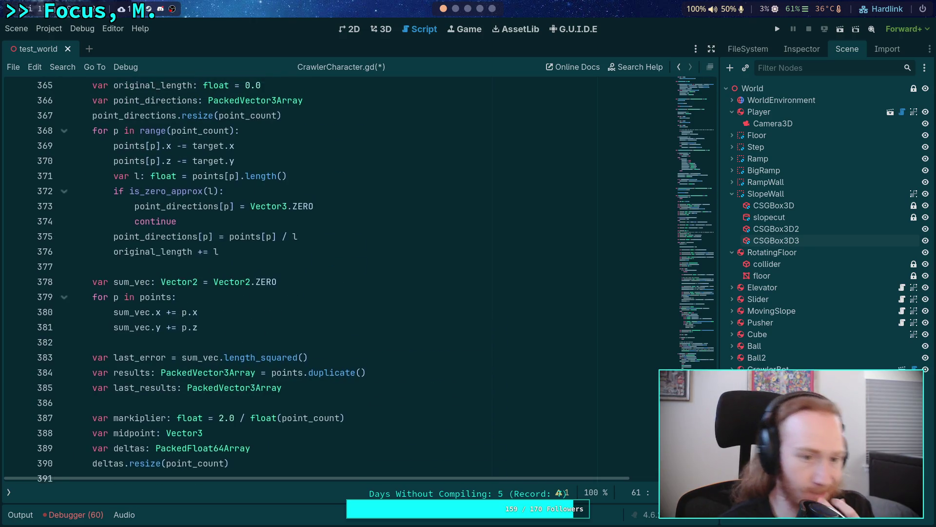
pyautogui.scroll(-4, 262, 352)
pyautogui.scroll(4, 290, 301)
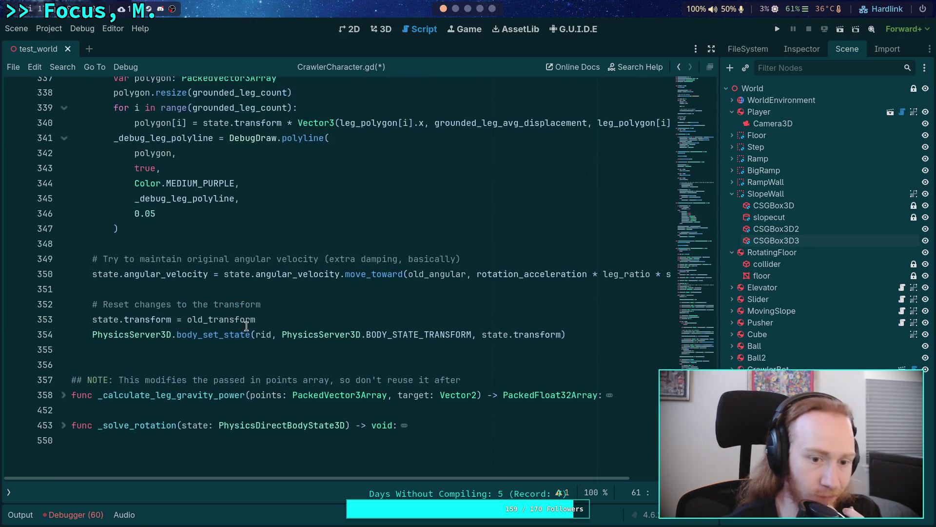
pyautogui.click(170, 202)
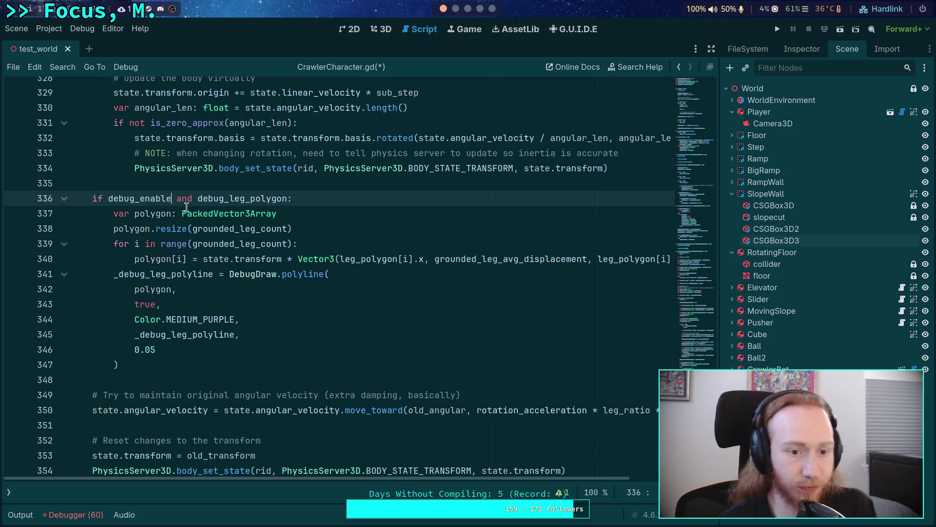
# Split the combined check into nested 'if debug_enable:' and 'if debug_leg_polygon:', indenting the polygon block
pyautogui.write(':')
pyautogui.press('Return')
pyautogui.hotkey('ctrl', 'Delete')
pyautogui.write('if')
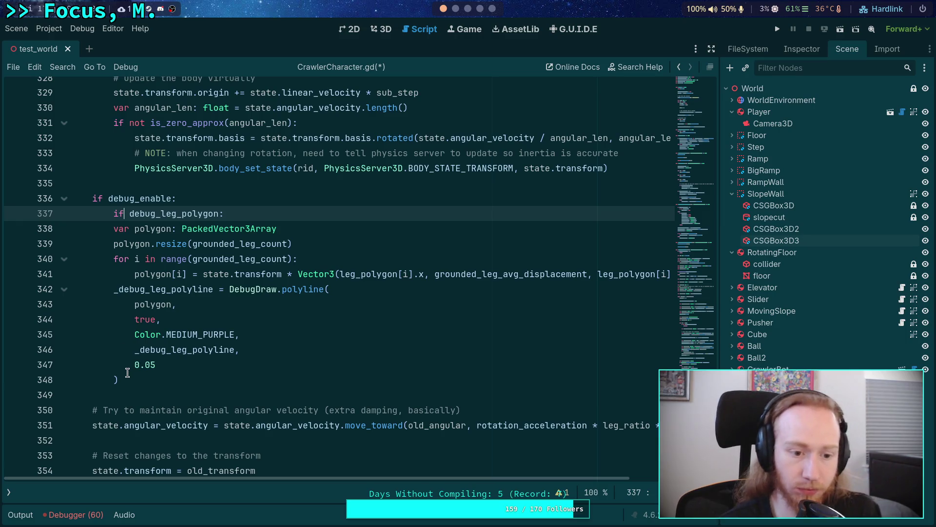
pyautogui.moveTo(113, 228); pyautogui.dragTo(193, 383)
pyautogui.press('Tab')
pyautogui.click(193, 383)
# Add an 'if debug_leg_gravity:' branch assigning _debug_leg_gravity_vec = DebugDraw.vector(
pyautogui.press('Return')
pyautogui.write('if debug_le')
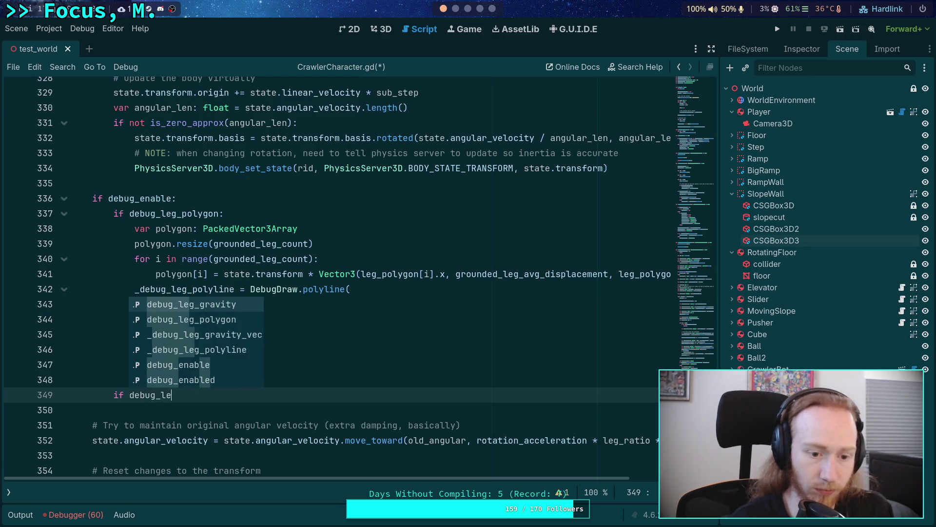
pyautogui.press('Return')
pyautogui.write(':')
pyautogui.press('Return')
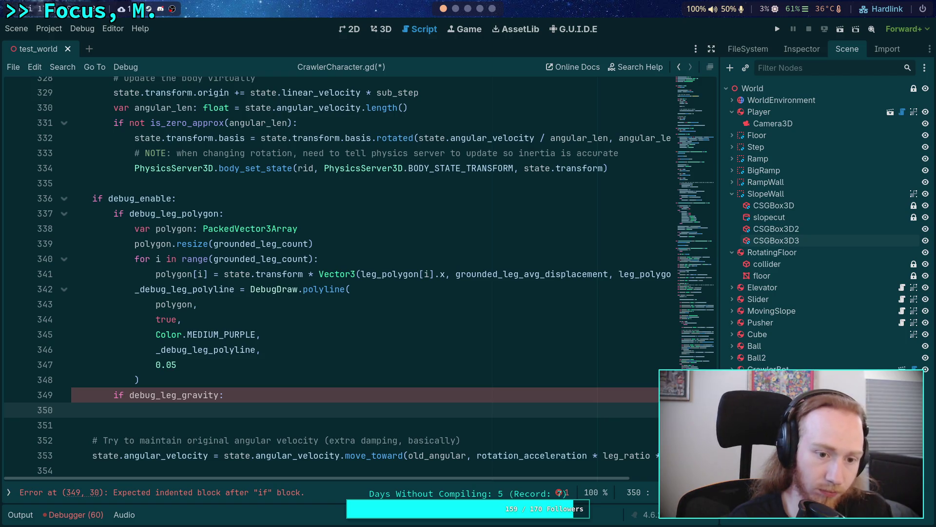
pyautogui.write('_du')
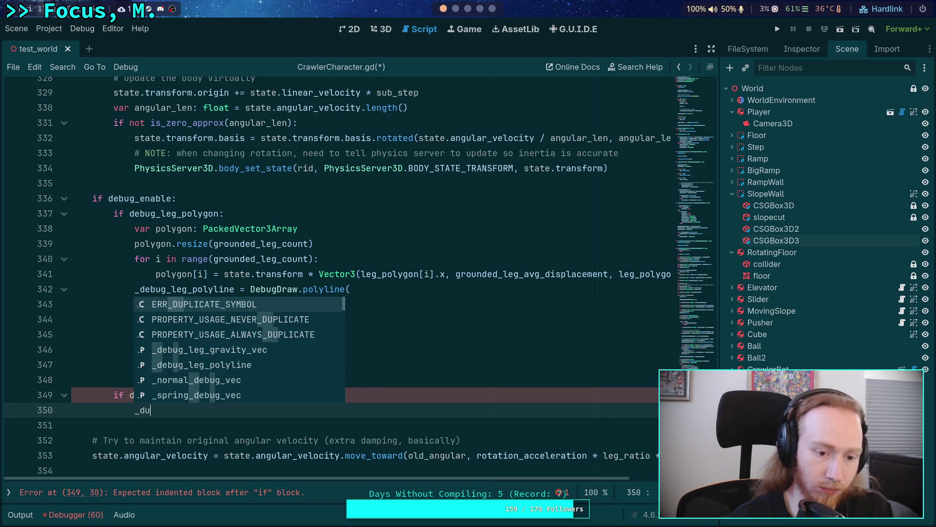
pyautogui.press('BackSpace')
pyautogui.write('ebug')
pyautogui.press('Return')
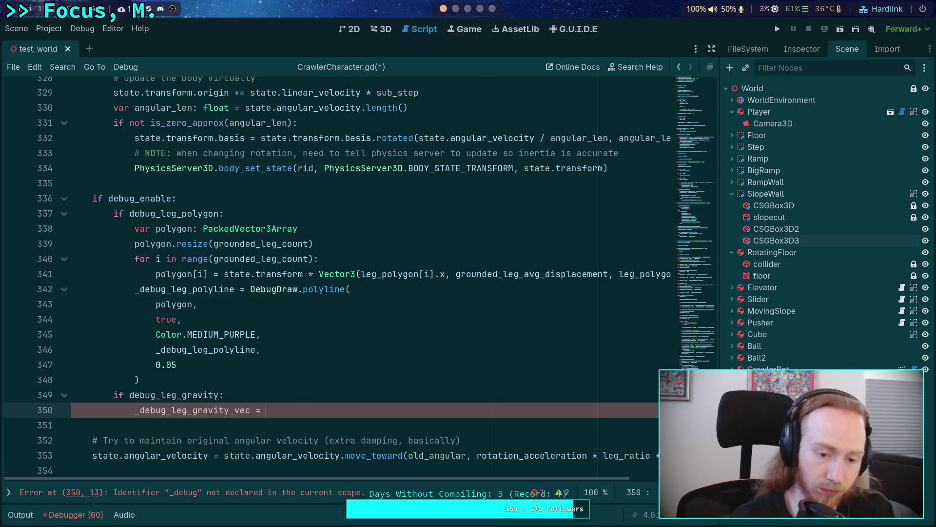
pyautogui.write('De')
pyautogui.press('Return')
pyautogui.write('.ve')
pyautogui.press('Return')
pyautogui.press('Return')
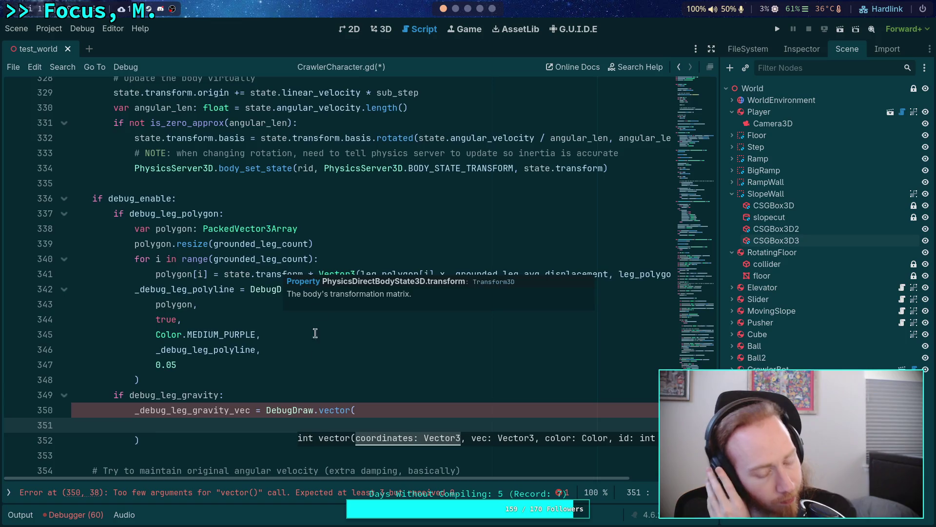
# Expand the folded 'for leg in legs:' loop on line 287
pyautogui.scroll(20, 288, 303)
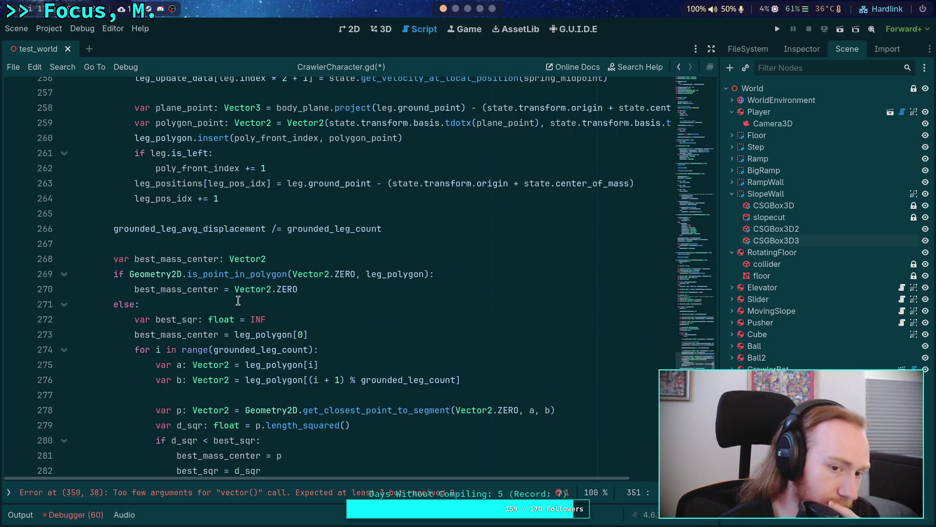
pyautogui.scroll(3, 238, 300)
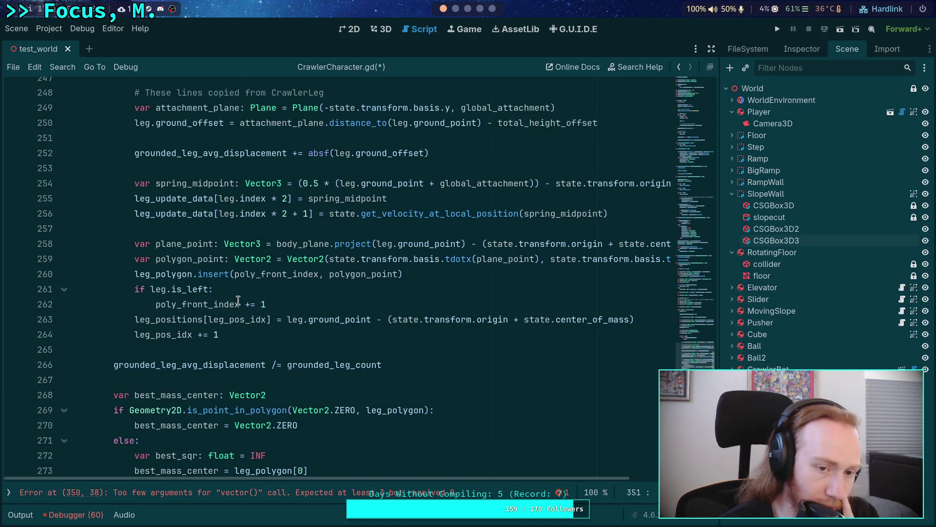
pyautogui.scroll(-5, 238, 300)
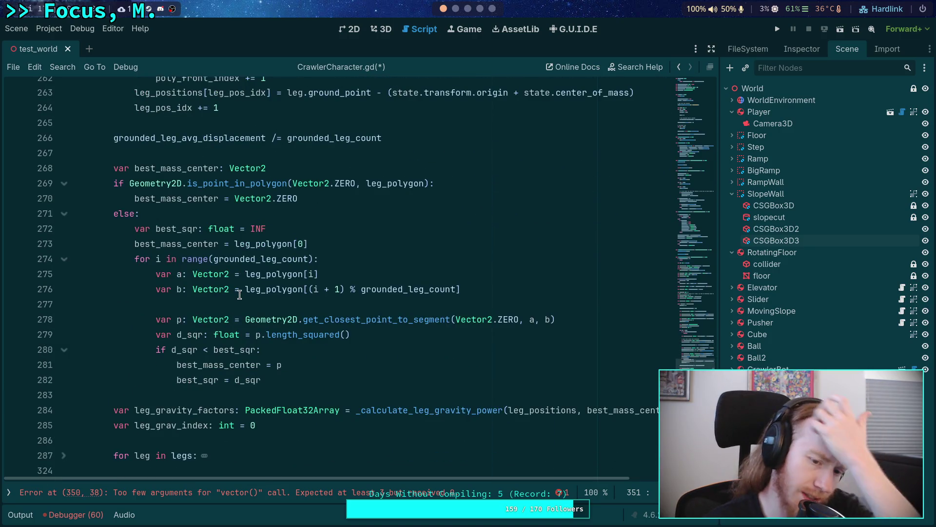
pyautogui.scroll(4, 240, 295)
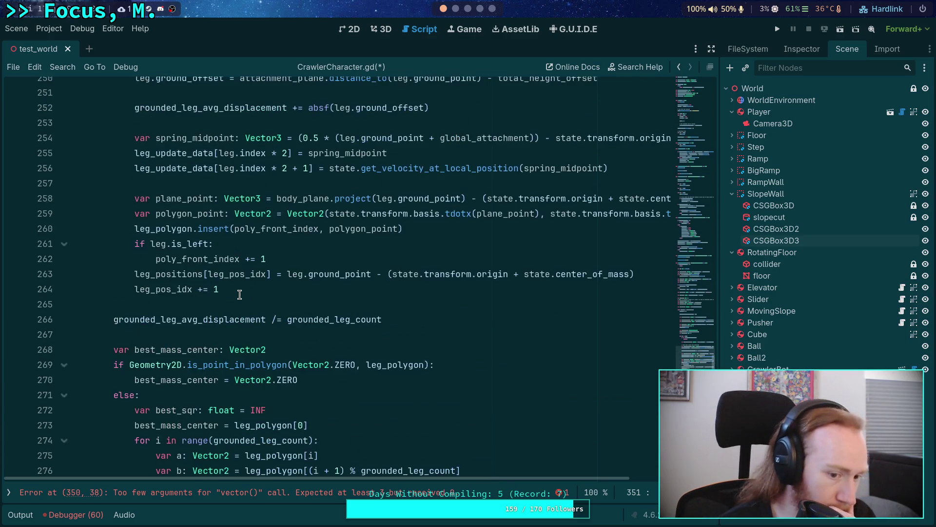
pyautogui.scroll(2, 240, 295)
pyautogui.scroll(-13, 239, 294)
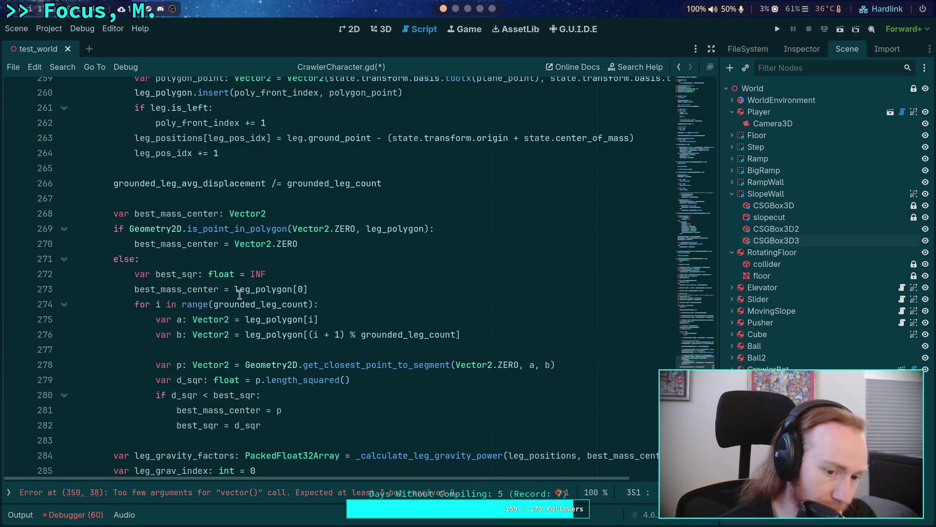
pyautogui.scroll(-4, 240, 295)
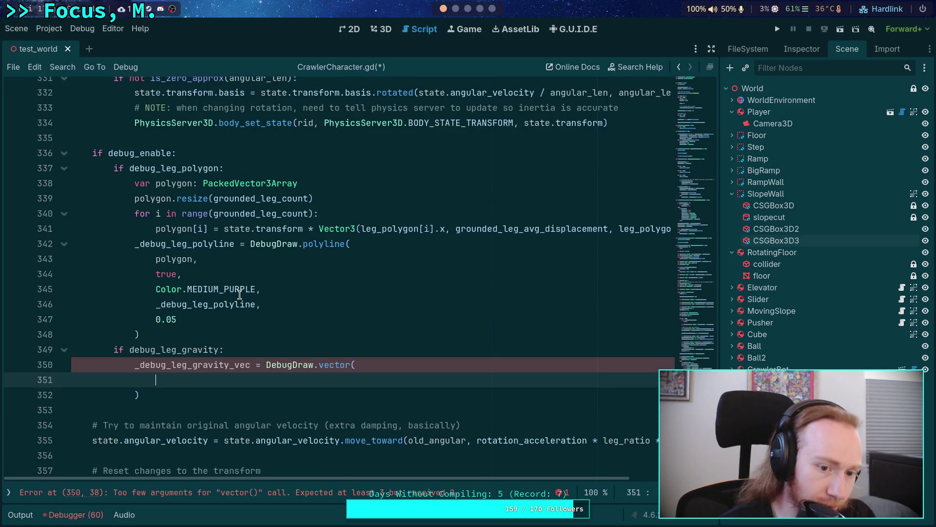
pyautogui.scroll(8, 239, 295)
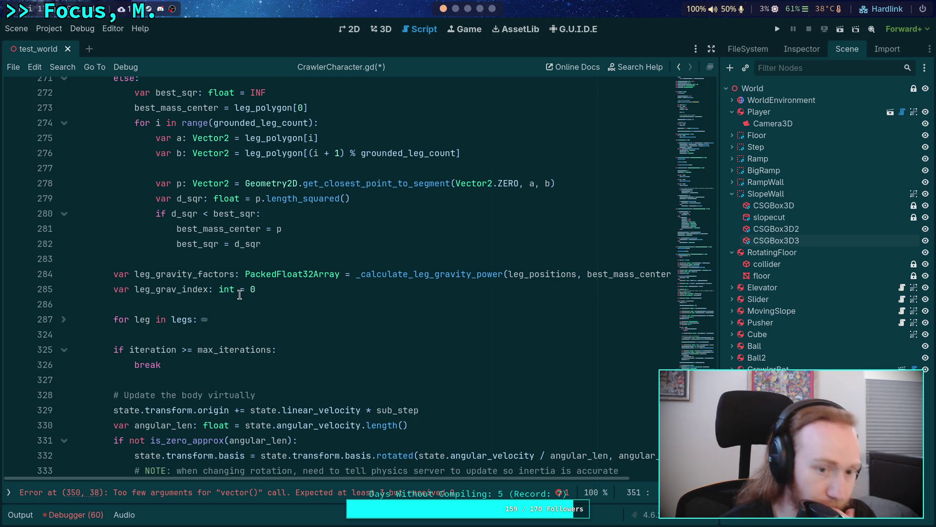
pyautogui.scroll(2, 240, 294)
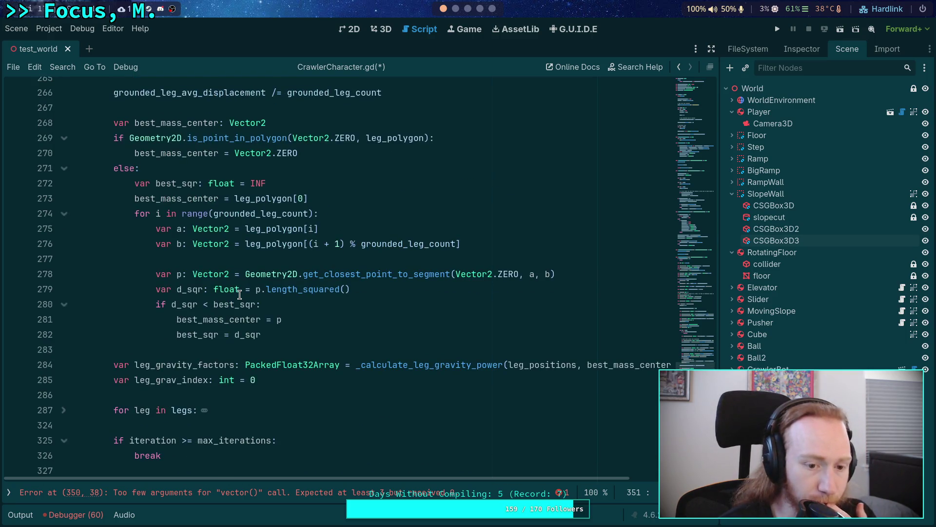
pyautogui.scroll(11, 240, 295)
pyautogui.scroll(-4, 240, 294)
pyautogui.scroll(-10, 240, 295)
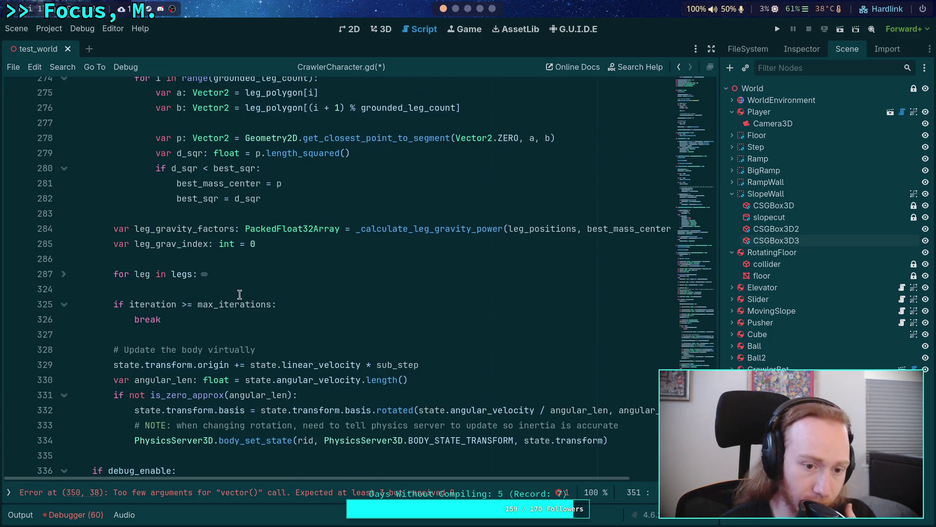
pyautogui.click(64, 274)
# Highlight every force_vec use and select the state.apply_impulse call block
pyautogui.scroll(-13, 252, 285)
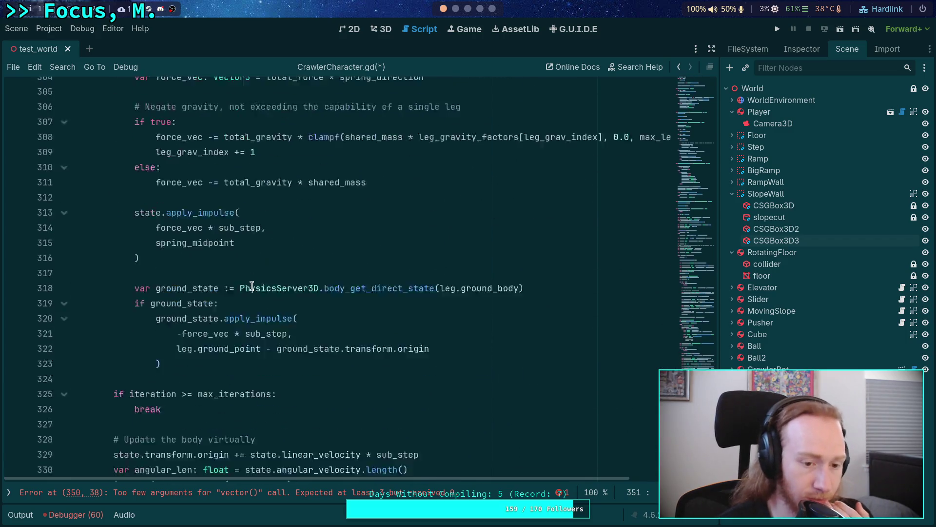
pyautogui.scroll(3, 332, 305)
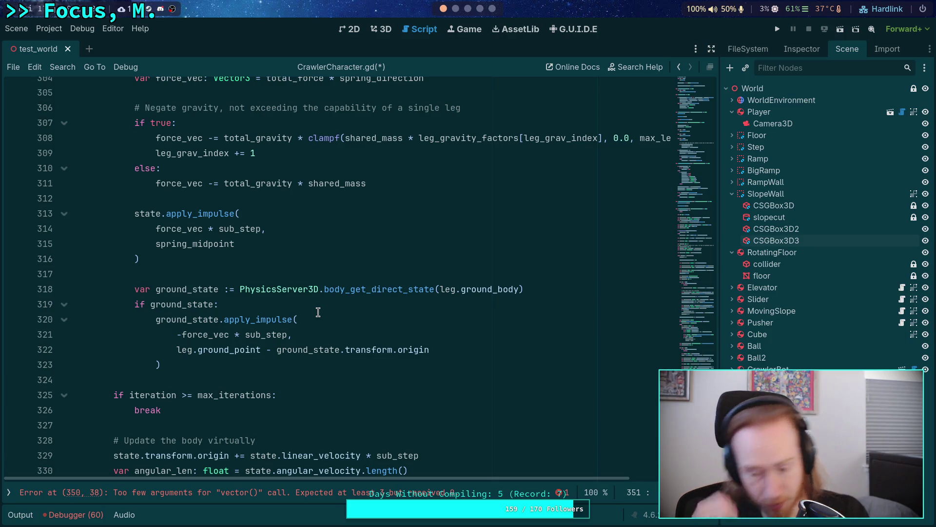
pyautogui.scroll(-3, 318, 312)
pyautogui.scroll(6, 318, 313)
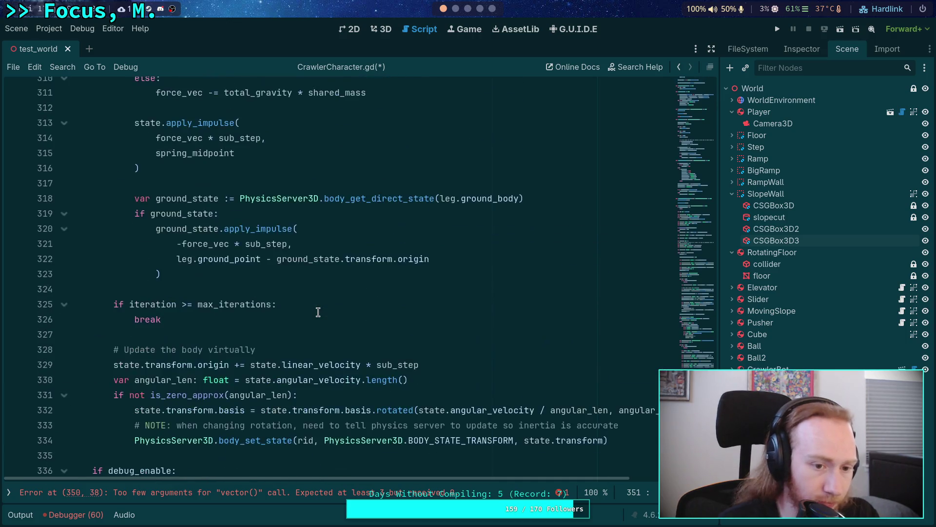
pyautogui.doubleClick(211, 335)
pyautogui.scroll(2, 239, 298)
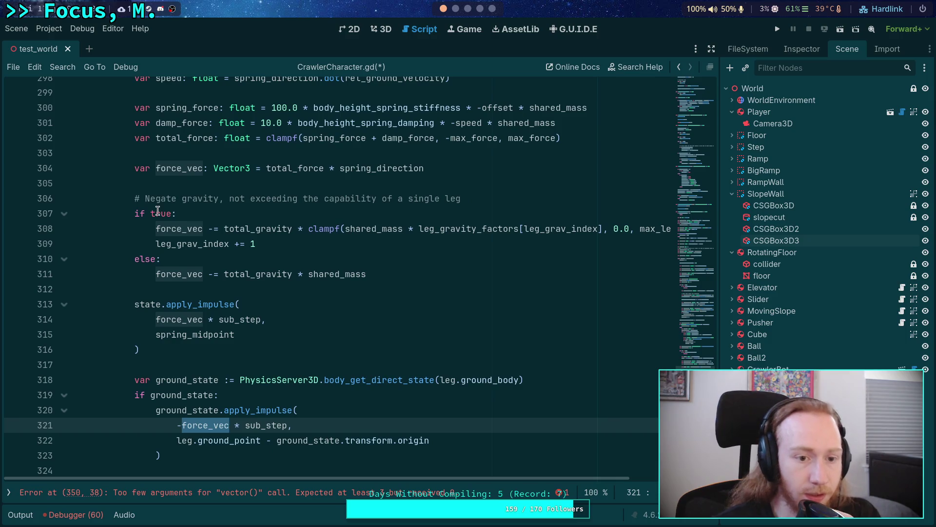
pyautogui.moveTo(151, 304)
pyautogui.mouseDown()
pyautogui.moveTo(163, 326)
pyautogui.moveTo(161, 354)
pyautogui.mouseUp()
# Move the apply_impulse block above the gravity code and declare 'var grav_force_vec: Vector3'
pyautogui.hotkey('alt', 'Up')
pyautogui.hotkey('alt', 'Up')
pyautogui.hotkey('alt', 'Up')
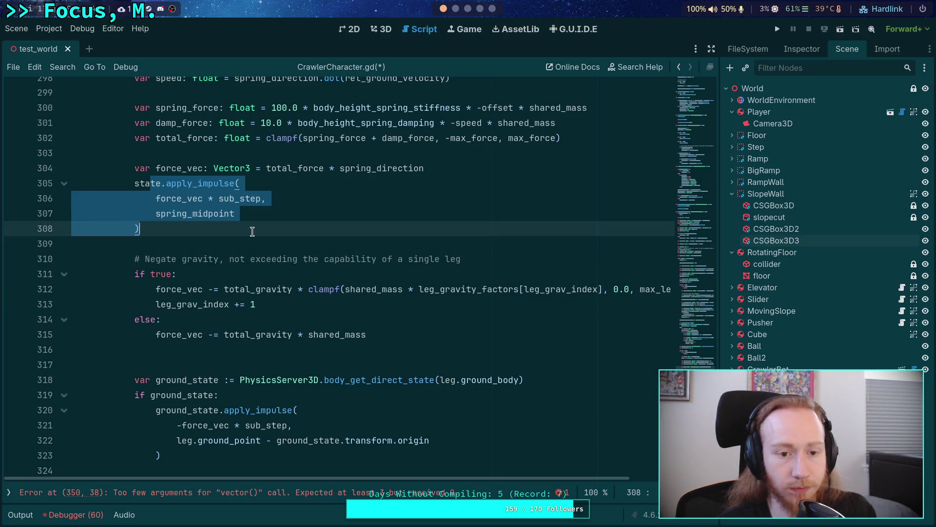
pyautogui.click(252, 232)
pyautogui.click(516, 258)
pyautogui.press('Return')
pyautogui.write('var grav_vec:')
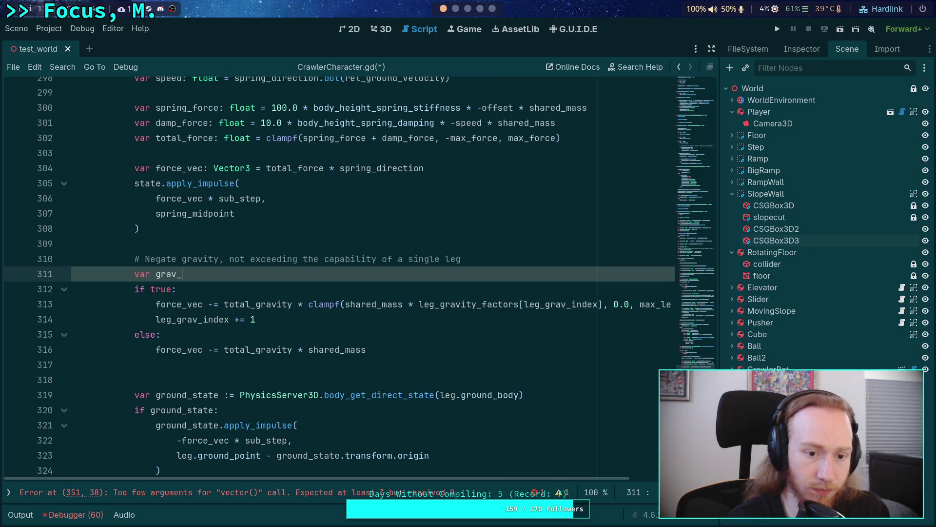
pyautogui.press('BackSpace')
pyautogui.press('BackSpace')
pyautogui.press('BackSpace')
pyautogui.write('forceZ')
pyautogui.press('BackSpace')
pyautogui.write('_vec: V')
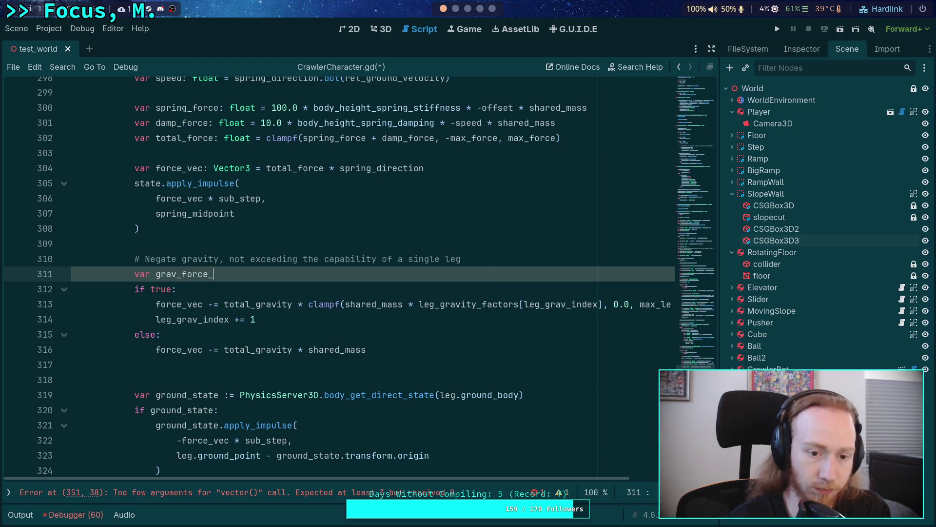
pyautogui.write('ector3 =')
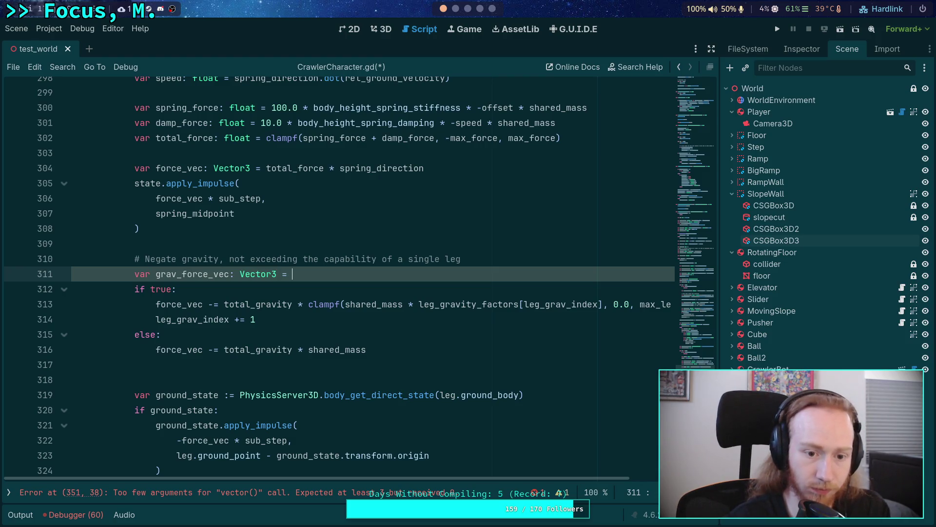
pyautogui.press('BackSpace')
pyautogui.press('BackSpace')
pyautogui.press('BackSpace')
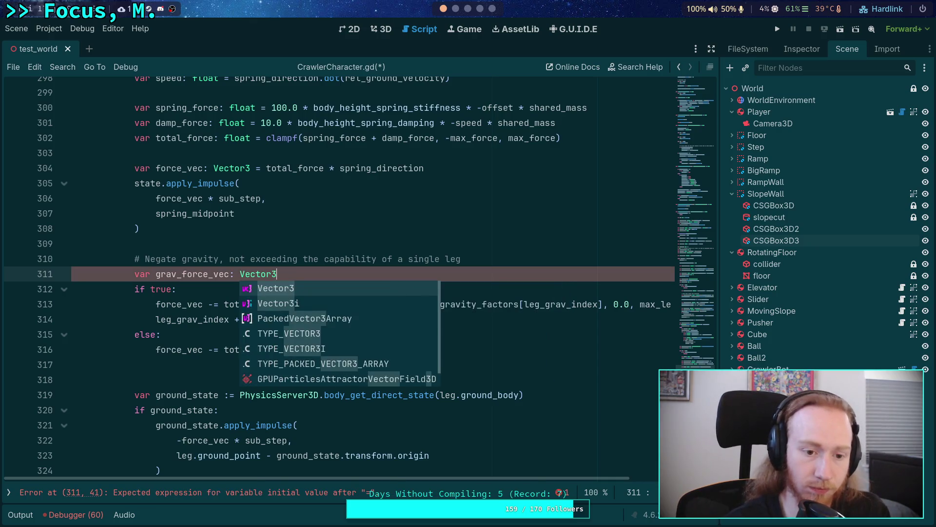
pyautogui.click(193, 265)
# Replace force_vec with grav_force_vec on lines 313 and 316
pyautogui.doubleClick(193, 273)
pyautogui.rightClick(189, 273)
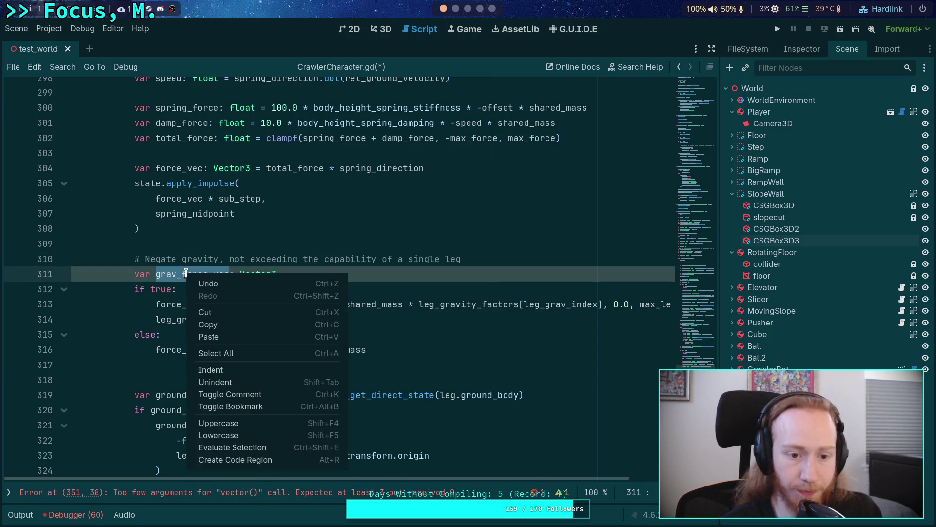
pyautogui.click(210, 323)
pyautogui.doubleClick(185, 304)
pyautogui.hotkey('ctrl', 'z')
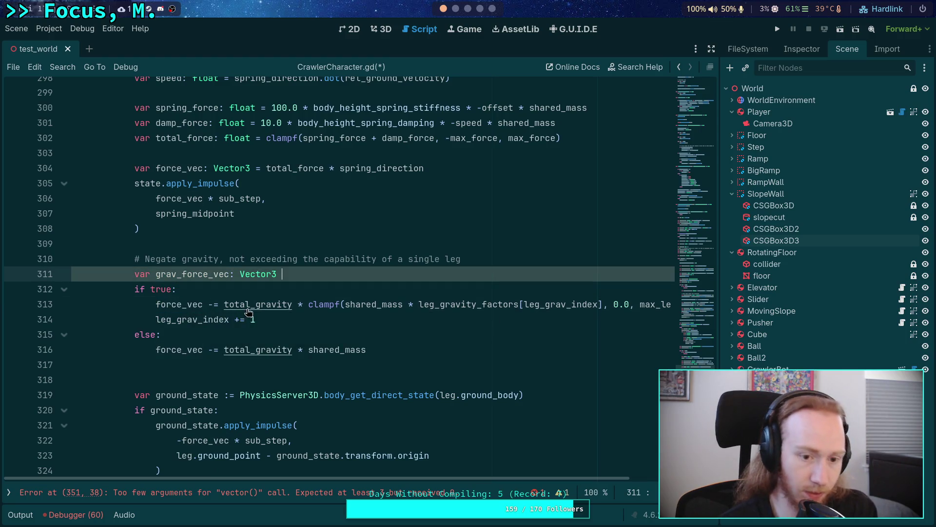
pyautogui.doubleClick(175, 304)
pyautogui.hotkey('ctrl', 'v')
pyautogui.click(178, 351)
pyautogui.doubleClick(179, 349)
pyautogui.hotkey('ctrl', 'v')
# Change both branches from '-= total_gravity' to '= -total_gravity'
pyautogui.click(235, 350)
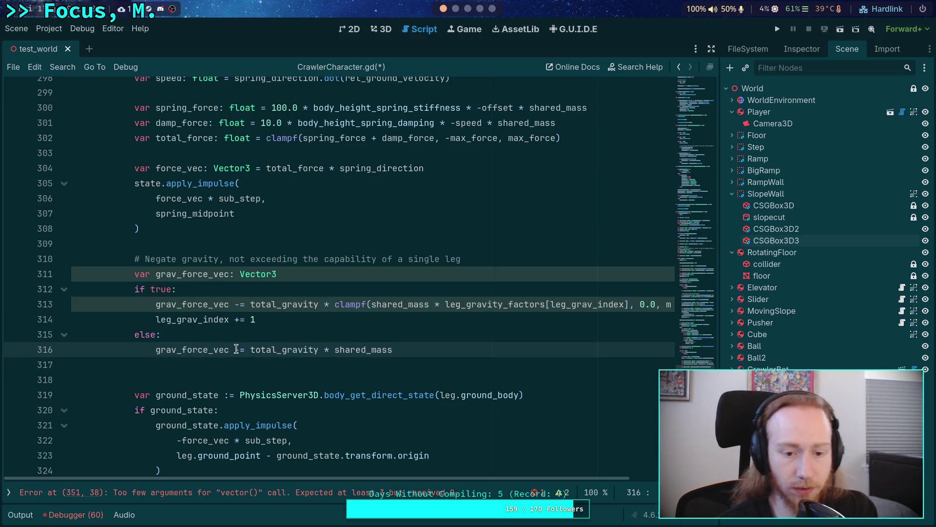
pyautogui.press('Delete')
pyautogui.click(245, 349)
pyautogui.write('-')
pyautogui.press('Escape')
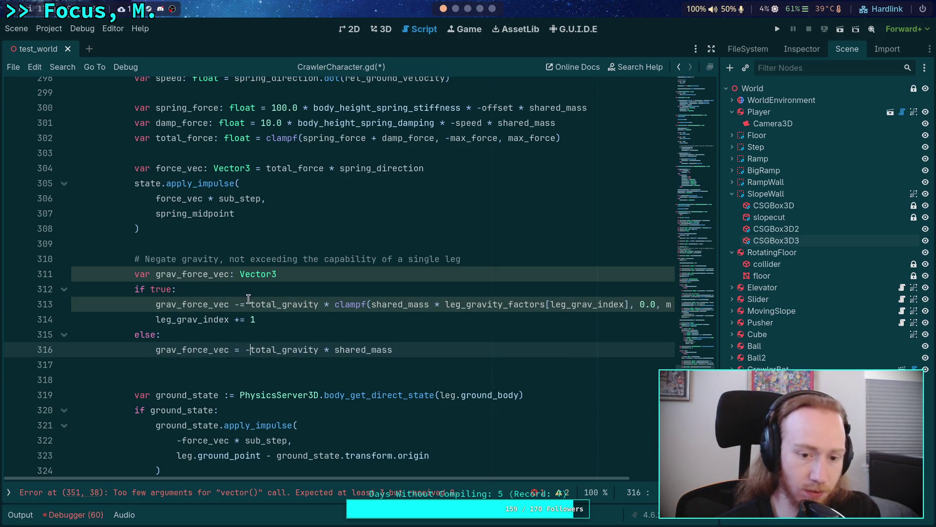
pyautogui.click(241, 304)
pyautogui.press('BackSpace')
pyautogui.write('-')
pyautogui.press('Escape')
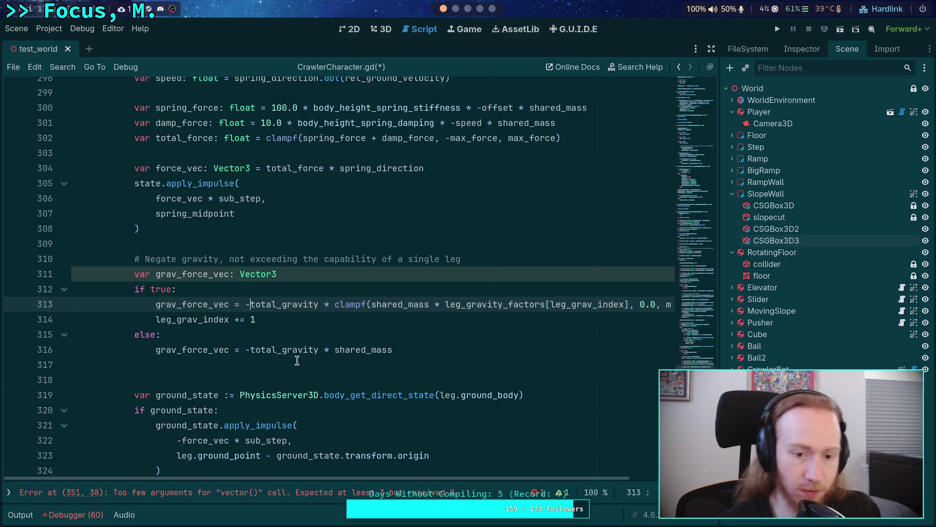
# Begin a state.apply_impulse call on a new line below the gravity branches
pyautogui.click(398, 362)
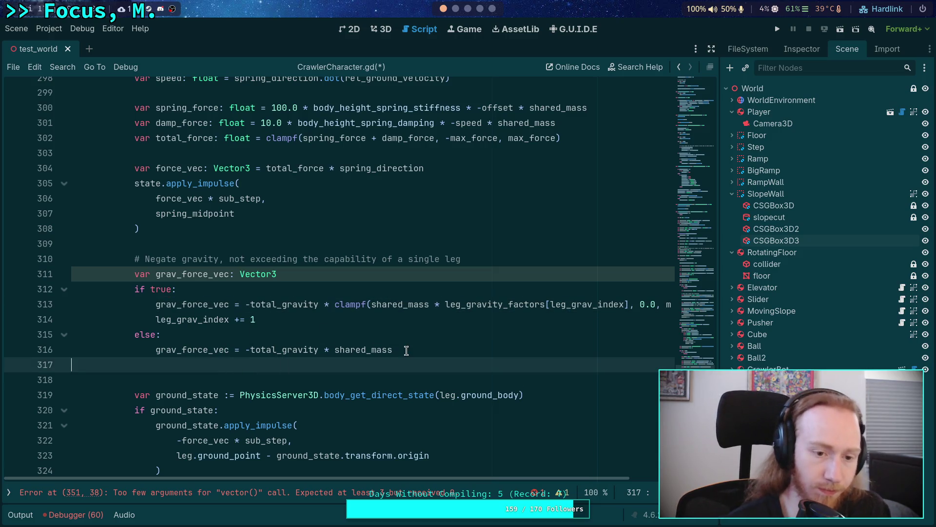
pyautogui.press('Return')
pyautogui.write('state.apply_')
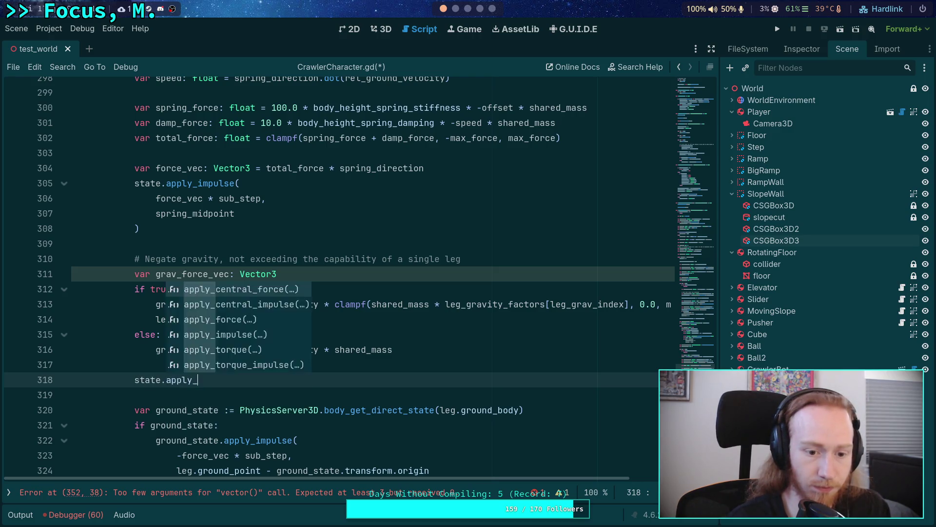
pyautogui.write('im')
pyautogui.press('Return')
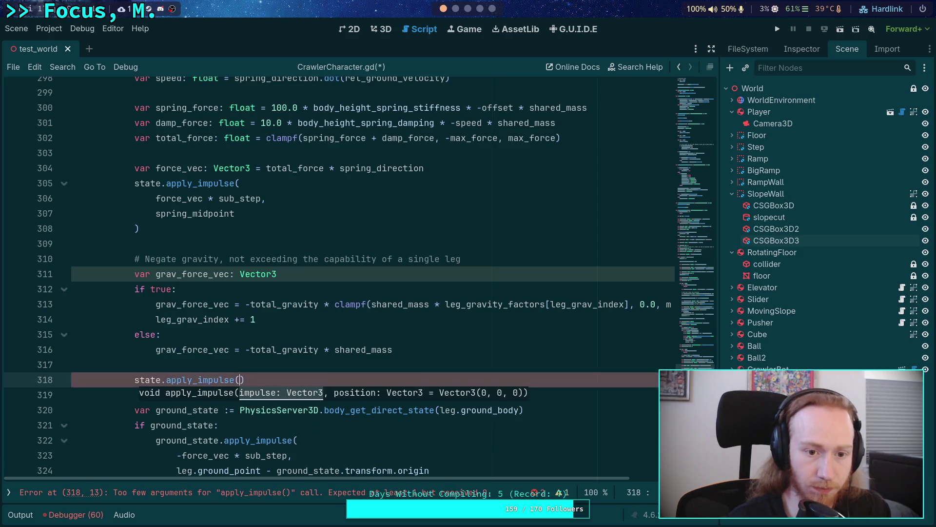
pyautogui.press('Return')
pyautogui.write('grav_')
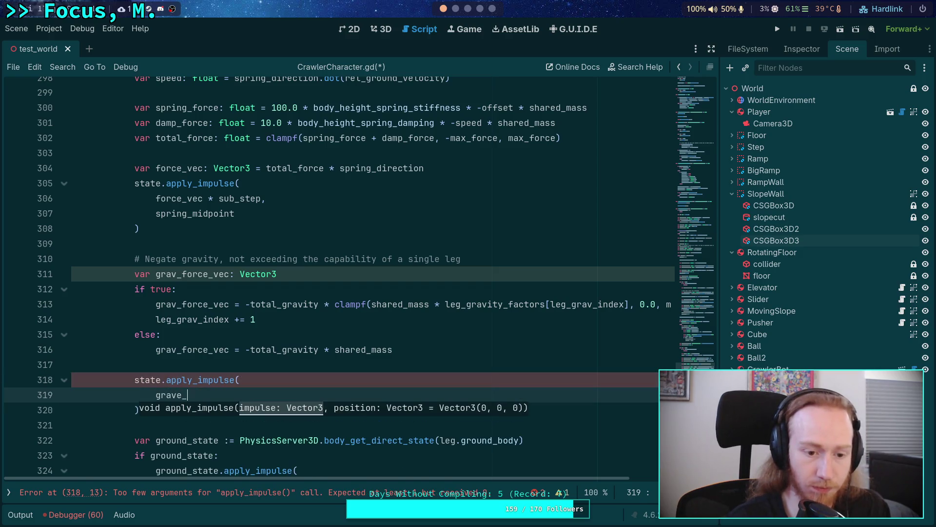
pyautogui.press('Return')
pyautogui.write('* ')
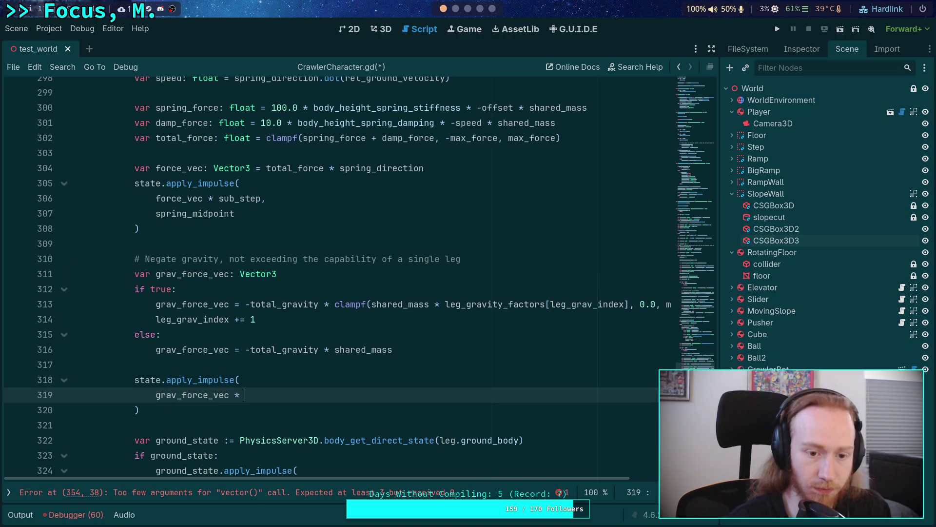
pyautogui.write('sub_step,')
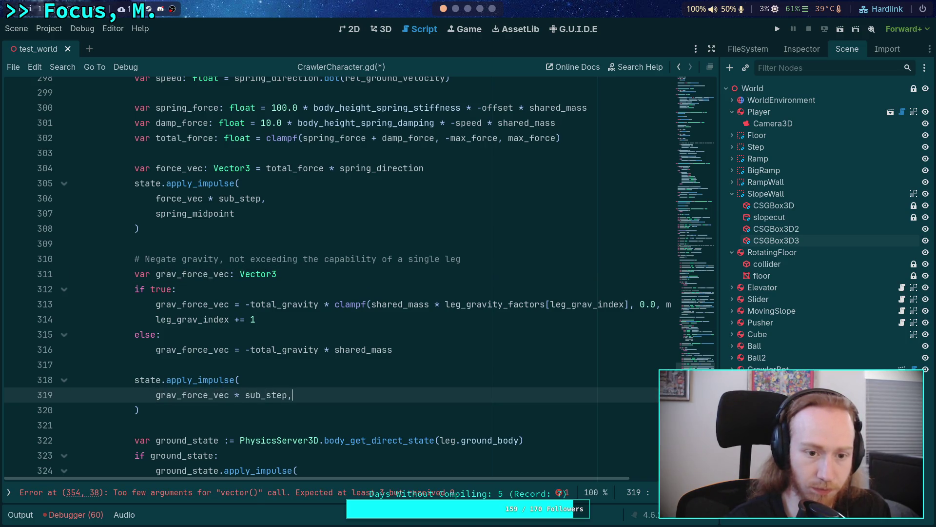
pyautogui.press('Return')
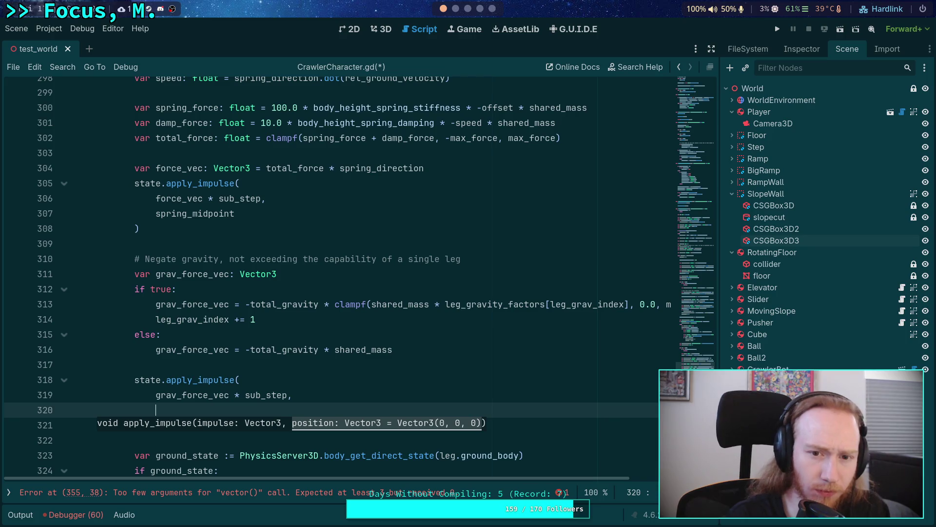
pyautogui.scroll(3, 400, 330)
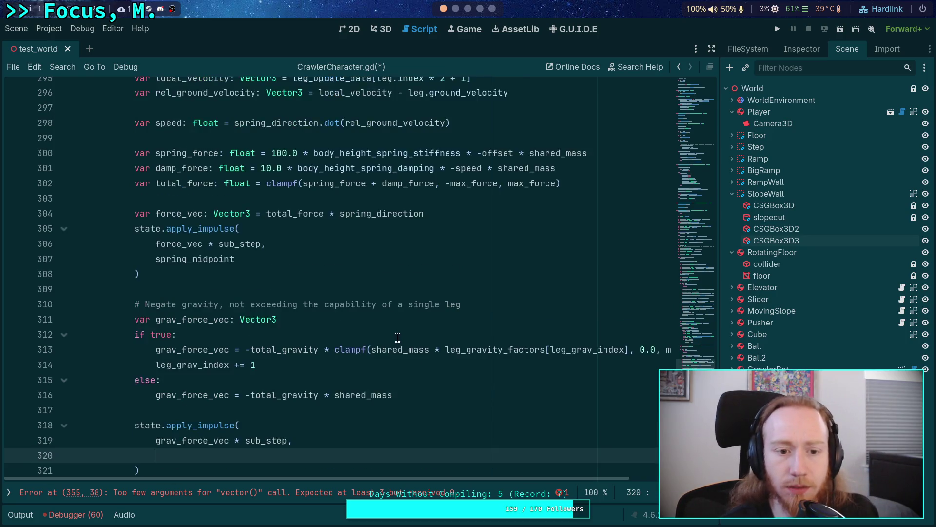
pyautogui.scroll(1, 397, 338)
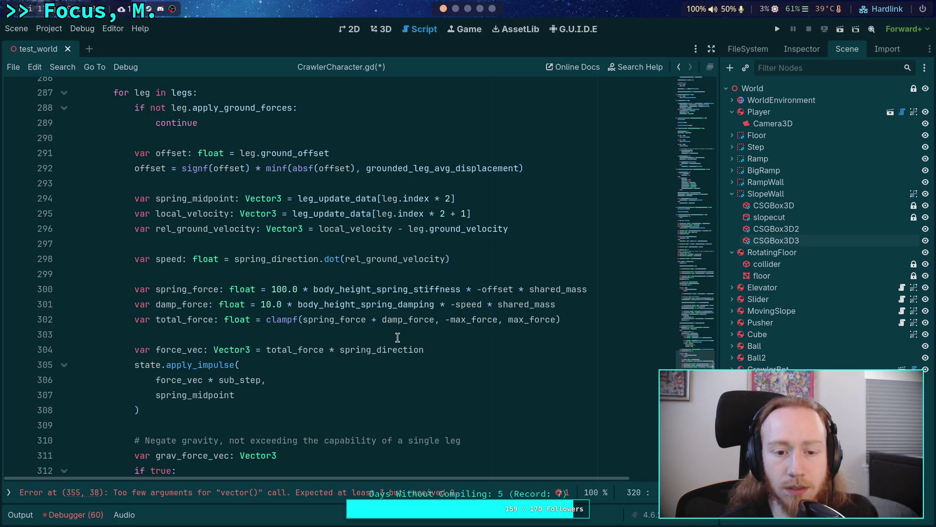
pyautogui.scroll(1, 397, 338)
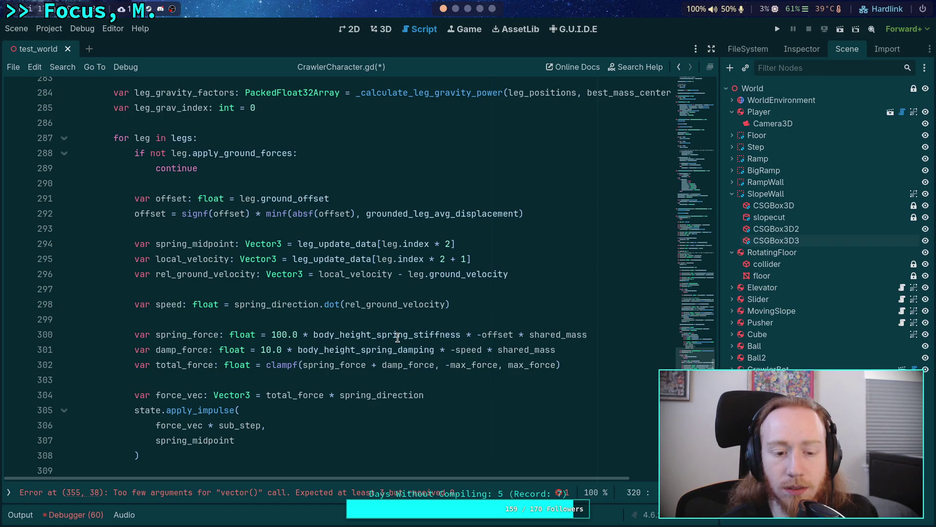
pyautogui.doubleClick(177, 243)
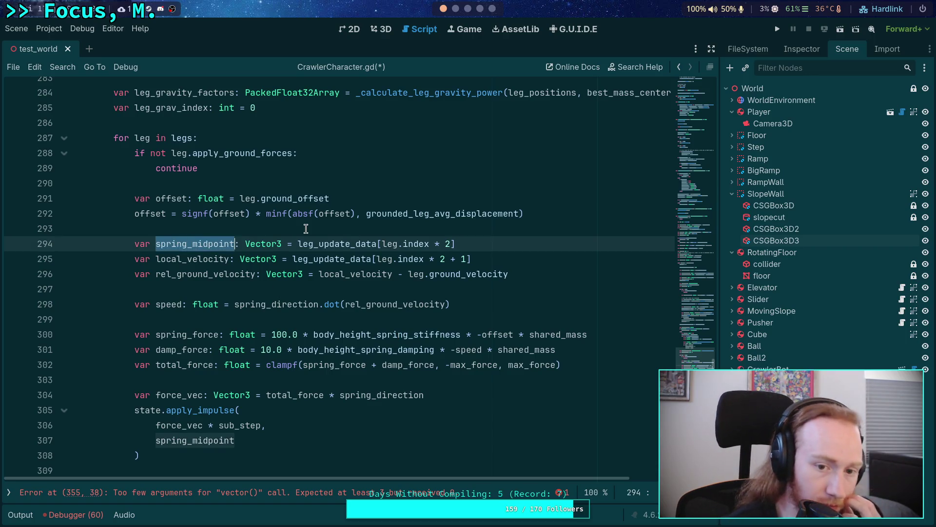
pyautogui.scroll(5, 307, 228)
pyautogui.scroll(8, 307, 229)
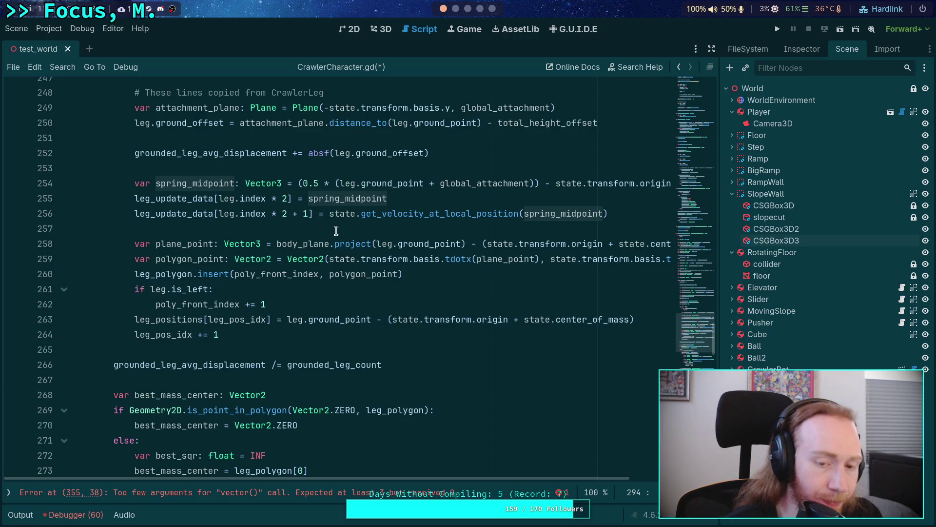
pyautogui.moveTo(299, 228); pyautogui.dragTo(539, 229)
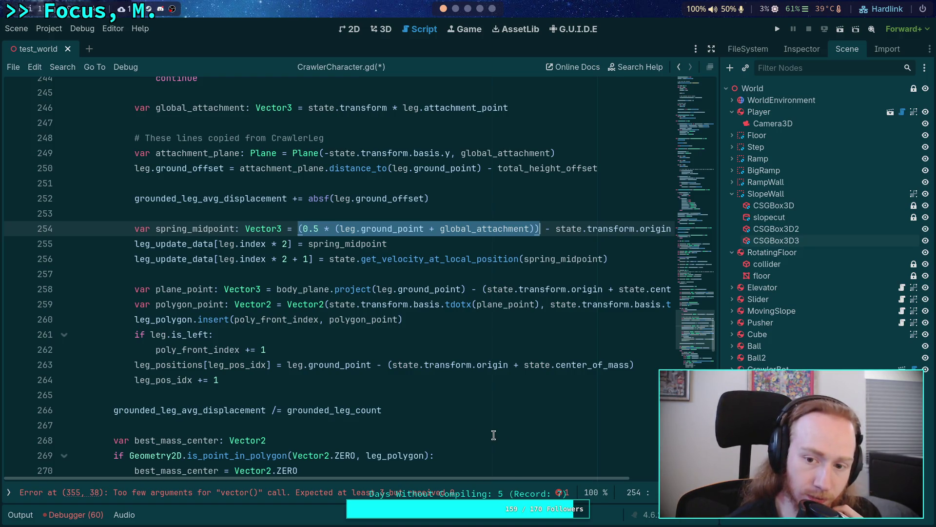
pyautogui.scroll(-20, 218, 351)
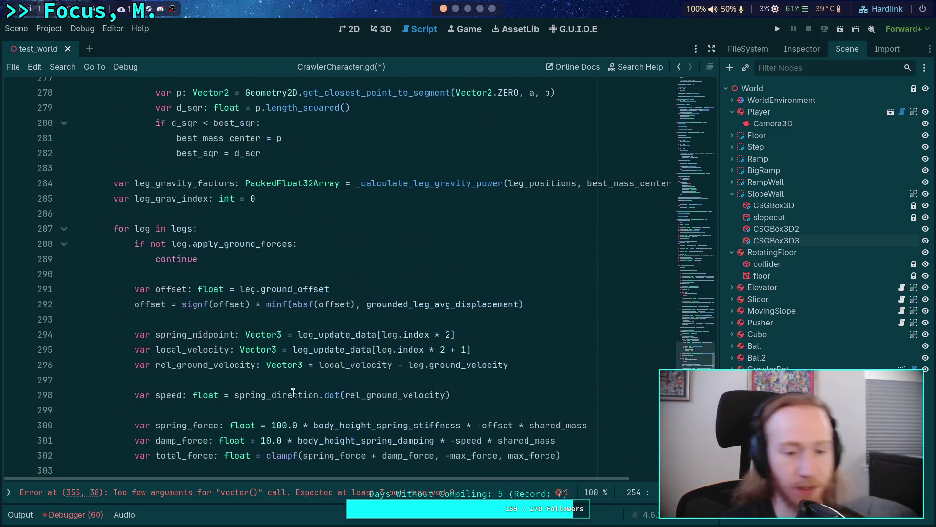
pyautogui.scroll(-1, 218, 350)
pyautogui.click(215, 318)
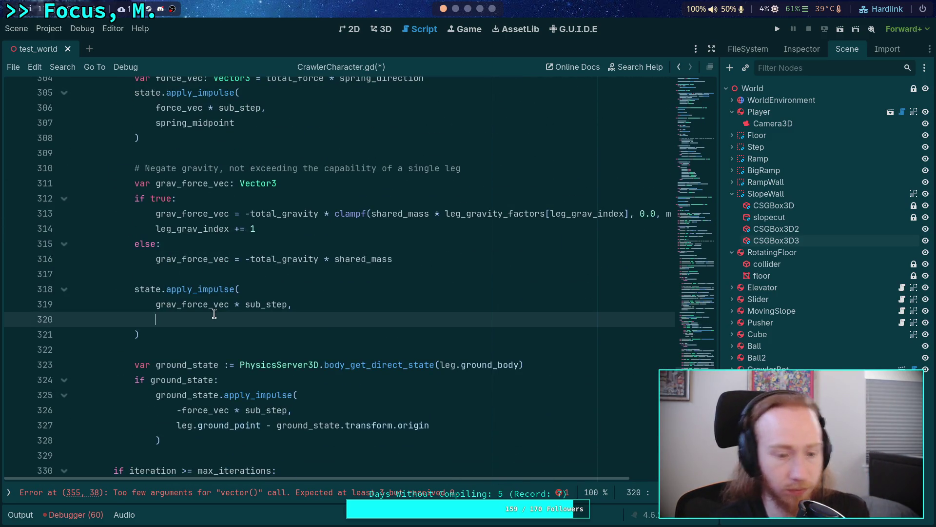
pyautogui.write('leg.ground_')
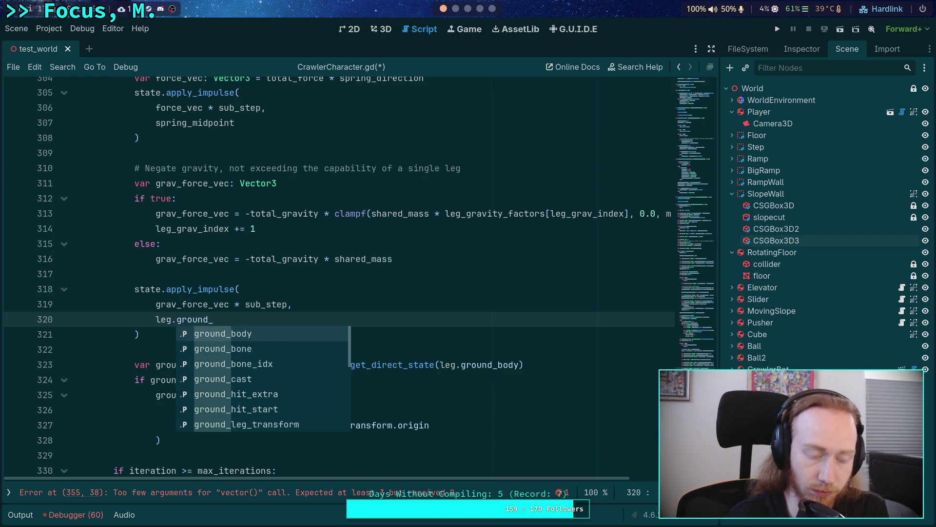
pyautogui.write('po')
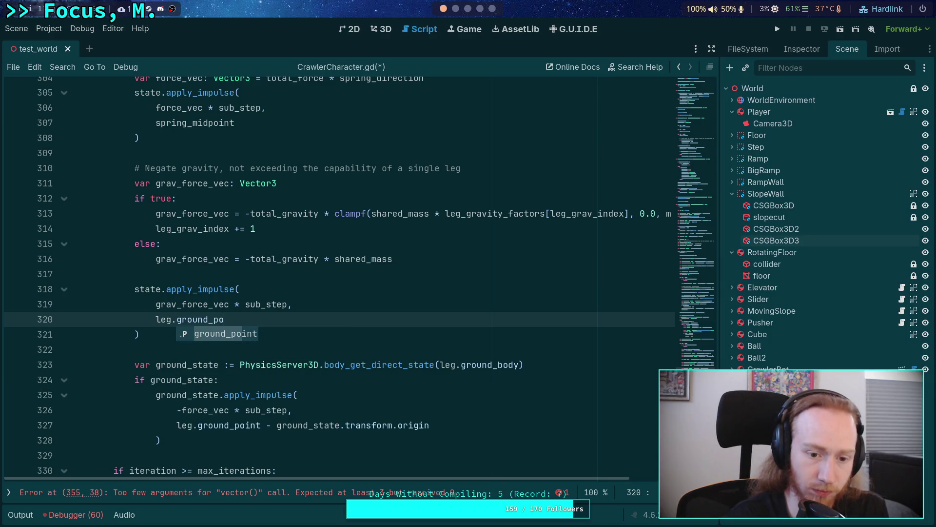
pyautogui.write('int - state.')
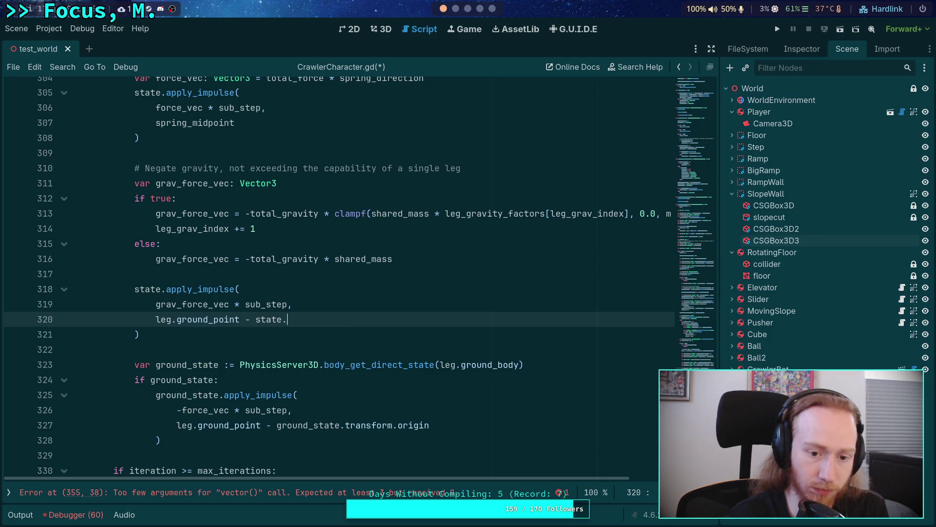
pyautogui.write('transform,')
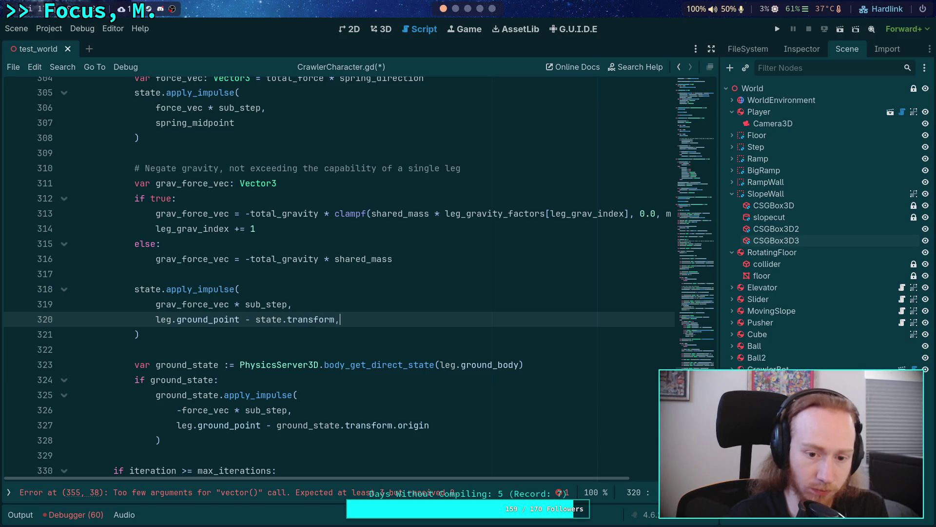
pyautogui.press('BackSpace')
pyautogui.write('.origin')
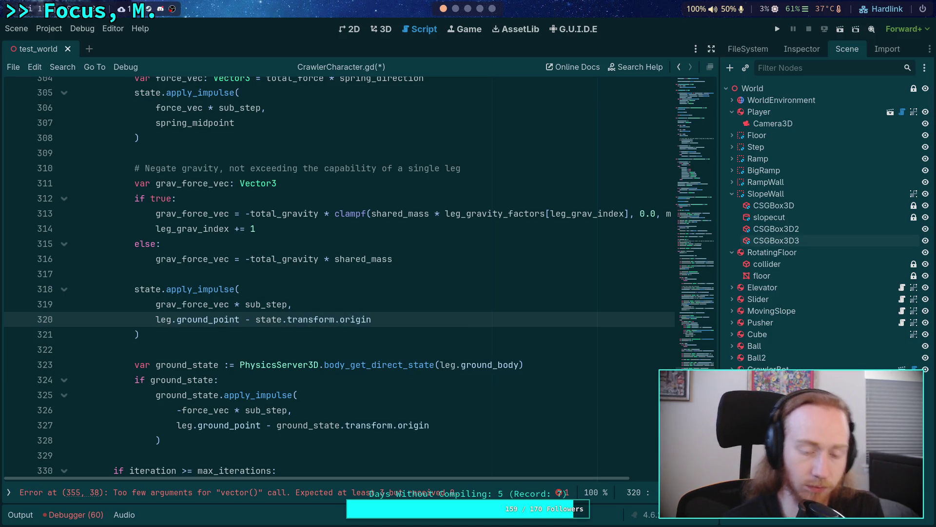
pyautogui.scroll(-2, 339, 279)
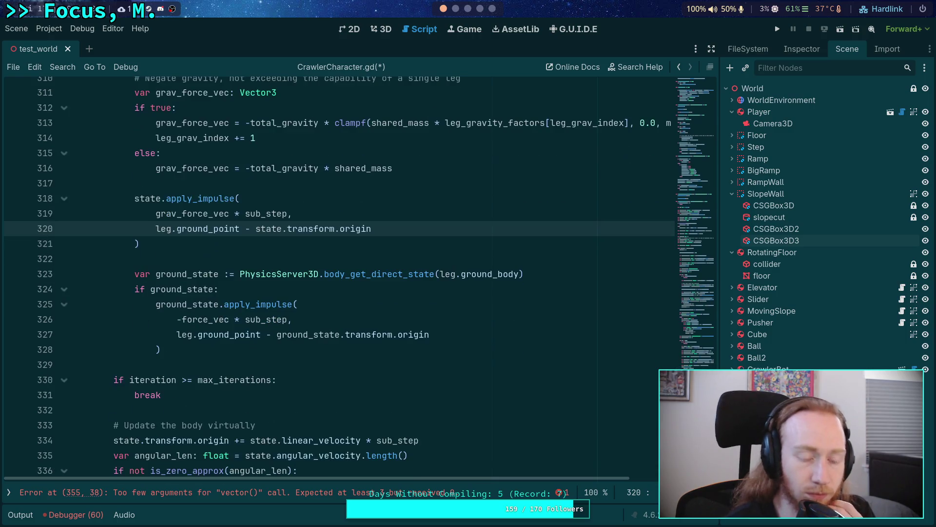
pyautogui.scroll(-3, 340, 275)
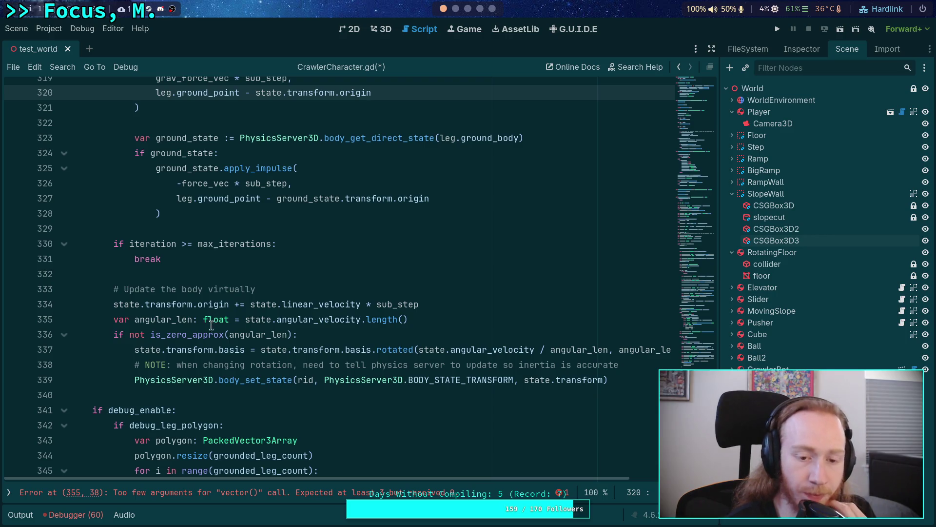
pyautogui.moveTo(210, 345)
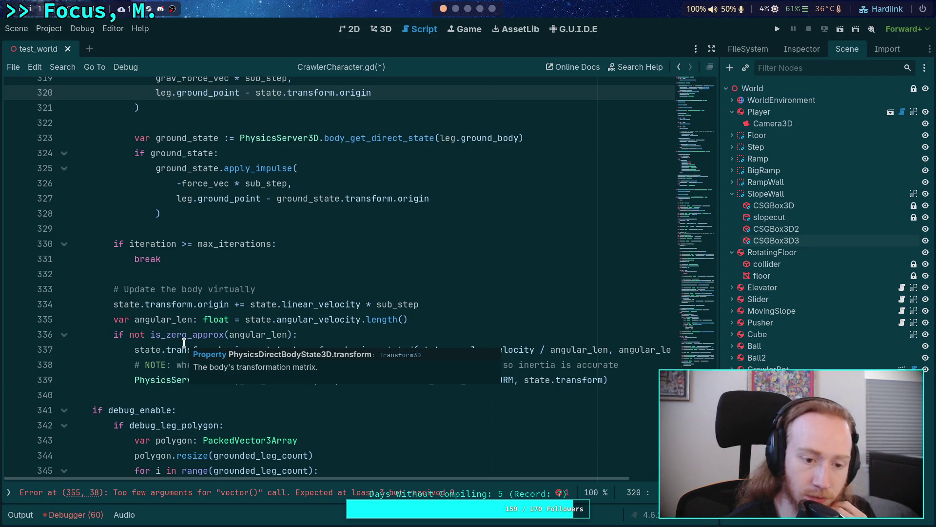
pyautogui.scroll(5, 240, 284)
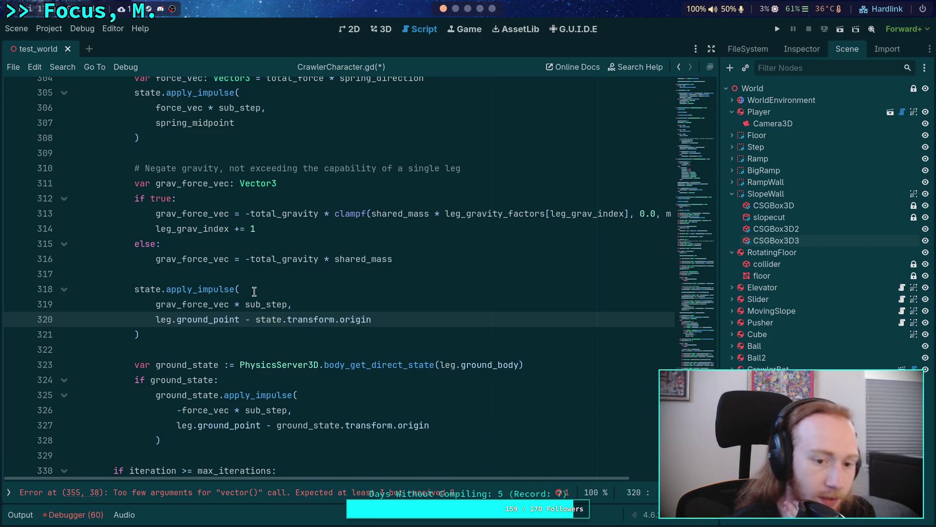
pyautogui.moveTo(262, 299)
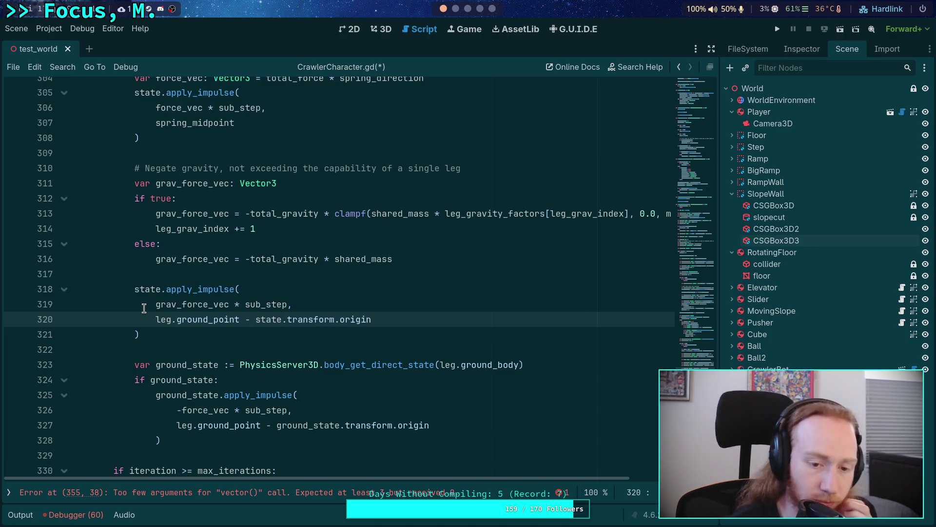
pyautogui.scroll(-1, 144, 308)
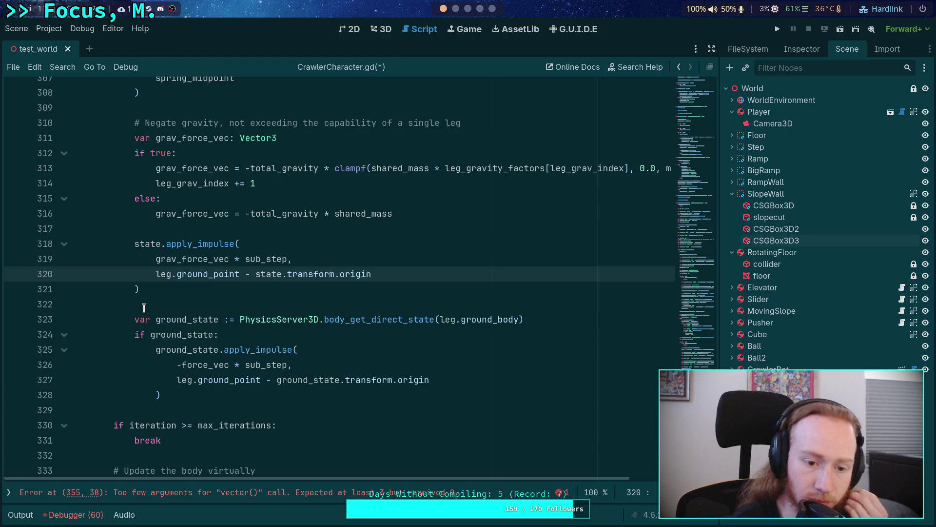
# Change line 326's reaction impulse to -(force_vec + grav_force_vec) * sub_step
pyautogui.click(180, 365)
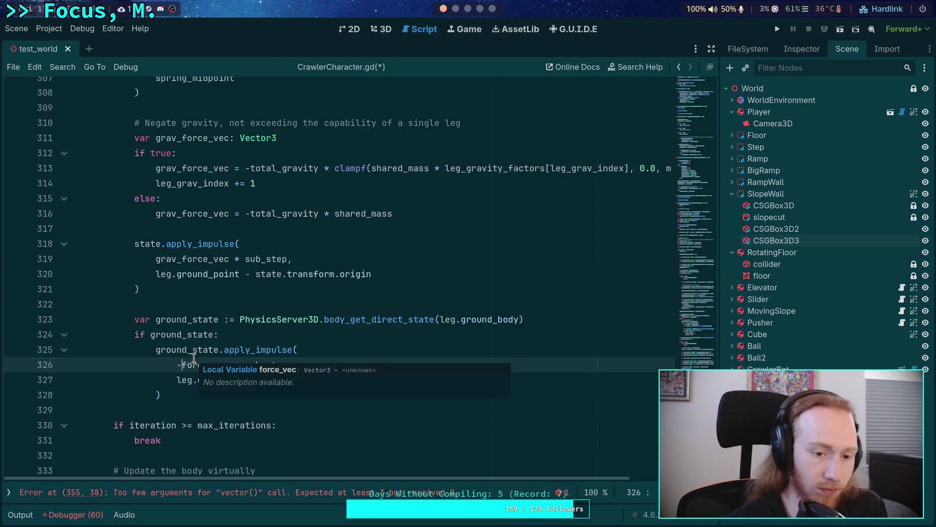
pyautogui.write('(')
pyautogui.write(' ?')
pyautogui.press('BackSpace')
pyautogui.write('+ grav * sub_step,')
pyautogui.press('Return')
pyautogui.write(')')
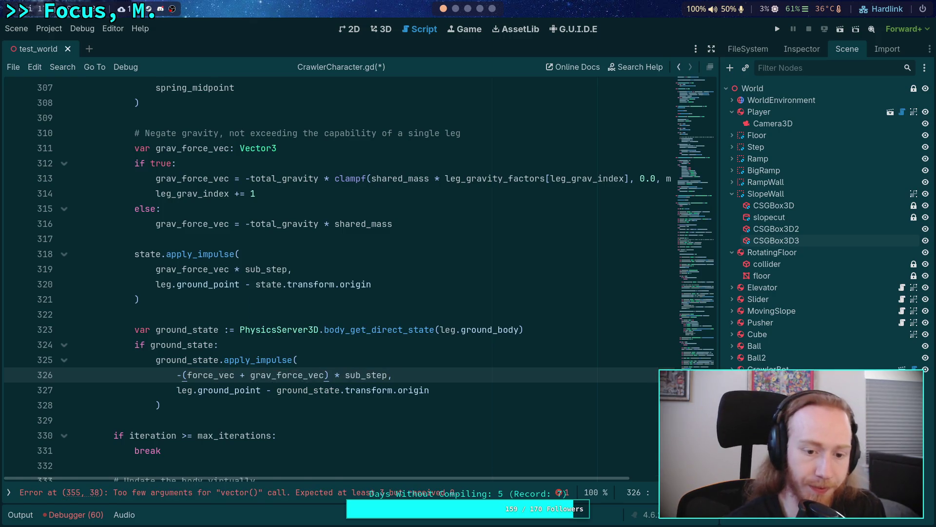
pyautogui.click(297, 390)
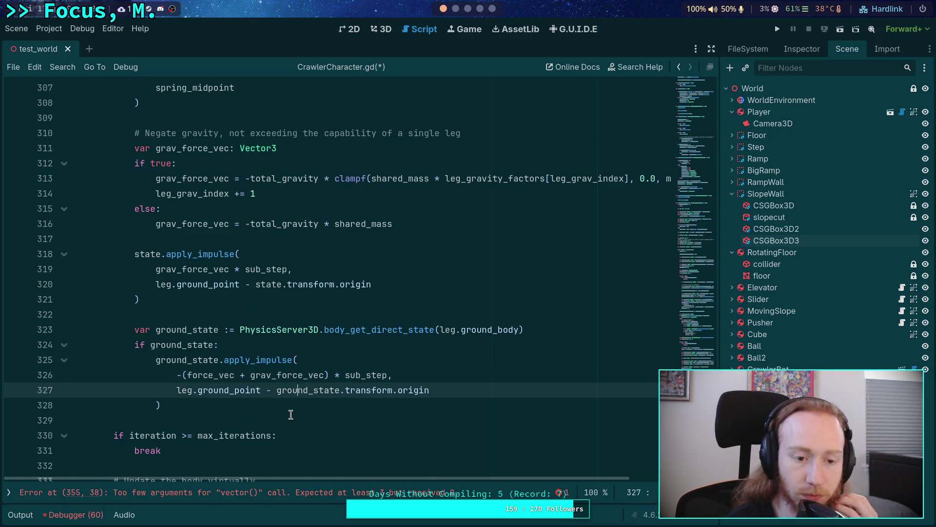
# Move to the empty argument line inside the unfinished DebugDraw.vector call
pyautogui.scroll(3, 291, 414)
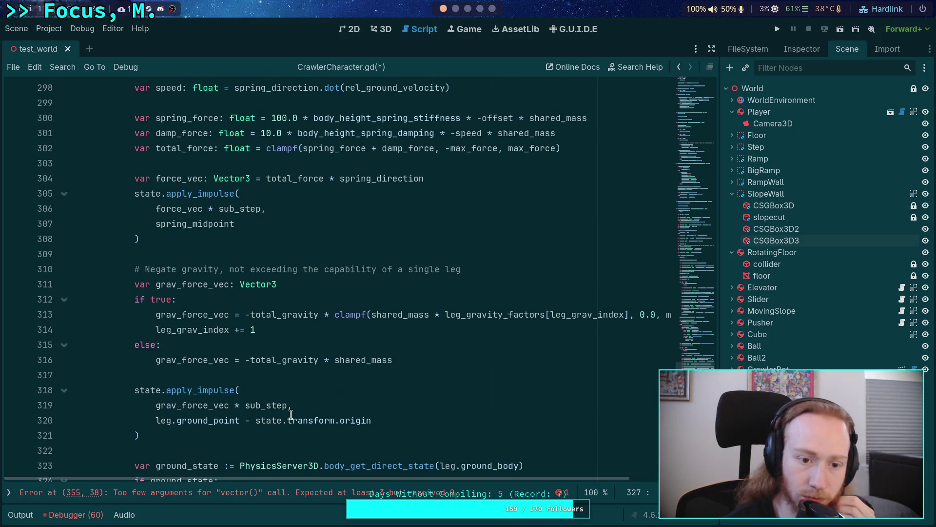
pyautogui.scroll(-7, 291, 414)
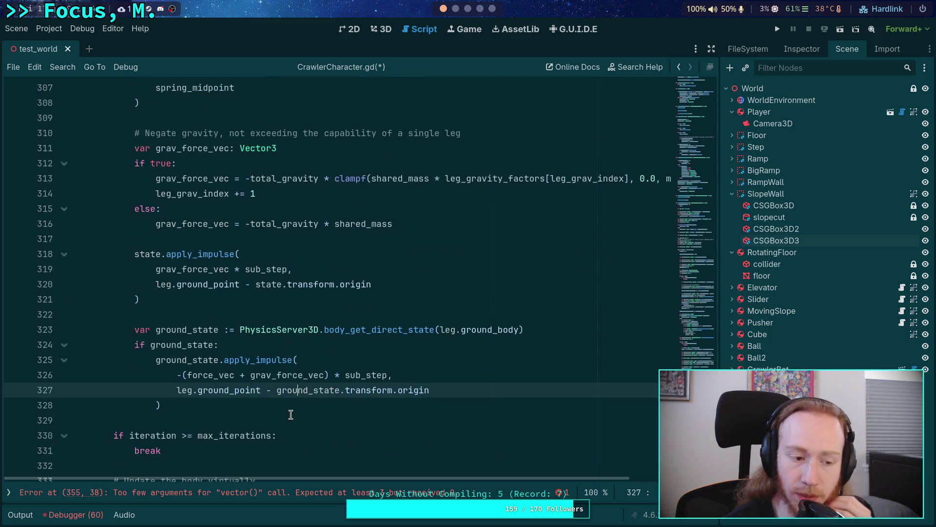
pyautogui.scroll(-6, 290, 415)
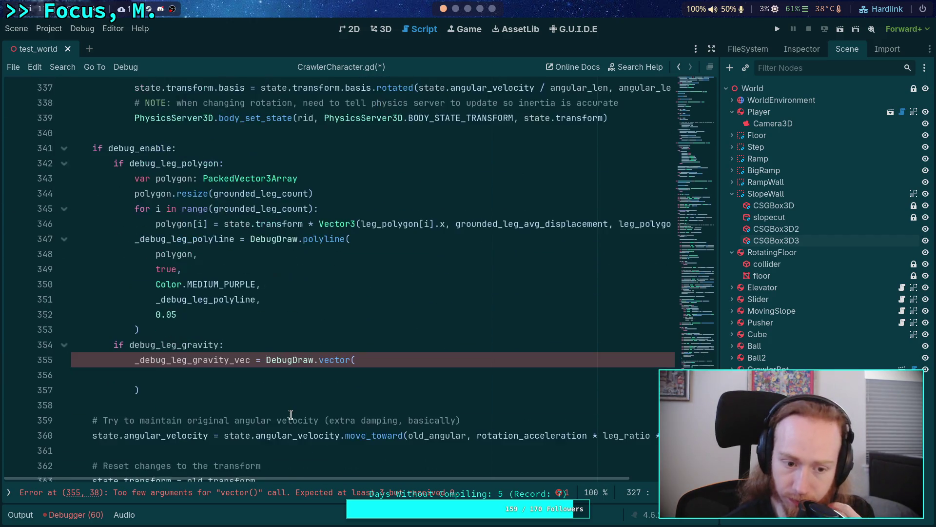
pyautogui.click(297, 376)
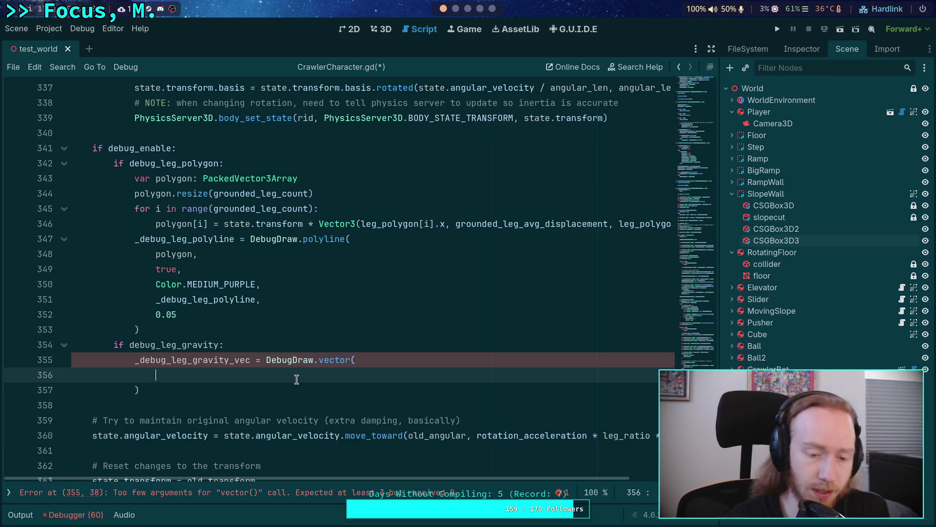
# Start the vector call's arguments with state.transform.origin and a new 'state.transform * (' line
pyautogui.press('BackSpace')
pyautogui.press('BackSpace')
pyautogui.press('BackSpace')
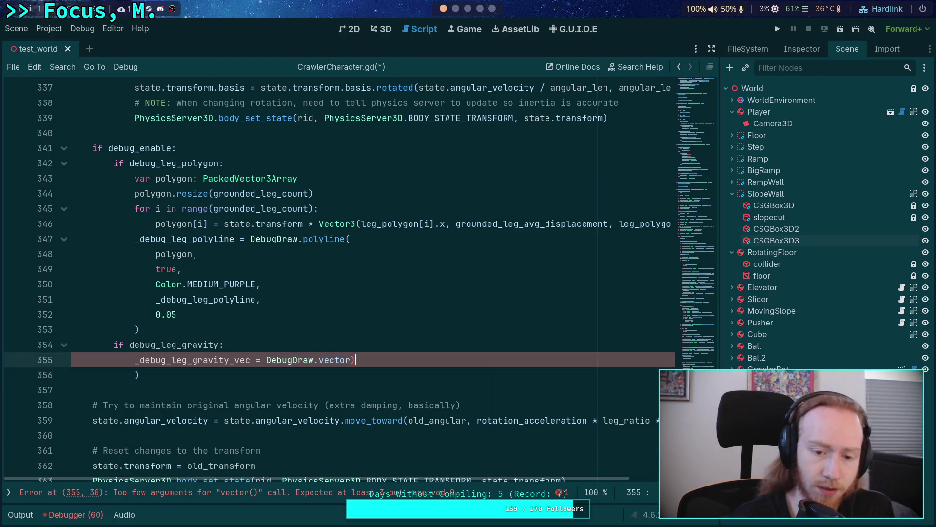
pyautogui.write('(')
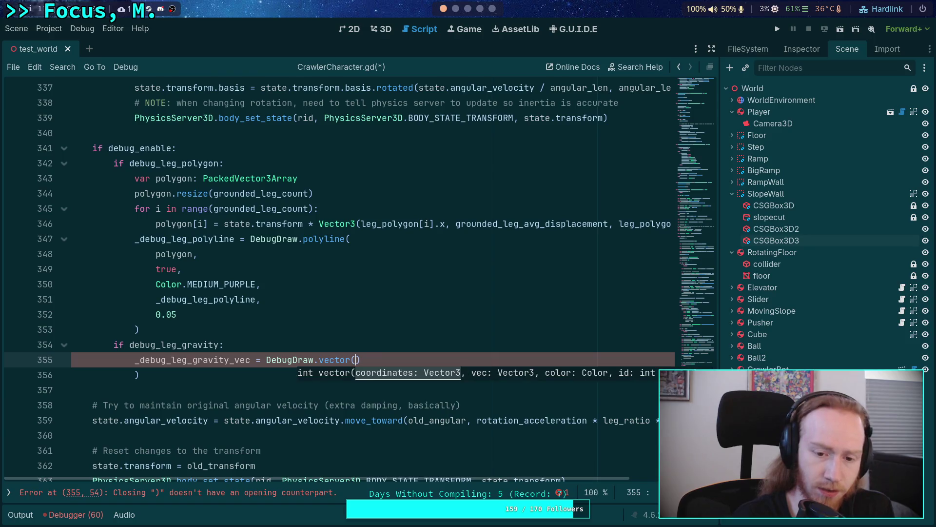
pyautogui.press('Return')
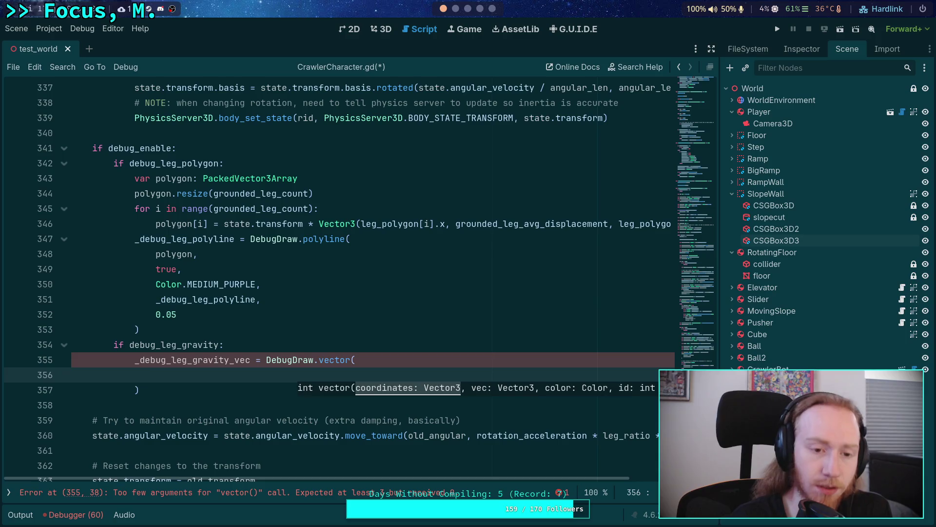
pyautogui.write('state.tra')
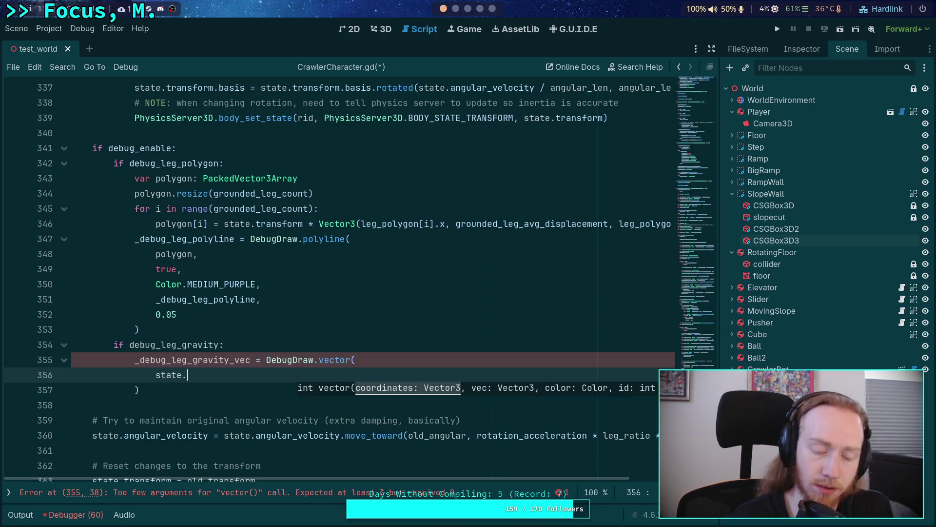
pyautogui.press('Return')
pyautogui.write('.or')
pyautogui.press('Return')
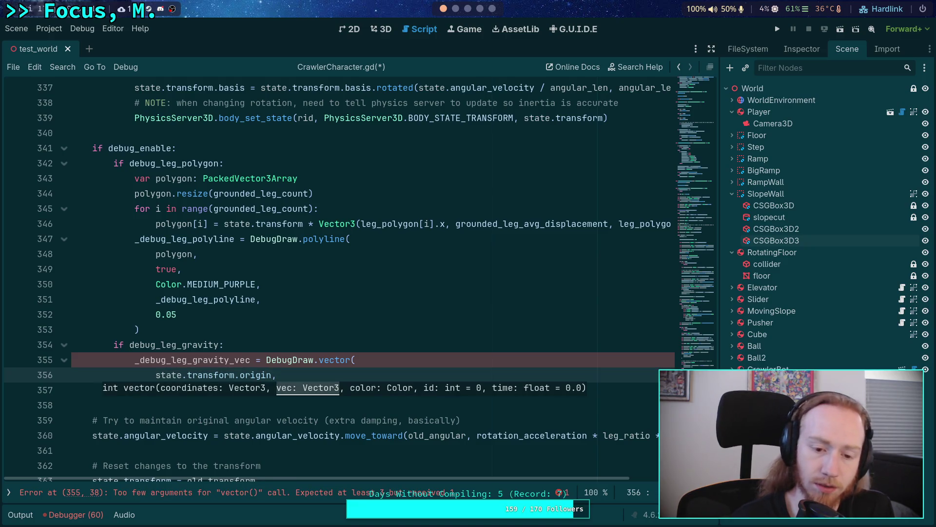
pyautogui.press('Return')
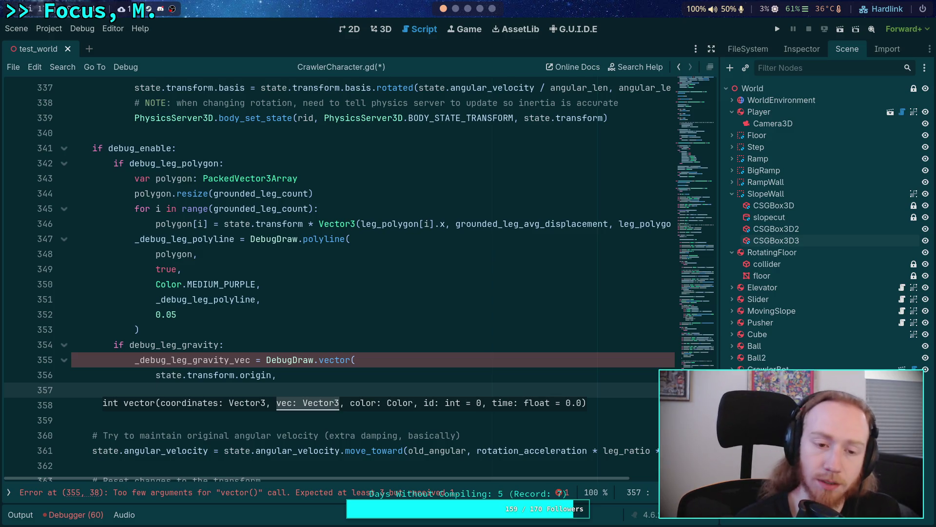
pyautogui.scroll(8, 345, 343)
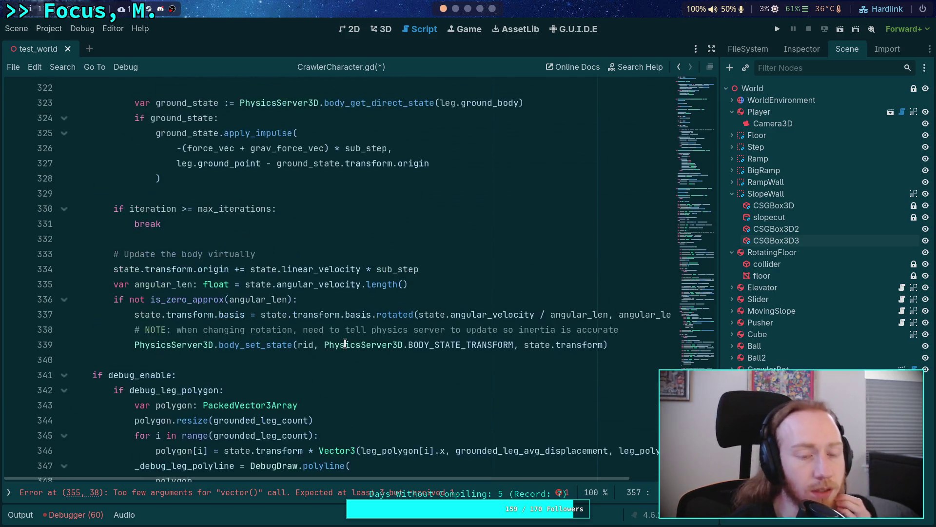
pyautogui.scroll(1, 345, 343)
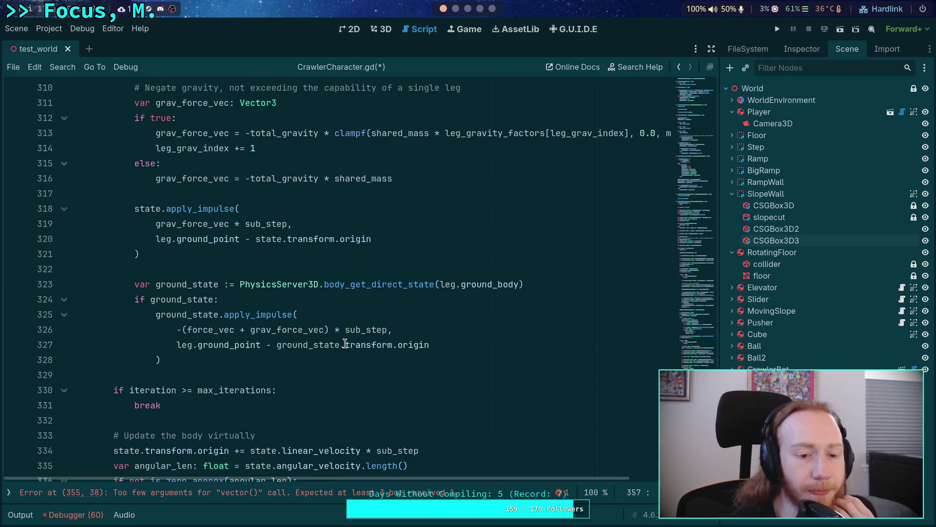
pyautogui.scroll(2, 345, 343)
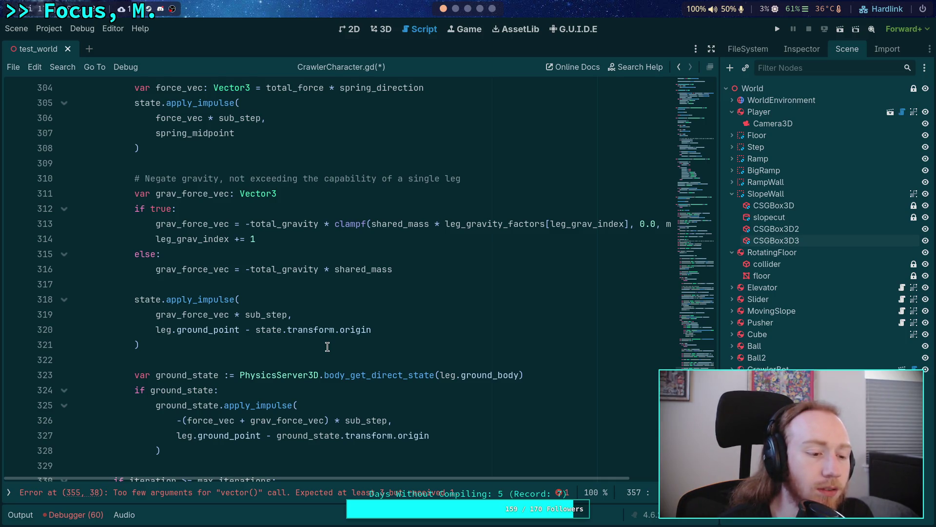
pyautogui.scroll(-12, 327, 347)
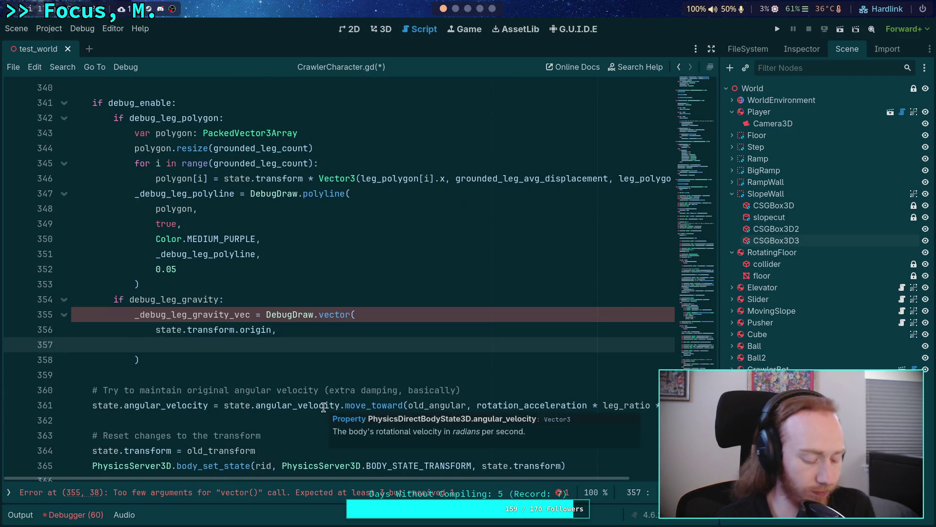
pyautogui.write('state.transform * ')
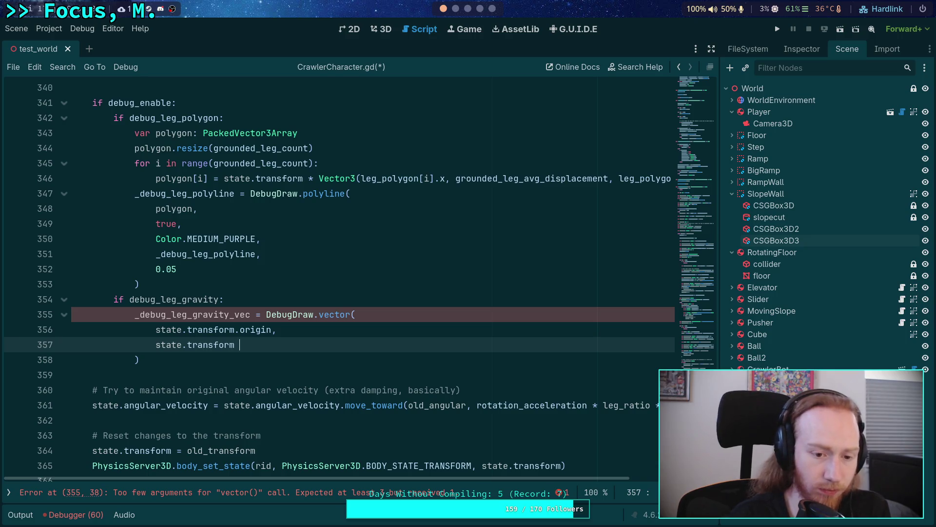
pyautogui.write('(')
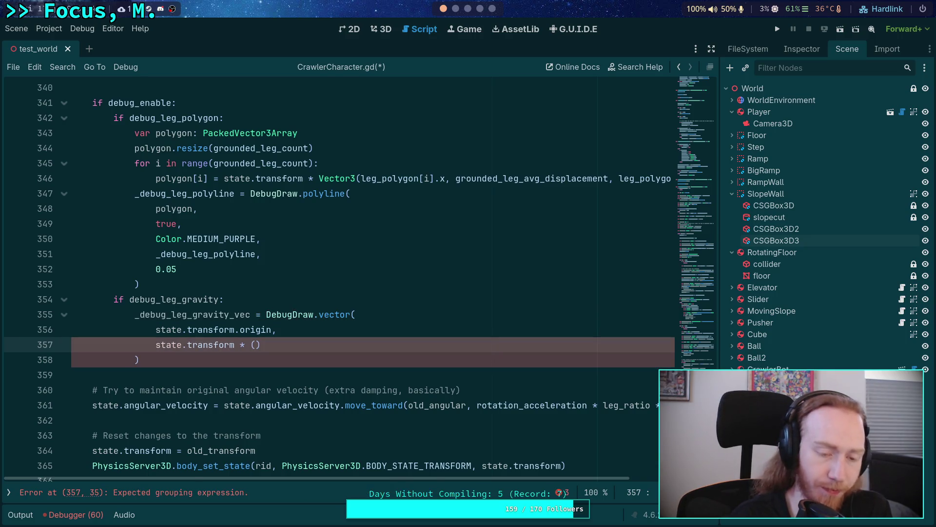
# Above the vector call, declare 'var total_grav_vec: Vector3 = Vector3.ZERO'
pyautogui.click(328, 304)
pyautogui.press('Return')
pyautogui.write('var ')
pyautogui.write('tota')
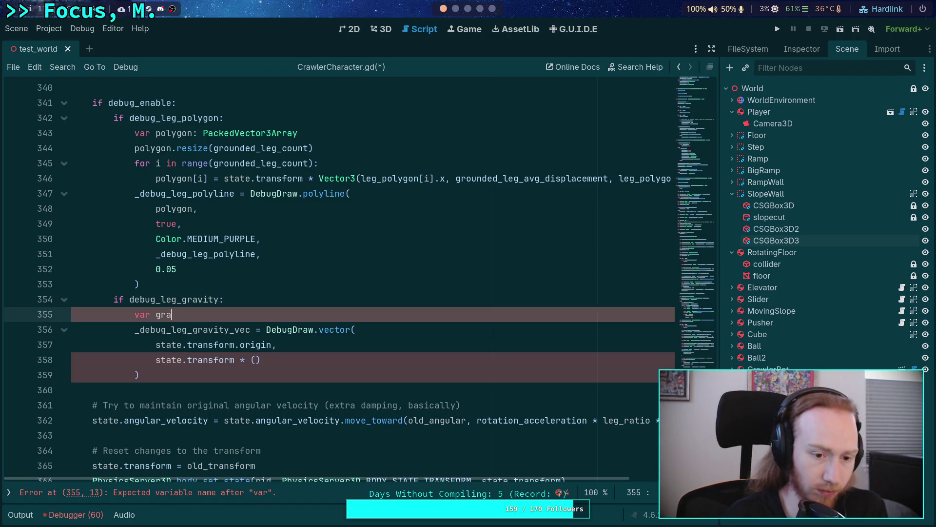
pyautogui.write('l_grav_vec')
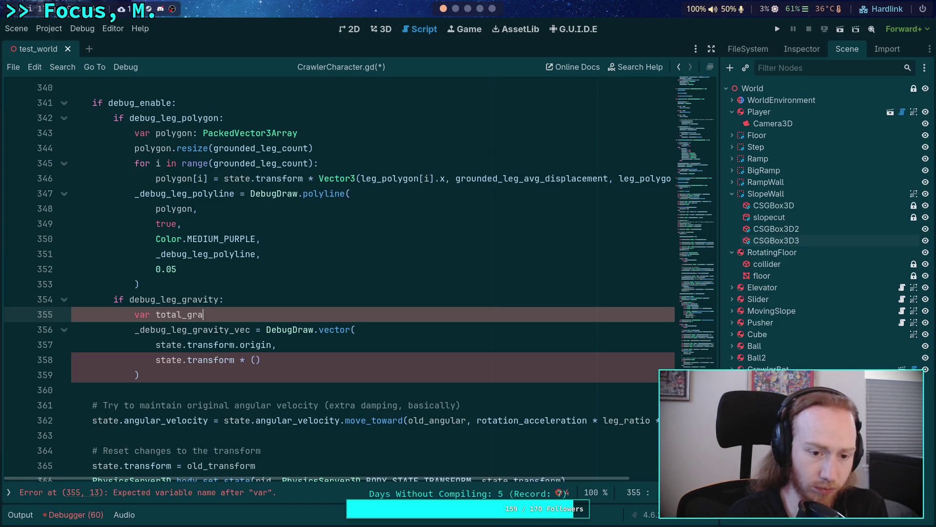
pyautogui.write(': Vector3 =')
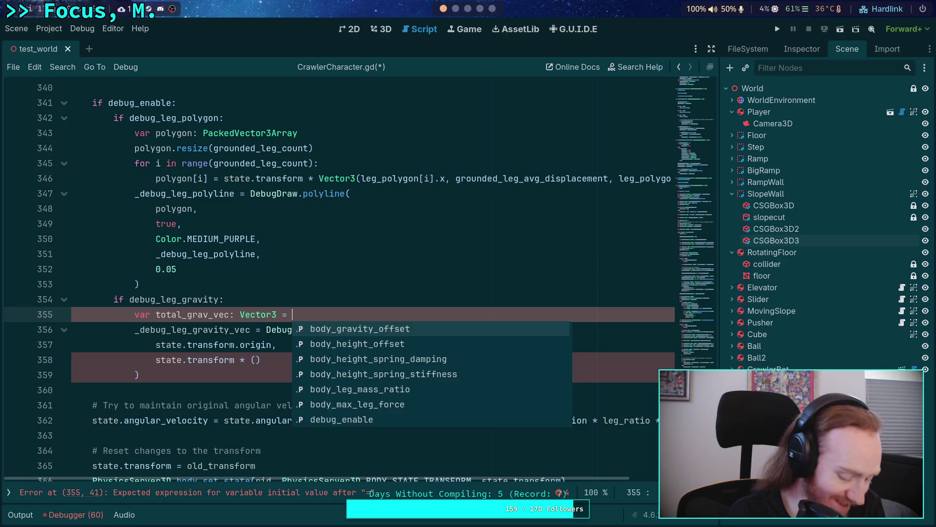
pyautogui.press('BackSpace')
pyautogui.press('BackSpace')
pyautogui.press('BackSpace')
pyautogui.press('Escape')
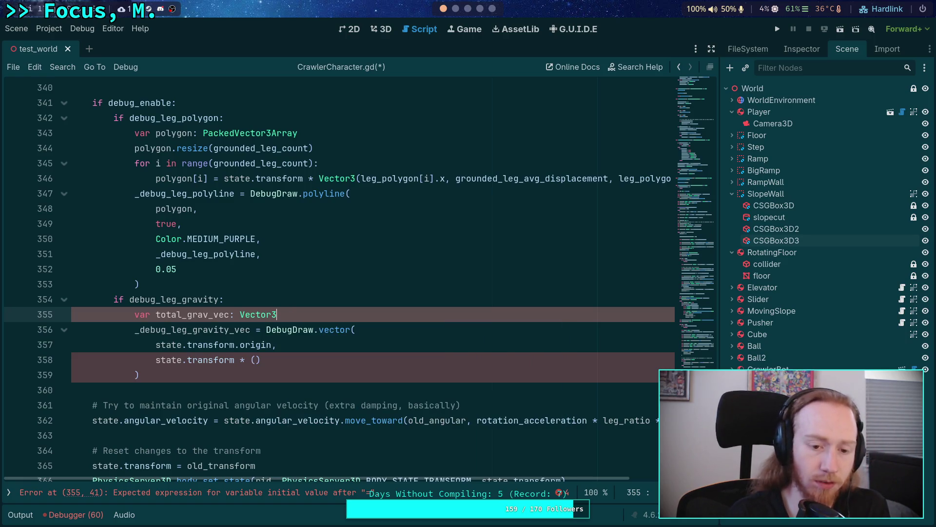
pyautogui.press('Return')
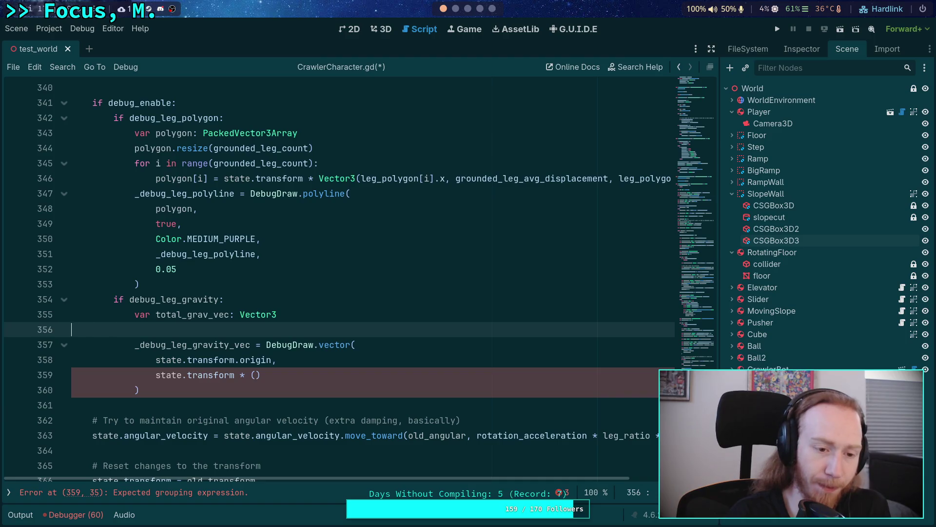
pyautogui.press('BackSpace')
pyautogui.write('= Ve')
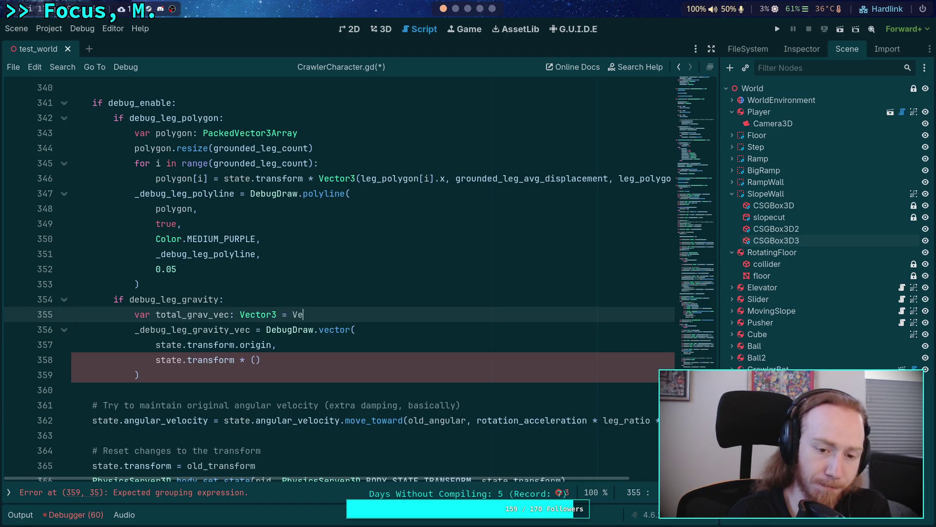
pyautogui.write('ctor3.ZERO')
pyautogui.press('Return')
# Add a 'for i in range(grounded_leg_count):' loop with an empty body line
pyautogui.write('for ')
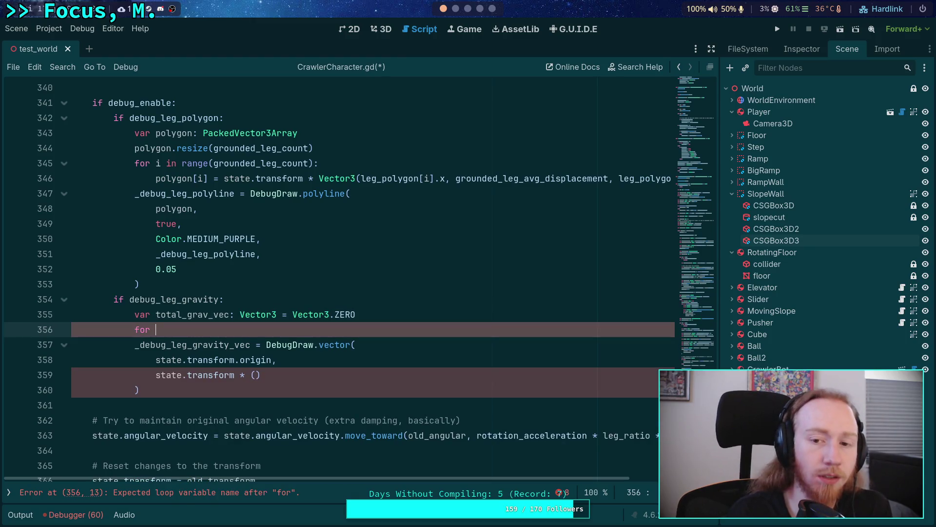
pyautogui.write('i in ran')
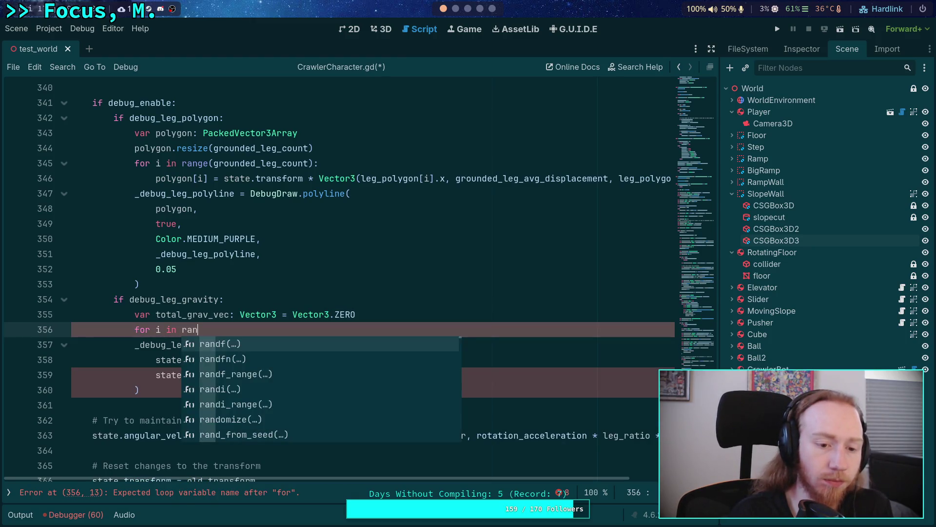
pyautogui.write('ge(grounded_l')
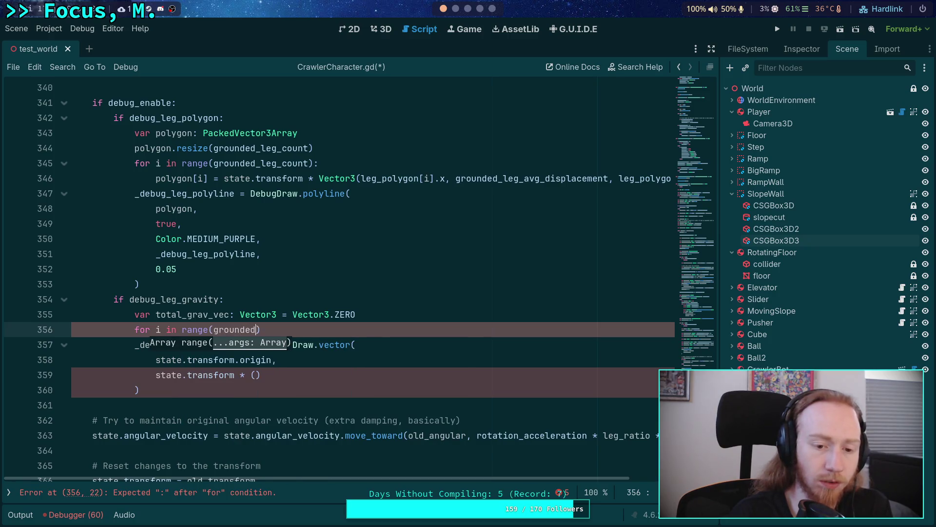
pyautogui.press('Down')
pyautogui.press('Return')
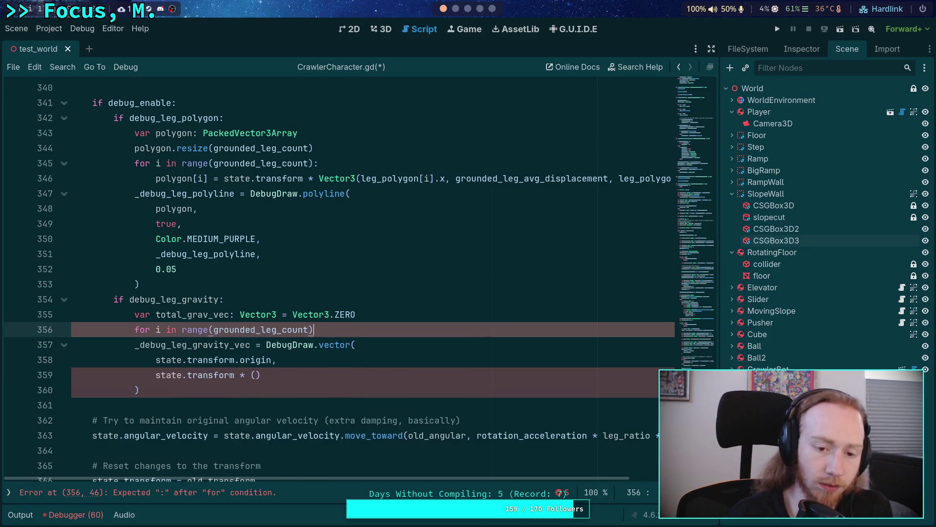
pyautogui.write(':')
pyautogui.press('Return')
pyautogui.scroll(8, 248, 273)
# Scroll up to look at the leg_gravity_factors definition
pyautogui.scroll(12, 249, 273)
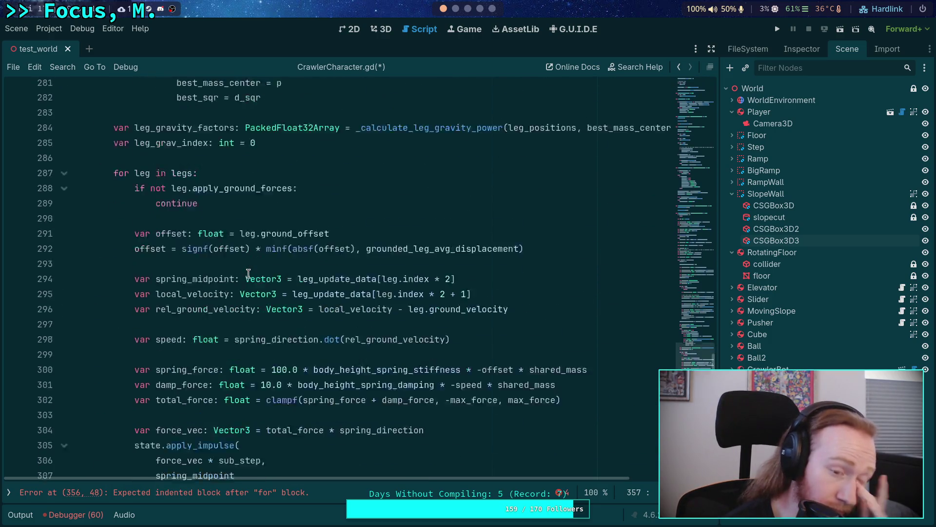
pyautogui.scroll(2, 249, 273)
pyautogui.doubleClick(198, 239)
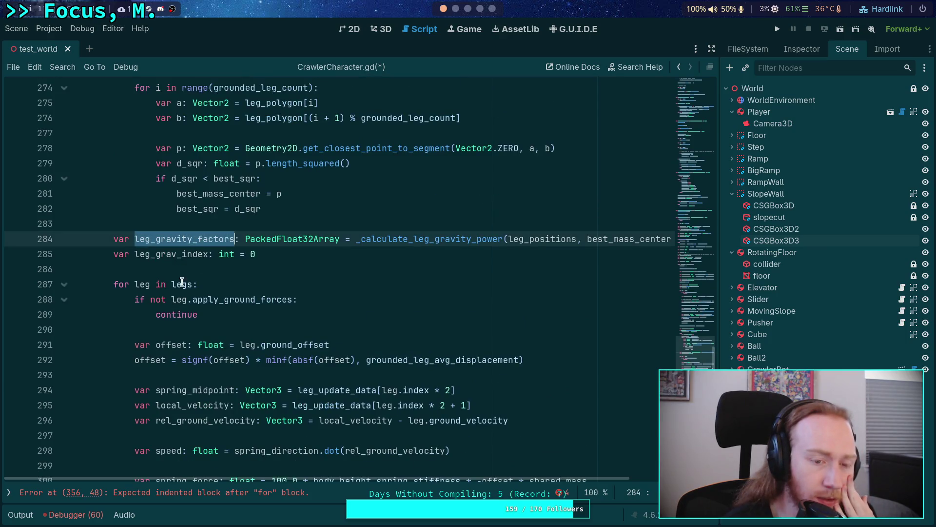
pyautogui.scroll(-20, 182, 283)
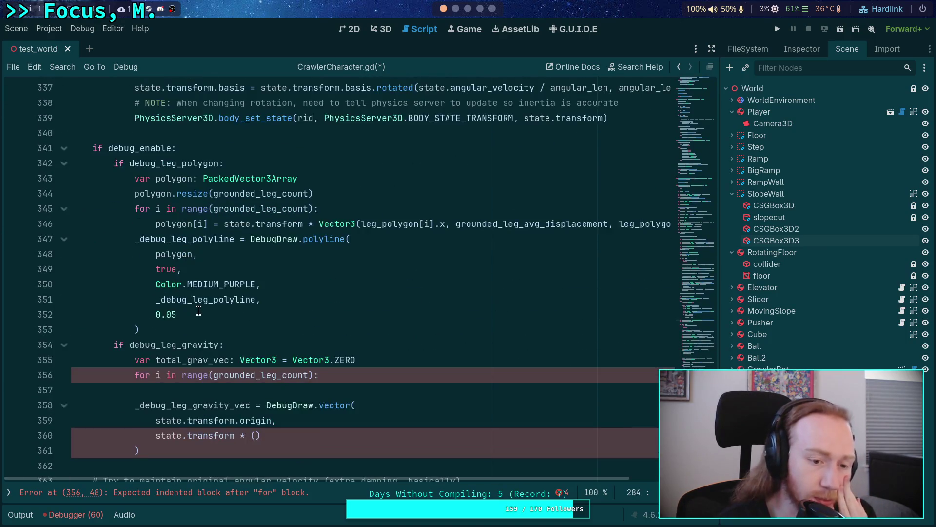
pyautogui.scroll(20, 245, 319)
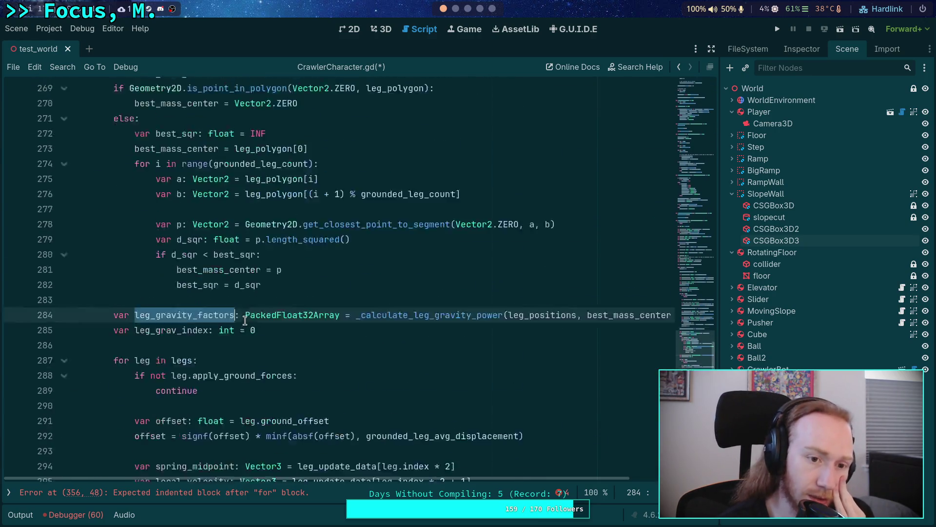
pyautogui.scroll(19, 245, 319)
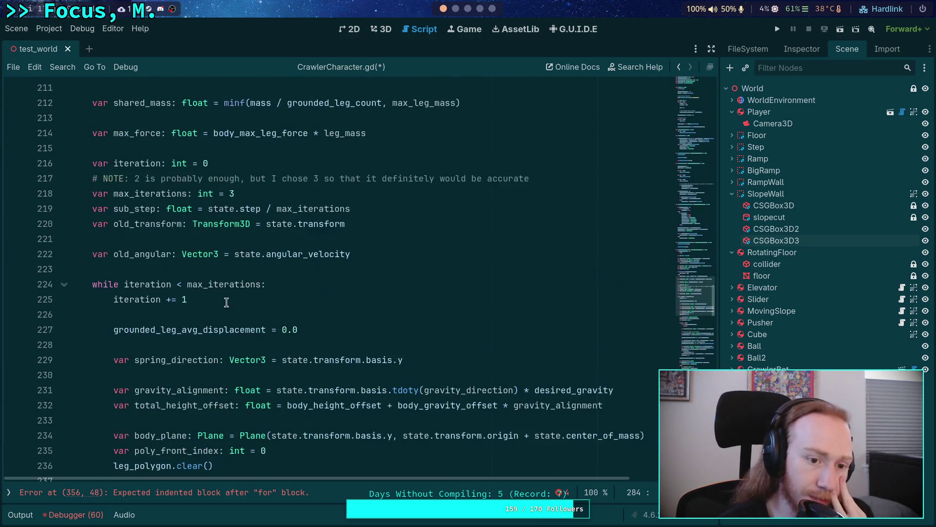
# Below old_angular, add 'var total_grav_vec: Vector3 = Vector3.ZERO' and return to the fallback gravity line
pyautogui.click(397, 251)
pyautogui.press('Return')
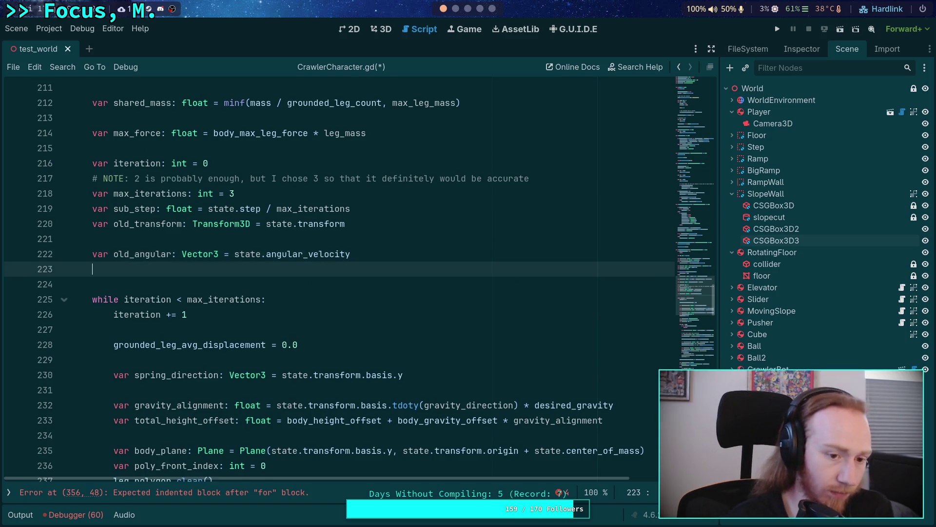
pyautogui.press('Return')
pyautogui.write('var total_grav_vec: Vector3 = Vector3.ZERO')
pyautogui.scroll(-3, 361, 244)
pyautogui.scroll(-14, 361, 244)
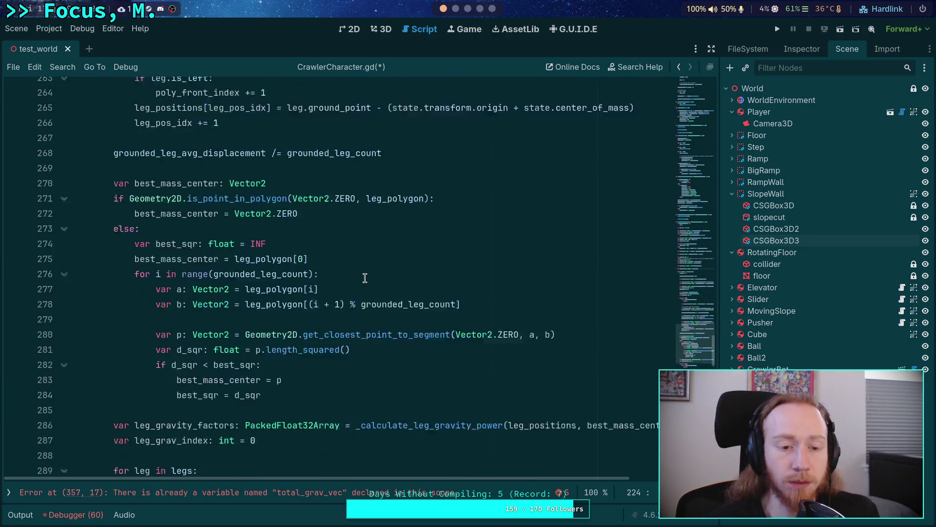
pyautogui.scroll(-10, 361, 287)
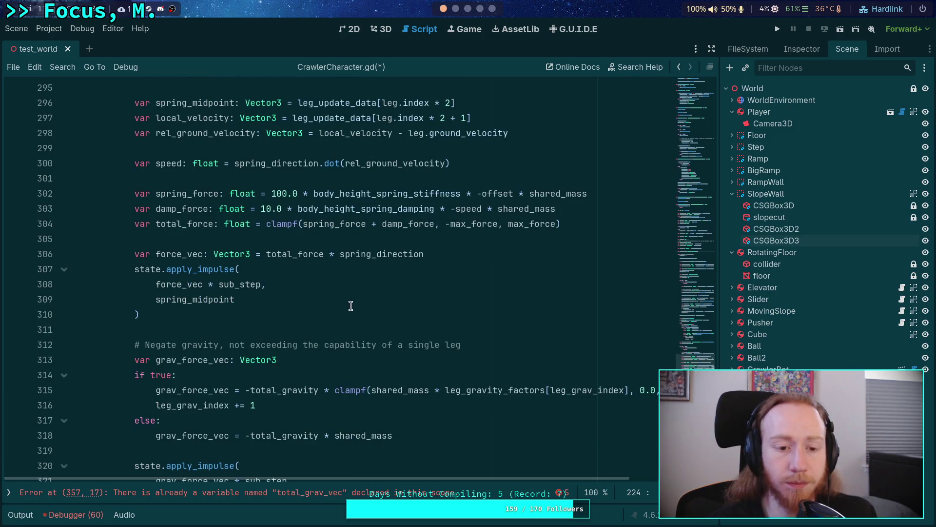
pyautogui.scroll(-2, 350, 306)
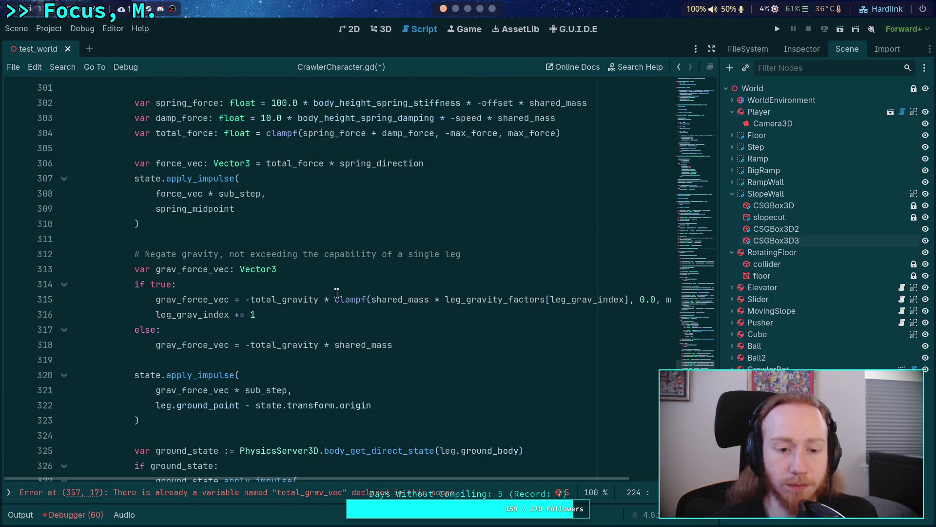
pyautogui.click(458, 344)
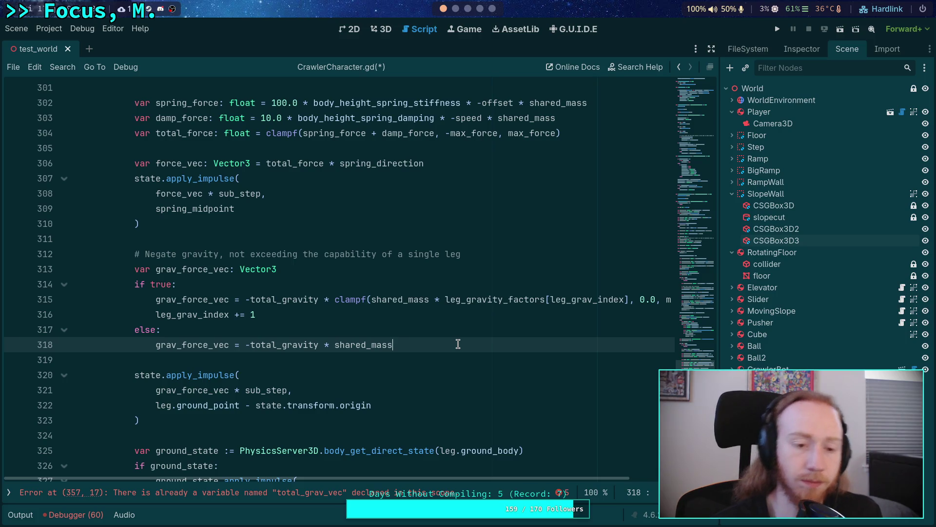
# Below the weighted gravity line, add 'if debug_enable and debug_leg_gravity:'
pyautogui.click(258, 304)
pyautogui.press('End')
pyautogui.press('Return')
pyautogui.write('if ')
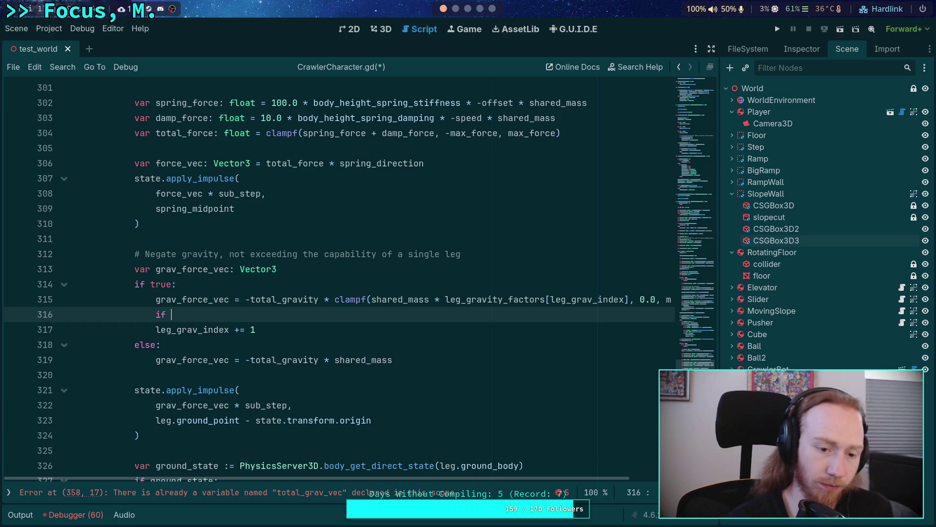
pyautogui.write('debug_')
pyautogui.press('Return')
pyautogui.write('and debug_leg')
pyautogui.press('Return')
pyautogui.write(':')
pyautogui.press('Return')
# Begin the if body with 'total_grav_vec +='
pyautogui.write('total_grav')
pyautogui.press('Return')
pyautogui.press('BackSpace')
pyautogui.press('BackSpace')
pyautogui.press('BackSpace')
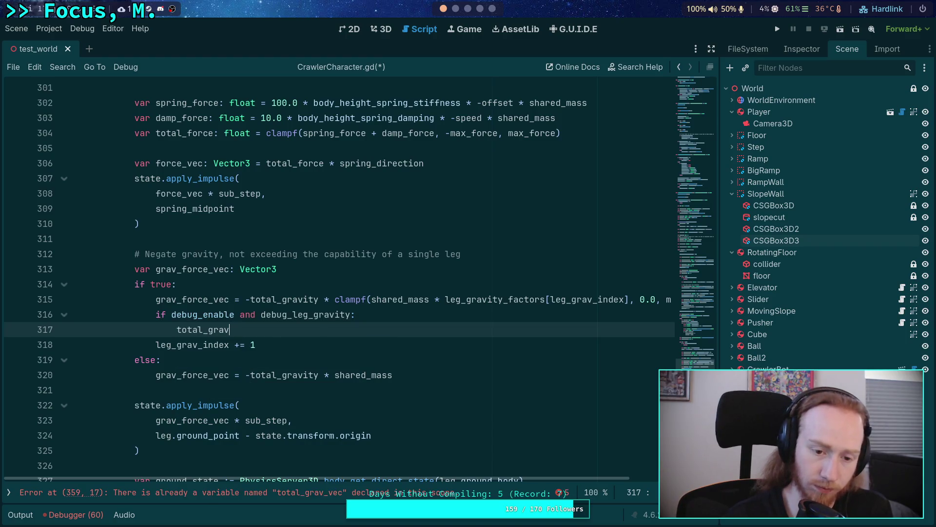
pyautogui.write('_v')
pyautogui.press('Return')
pyautogui.write('+=')
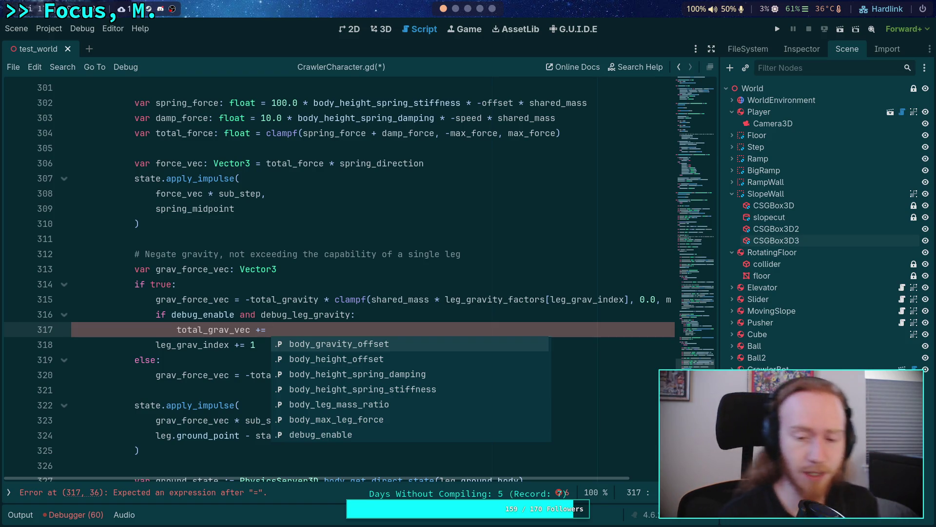
# Add '(leg.ground_point - state.transform.origin) *' as each leg's offset term
pyautogui.write('/e')
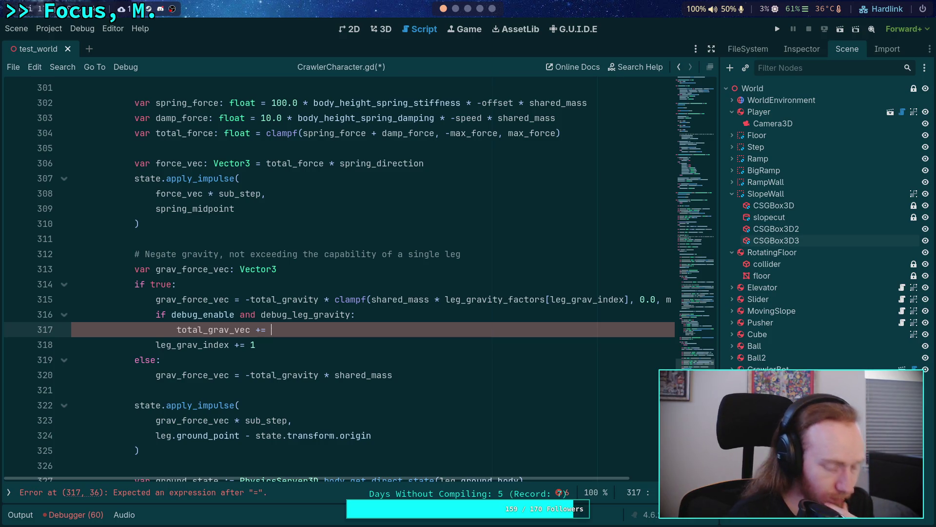
pyautogui.write('(leg.ground_')
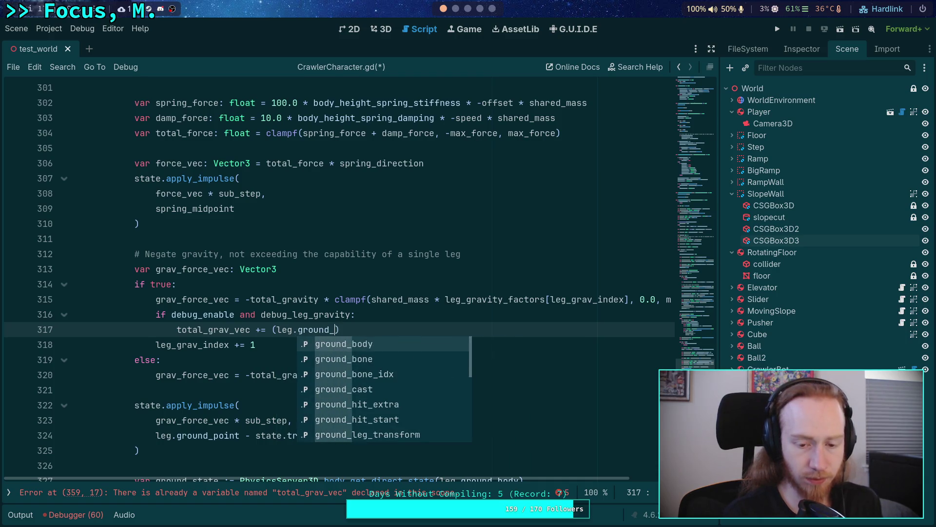
pyautogui.write('po')
pyautogui.press('Return')
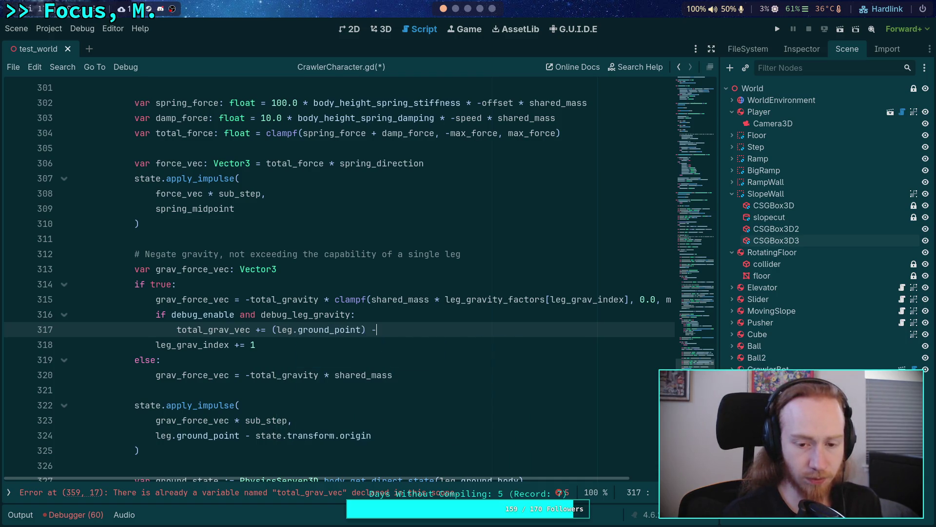
pyautogui.write('- state.tra')
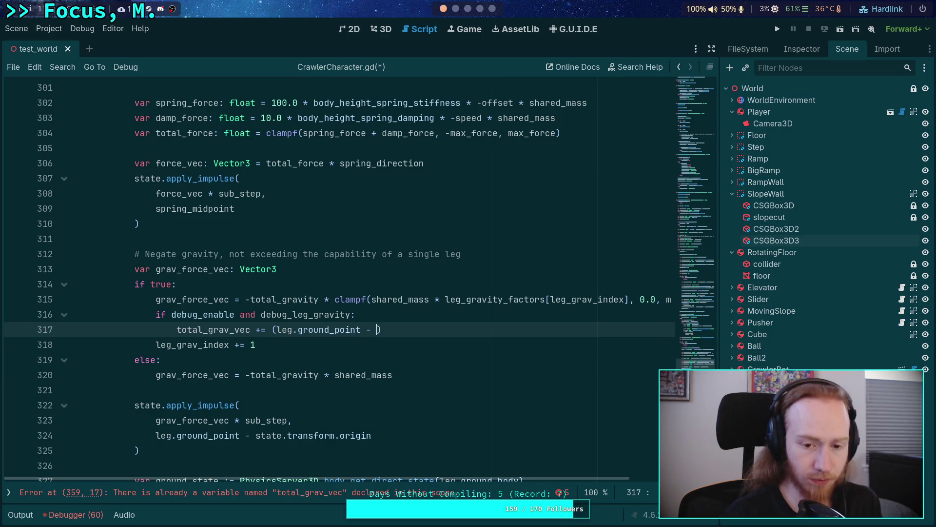
pyautogui.write('nsf')
pyautogui.press('Return')
pyautogui.write('.or')
pyautogui.press('Return')
pyautogui.press('End')
pyautogui.write('*')
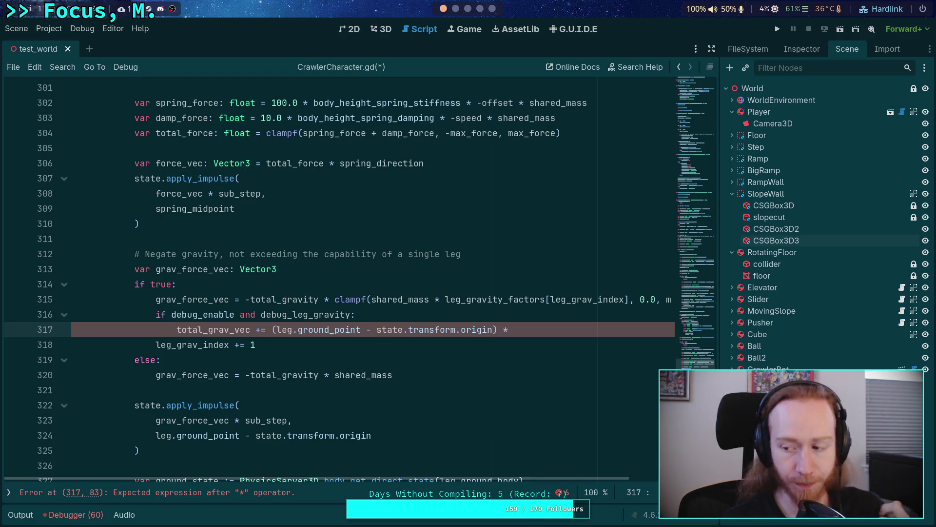
pyautogui.click(272, 330)
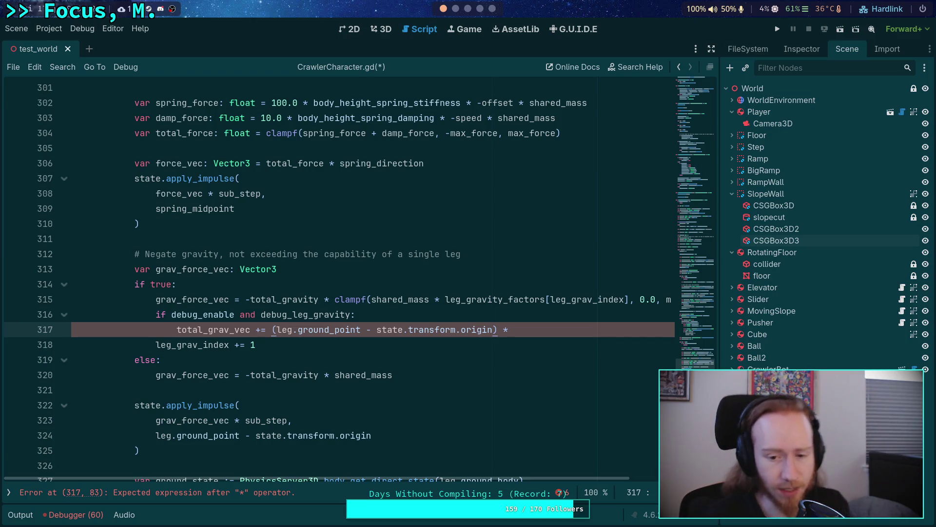
# Copy leg_gravity_factors[leg_grav_index] from line 315 onto the end of line 317's multiplication
pyautogui.moveTo(445, 299); pyautogui.dragTo(629, 299)
pyautogui.hotkey('ctrl', 'c')
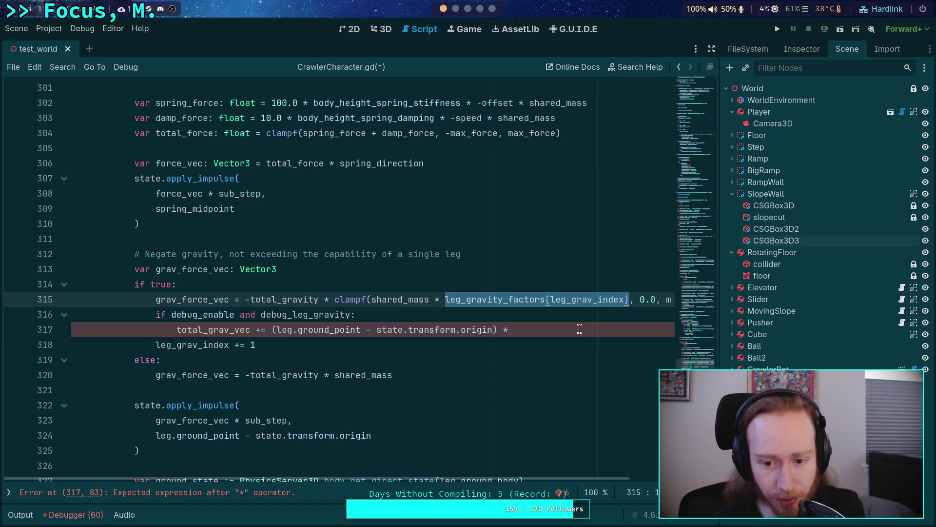
pyautogui.rightClick(580, 329)
pyautogui.click(583, 348)
pyautogui.click(560, 331)
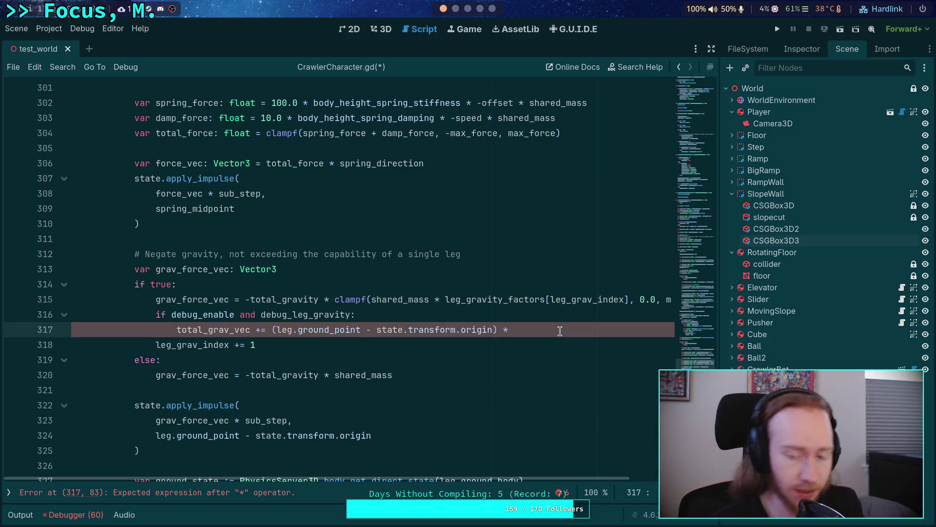
pyautogui.hotkey('ctrl', 'v')
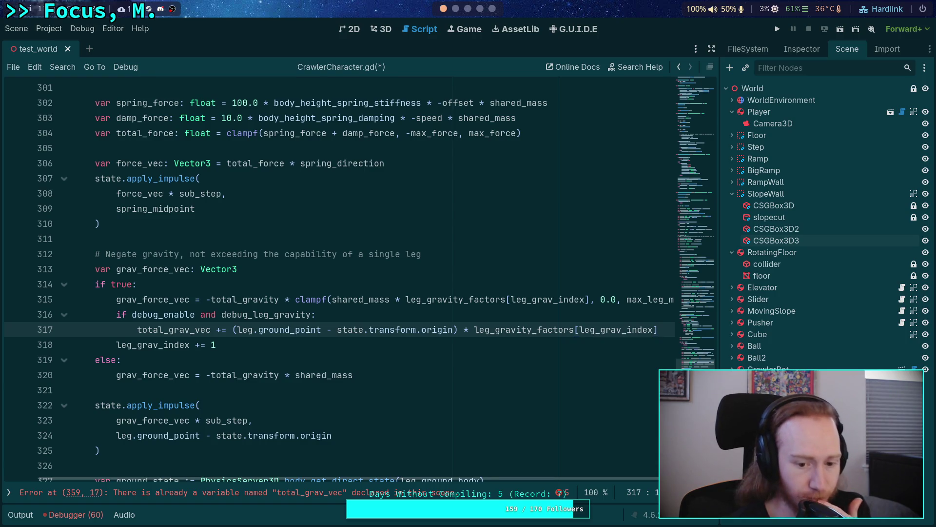
pyautogui.scroll(-1, 444, 479)
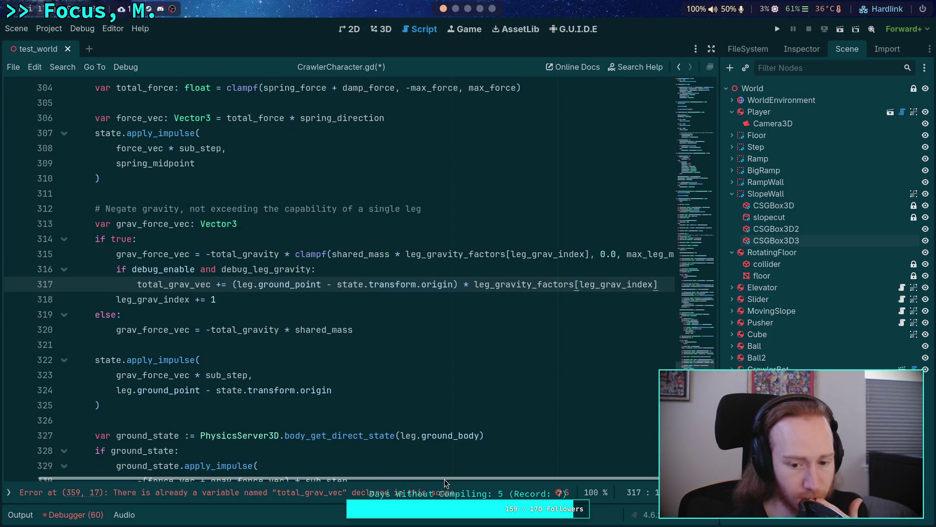
pyautogui.scroll(-12, 176, 377)
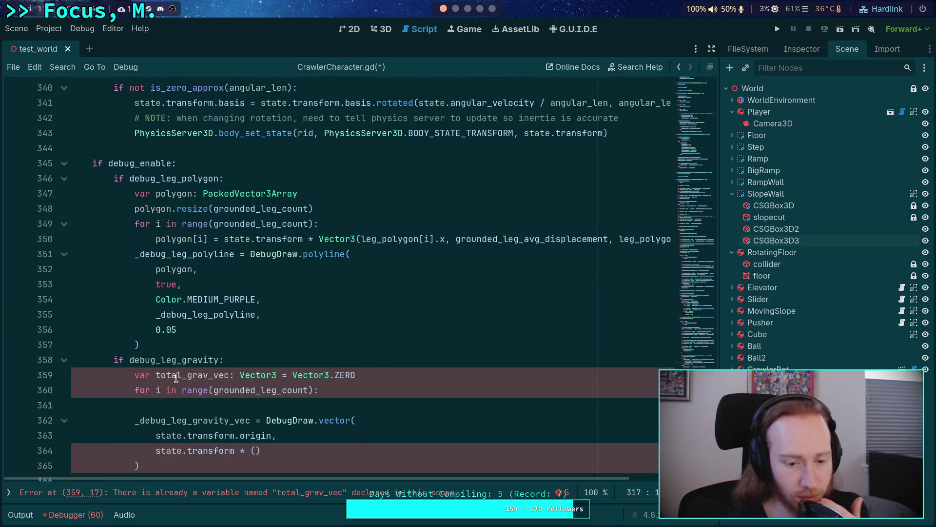
# Delete the duplicate total_grav_vec declaration and the leftover for loop line
pyautogui.click(370, 375)
pyautogui.hotkey('shift', 'Up')
pyautogui.press('BackSpace')
pyautogui.click(357, 369)
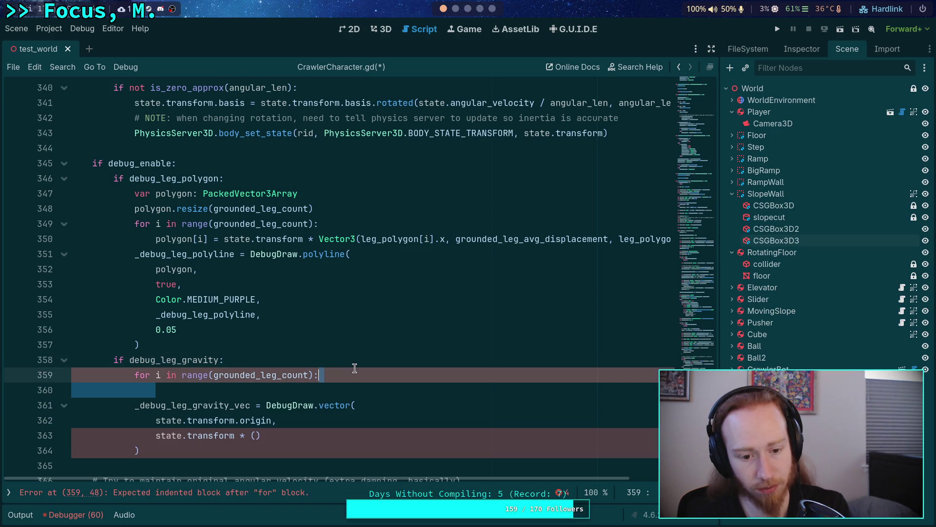
pyautogui.click(337, 388)
pyautogui.hotkey('shift', 'Up')
pyautogui.hotkey('shift', 'Up')
pyautogui.press('BackSpace')
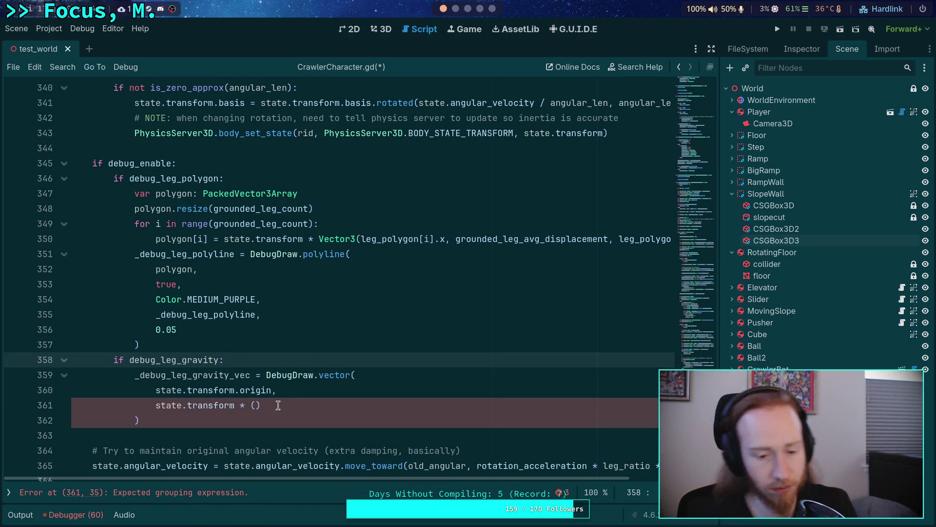
# Make the vector's direction argument 'state.transform.basis * total_grav_vec'
pyautogui.click(278, 405)
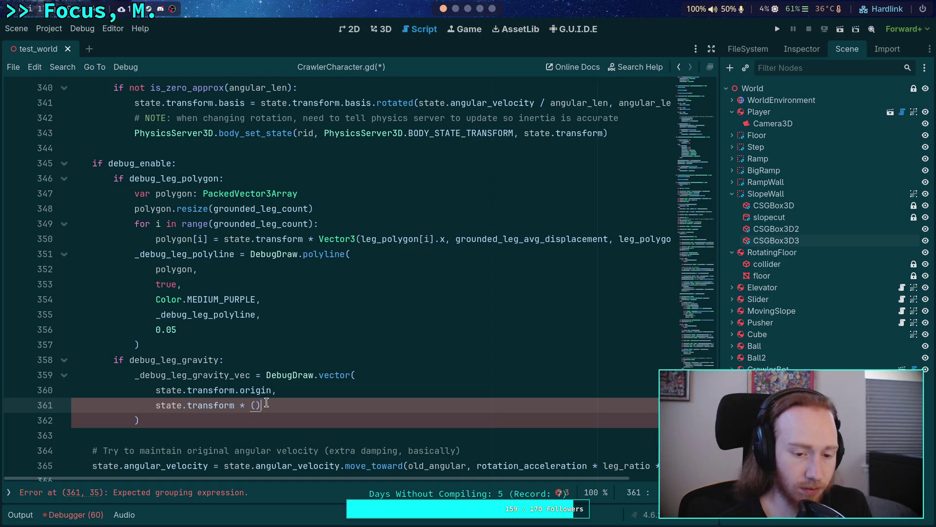
pyautogui.moveTo(266, 402); pyautogui.dragTo(156, 405)
pyautogui.click(234, 407)
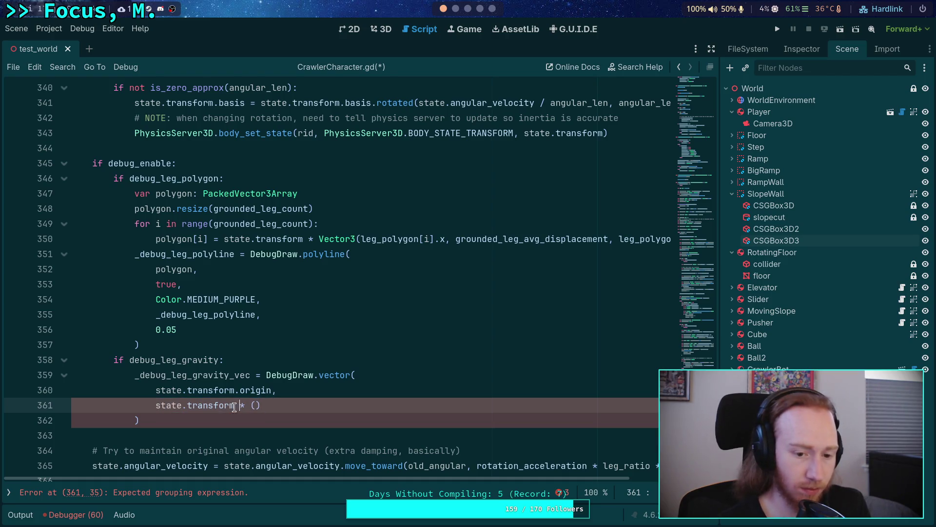
pyautogui.write('.basis')
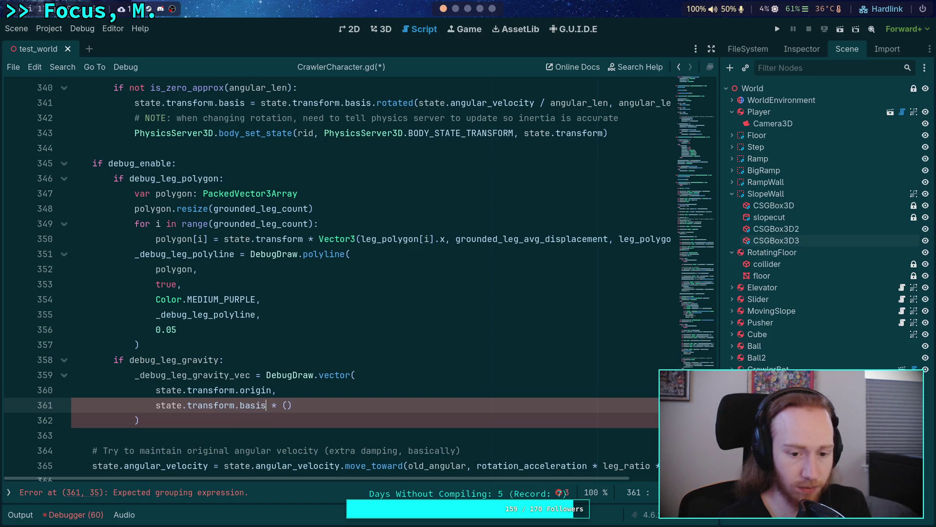
pyautogui.click(287, 405)
pyautogui.press('BackSpace')
pyautogui.write('tot')
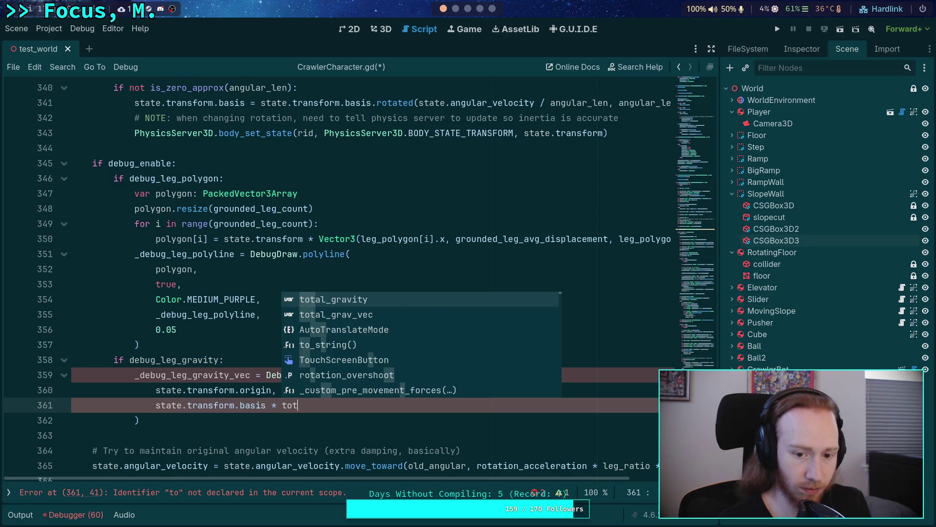
pyautogui.press('Down')
pyautogui.press('Return')
pyautogui.write(',')
pyautogui.press('Return')
# Set the vector colour argument to Color.MEDIUM_SEA_GREEN
pyautogui.write('Color.')
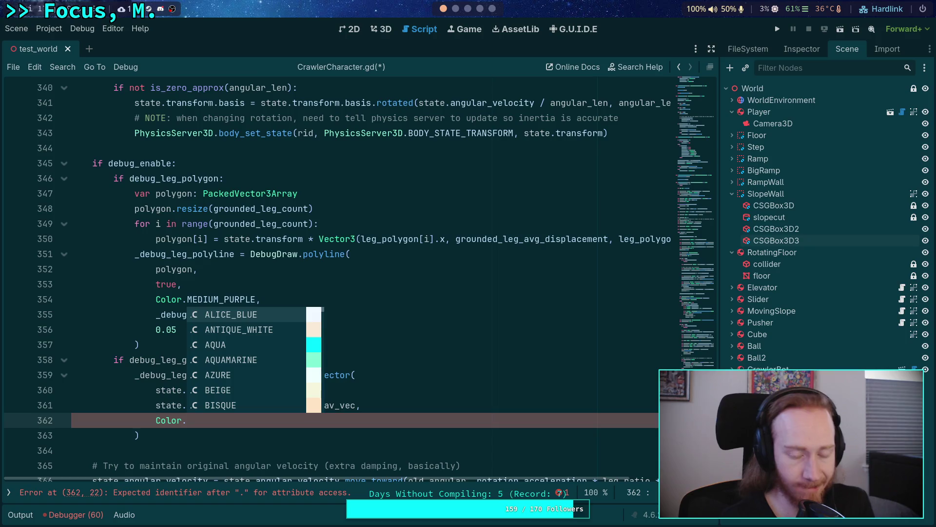
pyautogui.press('Down')
pyautogui.press('Down')
pyautogui.press('Down')
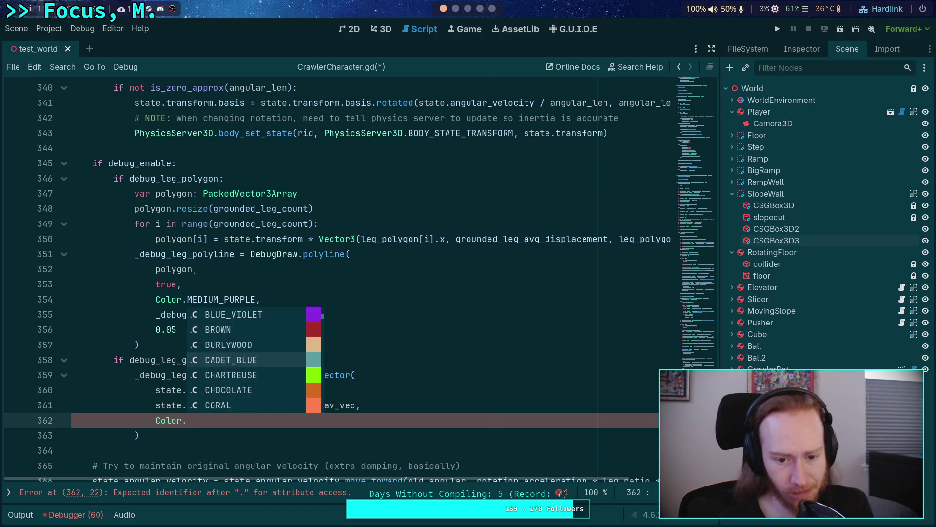
pyautogui.press('Down')
pyautogui.press('Down')
pyautogui.press('Down')
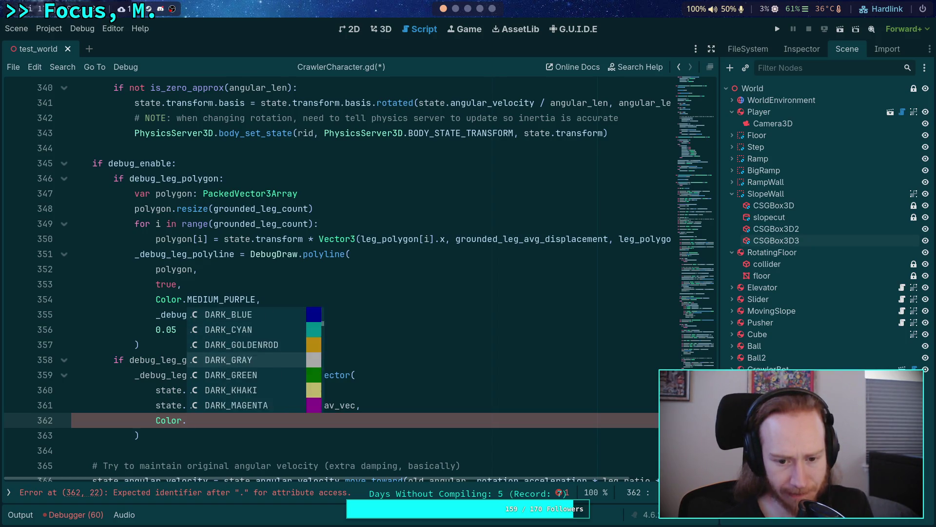
pyautogui.press('Down')
pyautogui.press('Down')
pyautogui.press('Down')
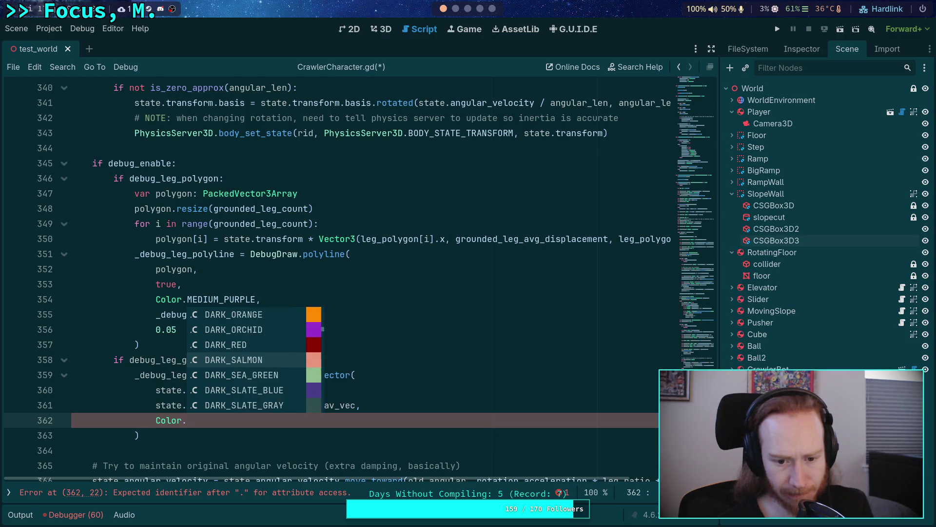
pyautogui.press('Down')
pyautogui.press('Down')
pyautogui.press('Down')
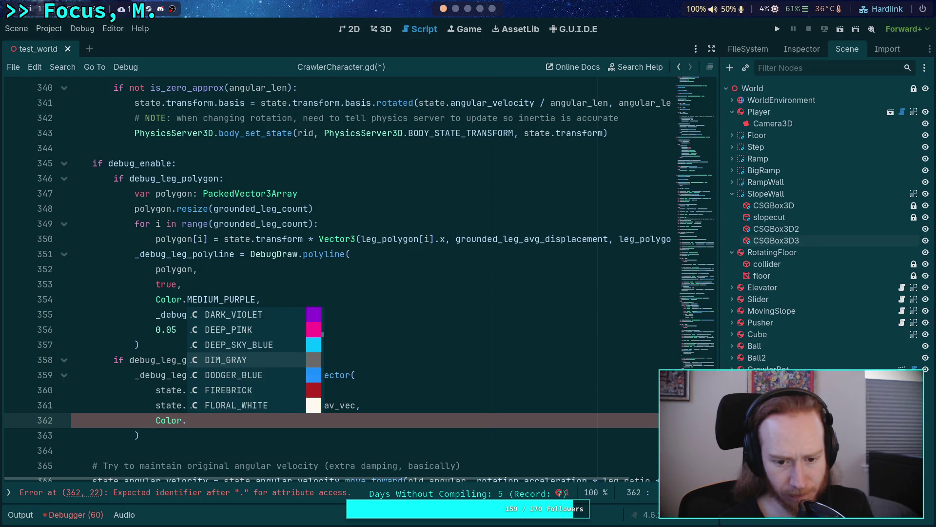
pyautogui.press('Down')
pyautogui.press('Down')
pyautogui.press('Down')
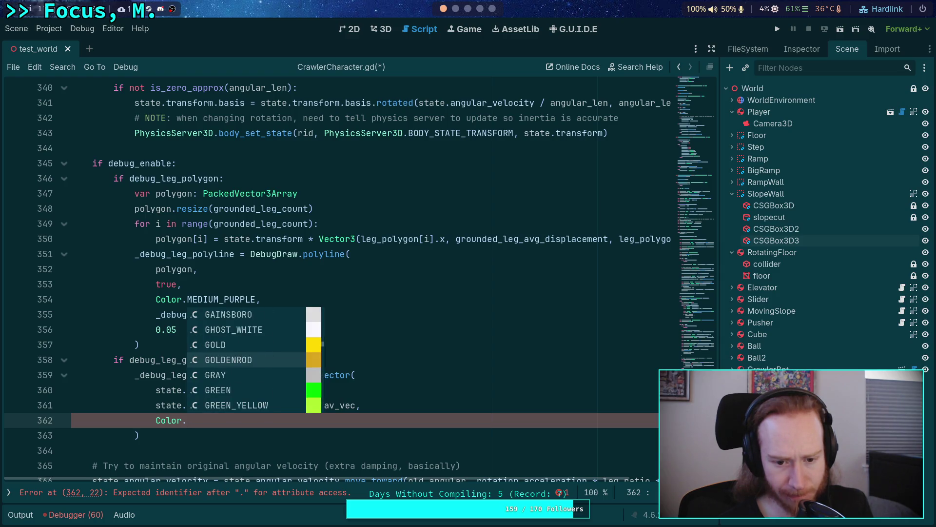
pyautogui.press('Down')
pyautogui.press('Down')
pyautogui.press('Down')
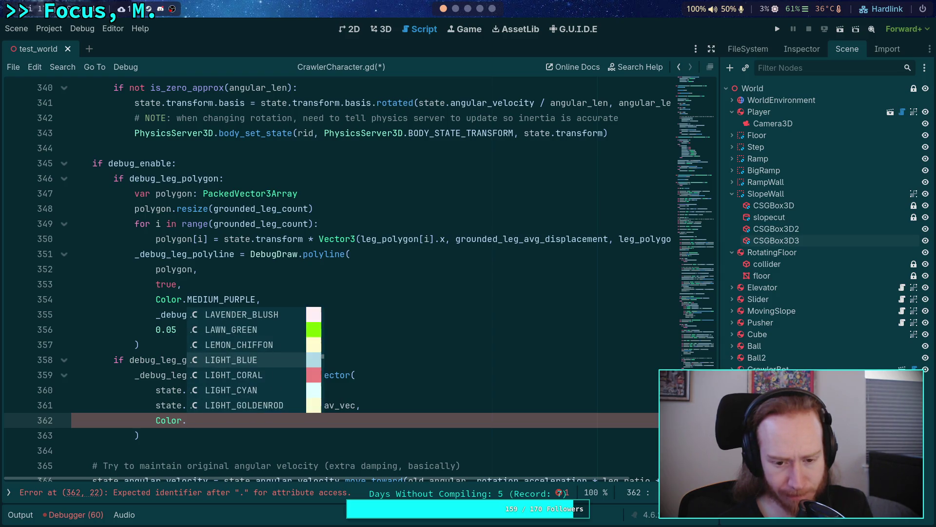
pyautogui.press('Down')
pyautogui.press('Down')
pyautogui.press('Down')
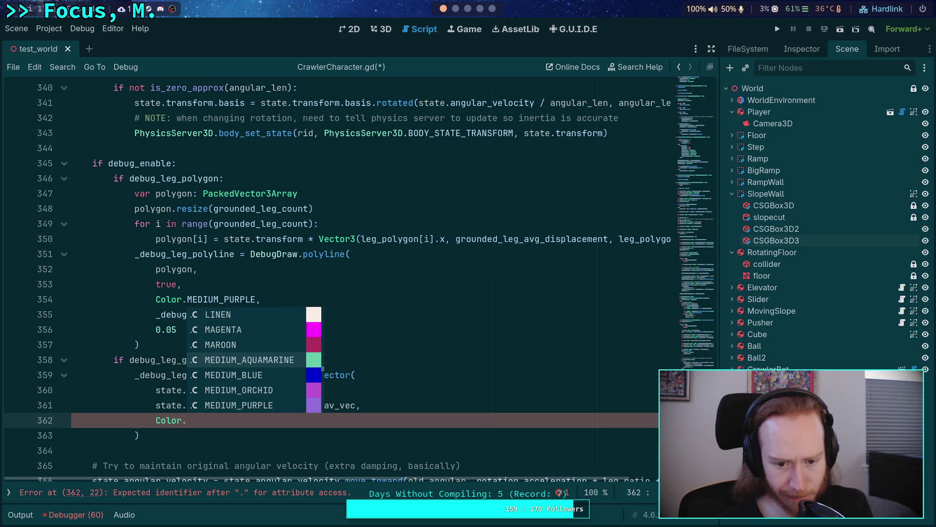
pyautogui.press('Down')
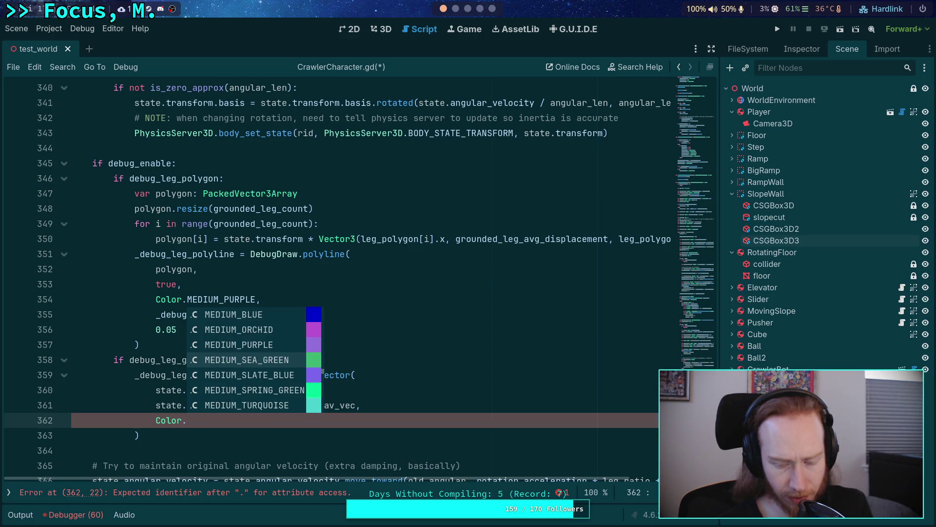
pyautogui.press('Return')
pyautogui.write(',')
# Add _debug_leg_gravity_vec and 0.1 as the final arguments and save the script
pyautogui.press('Return')
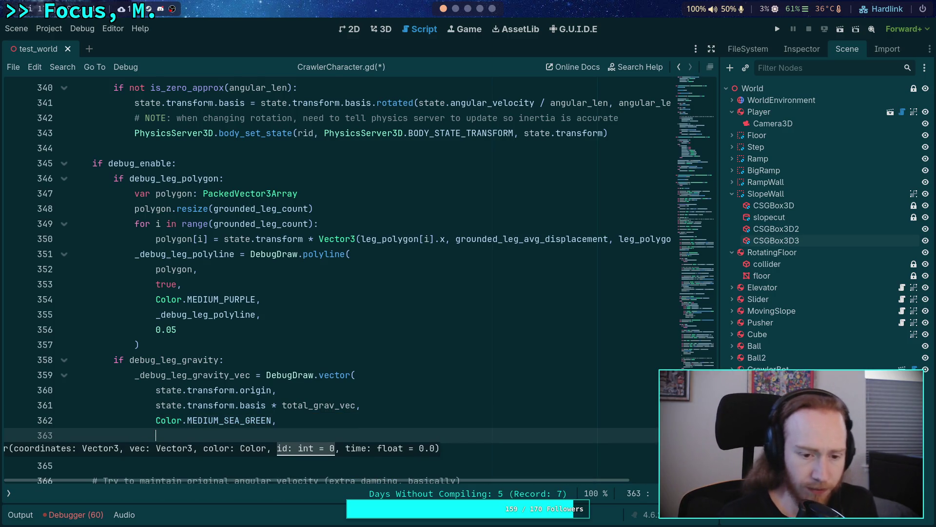
pyautogui.write('_debug')
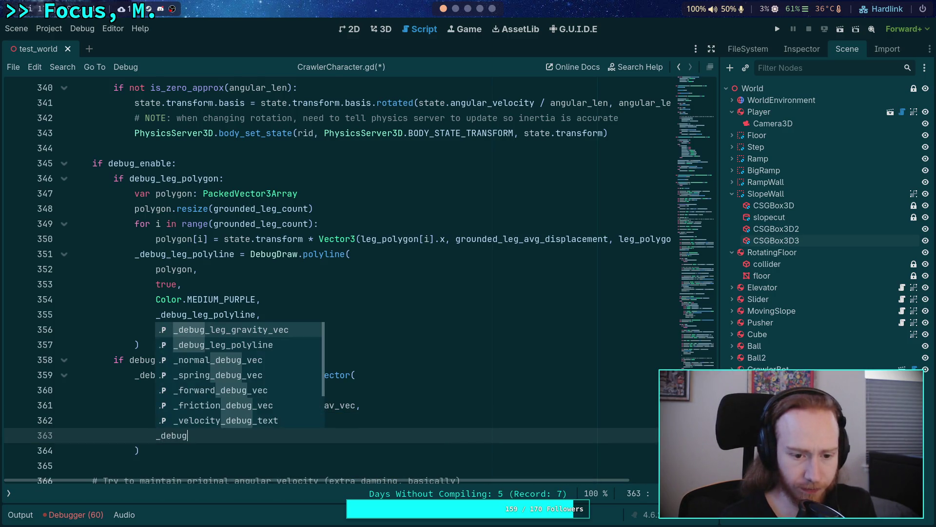
pyautogui.press('Return')
pyautogui.write(',')
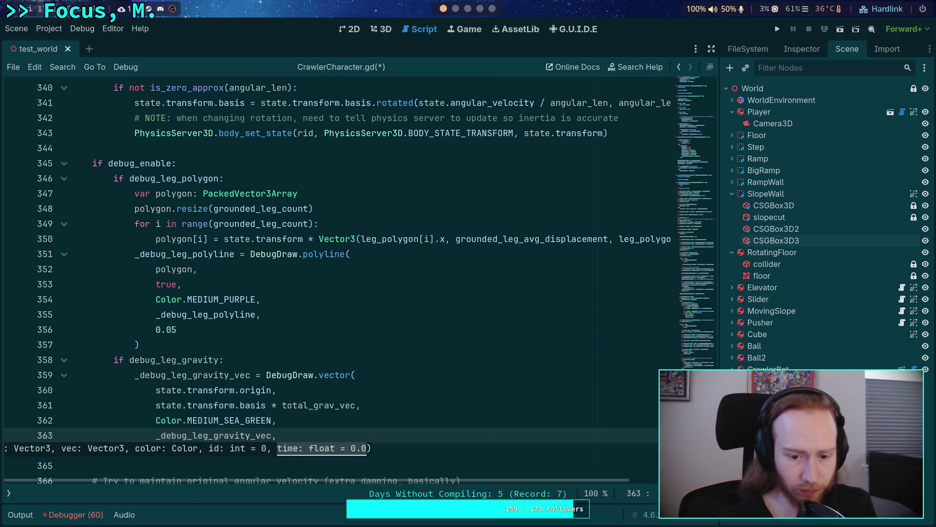
pyautogui.press('Return')
pyautogui.write('0.1')
pyautogui.press('Escape')
pyautogui.hotkey('ctrl', 's')
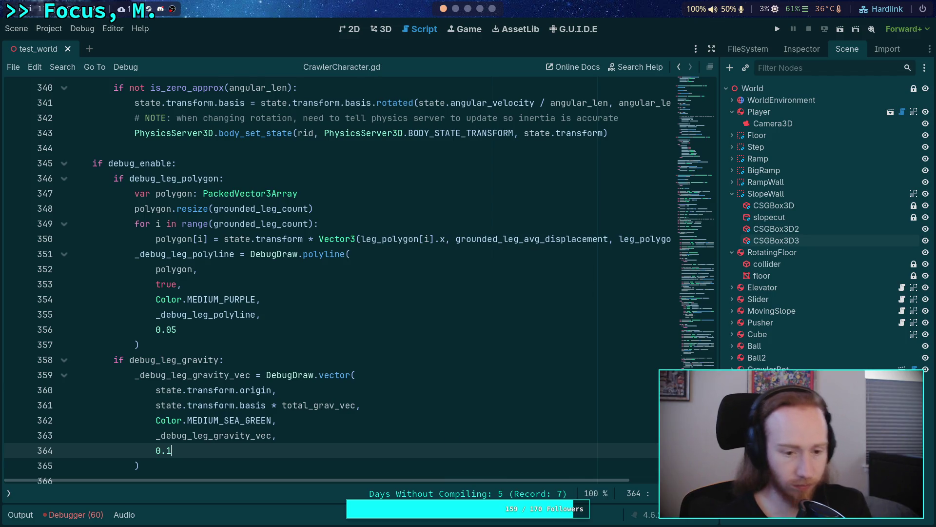
pyautogui.scroll(3, 256, 410)
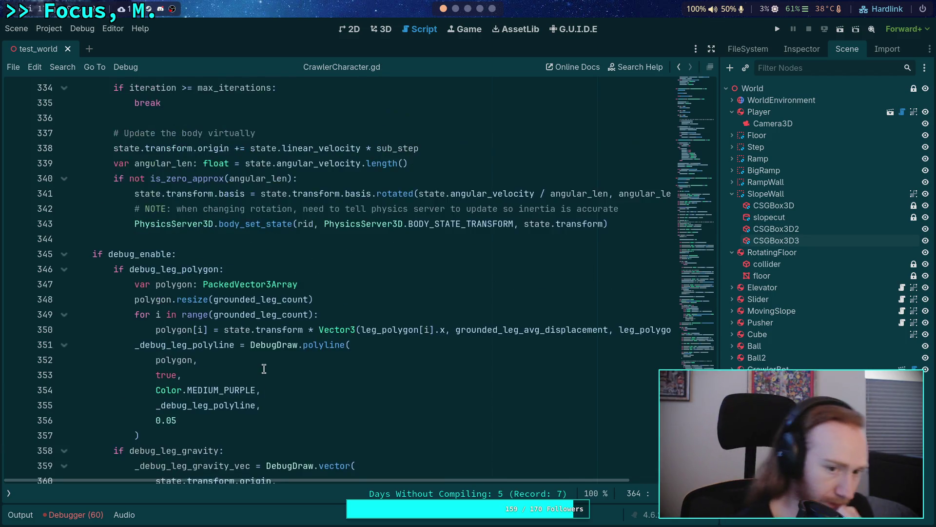
pyautogui.scroll(3, 306, 388)
pyautogui.scroll(-9, 308, 381)
pyautogui.scroll(8, 309, 365)
pyautogui.scroll(4, 309, 364)
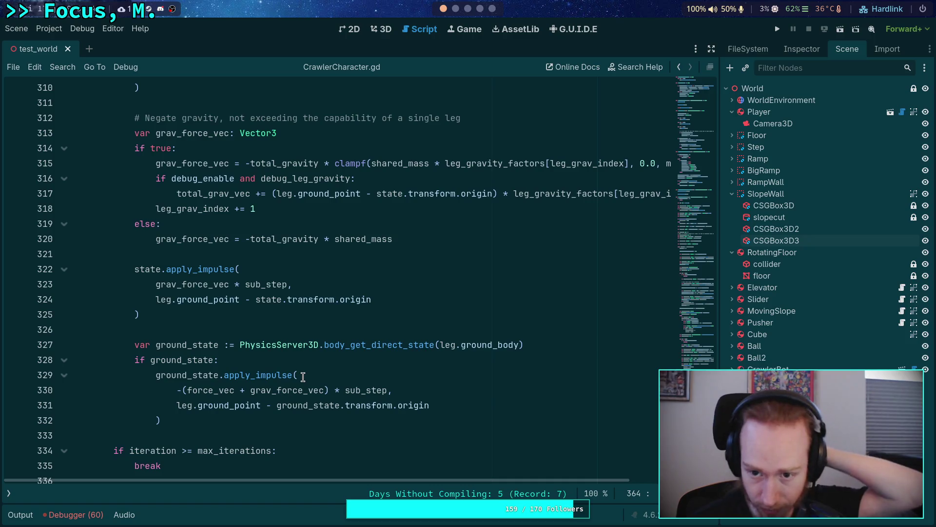
pyautogui.click(387, 344)
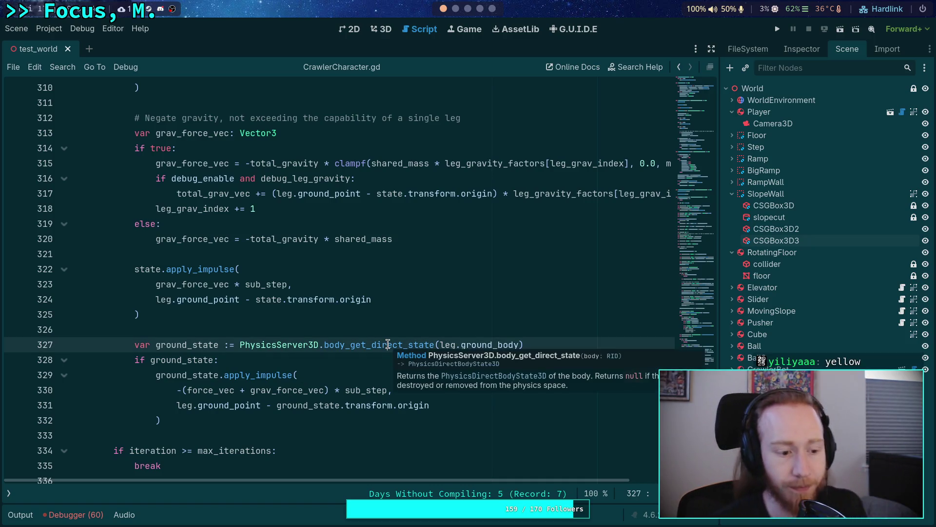
pyautogui.click(782, 30)
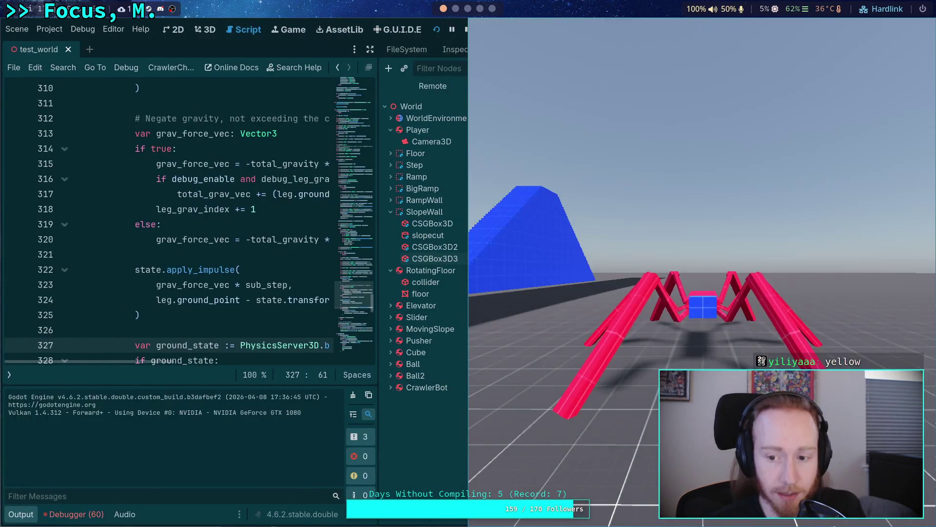
# Stop the game and enable Debug, Leg Polygon and Leg Gravity on CrawlerBot
pyautogui.click(463, 30)
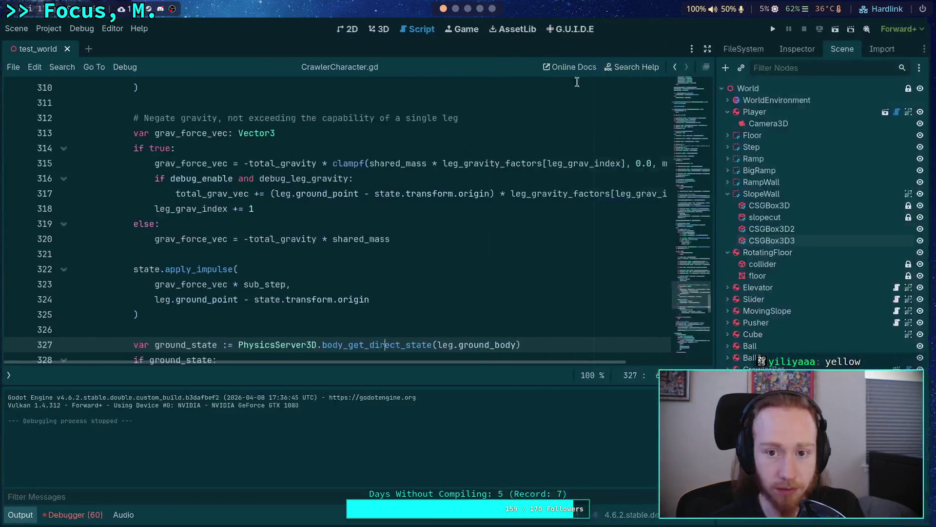
pyautogui.click(807, 47)
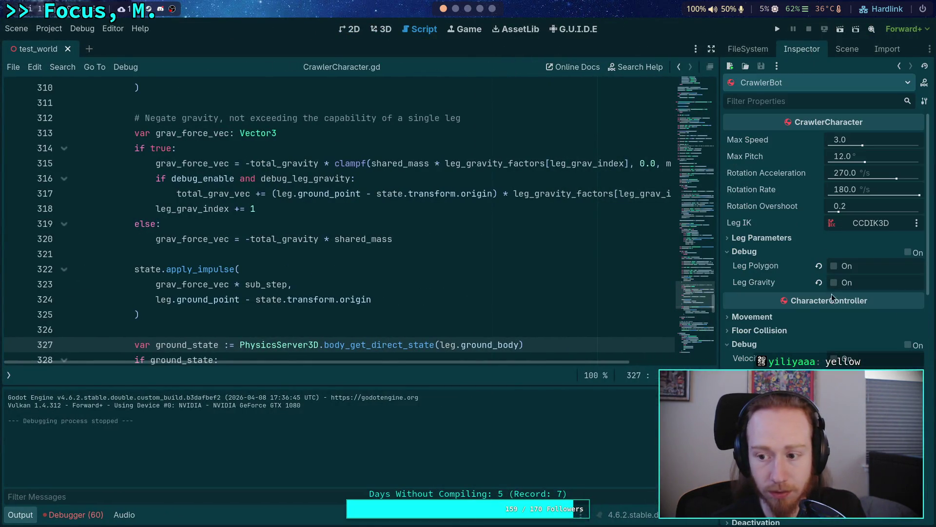
pyautogui.click(907, 252)
pyautogui.click(833, 266)
pyautogui.click(834, 283)
# Run the scene, step one tick, resume to watch the crawler, then stop it
pyautogui.press('F5')
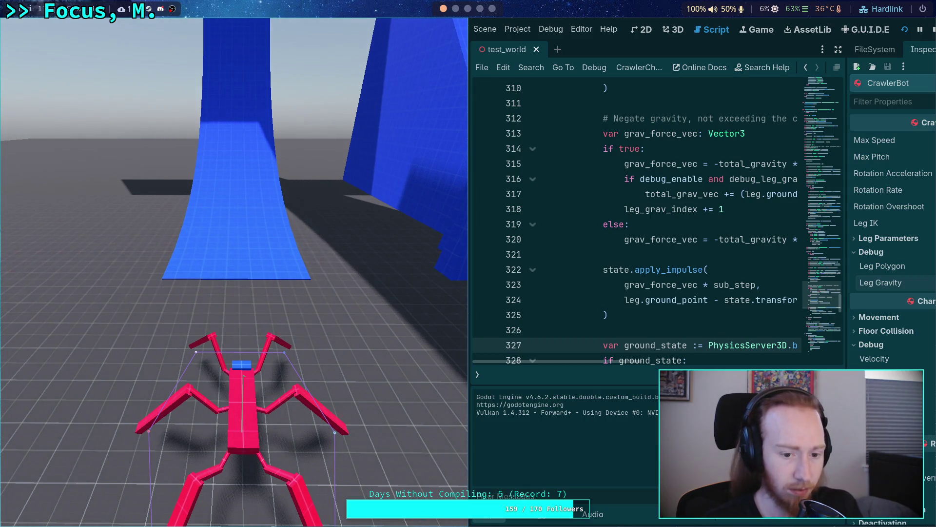
pyautogui.press('.')
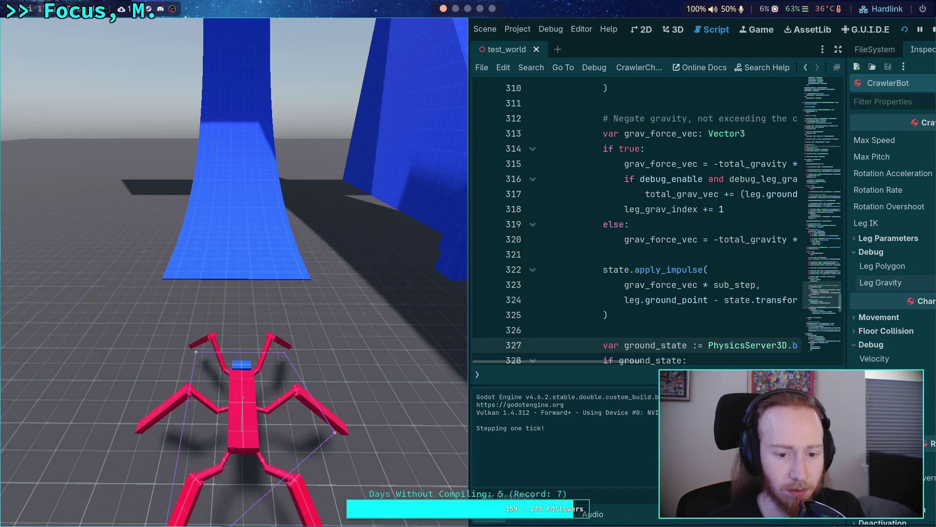
pyautogui.click(241, 282)
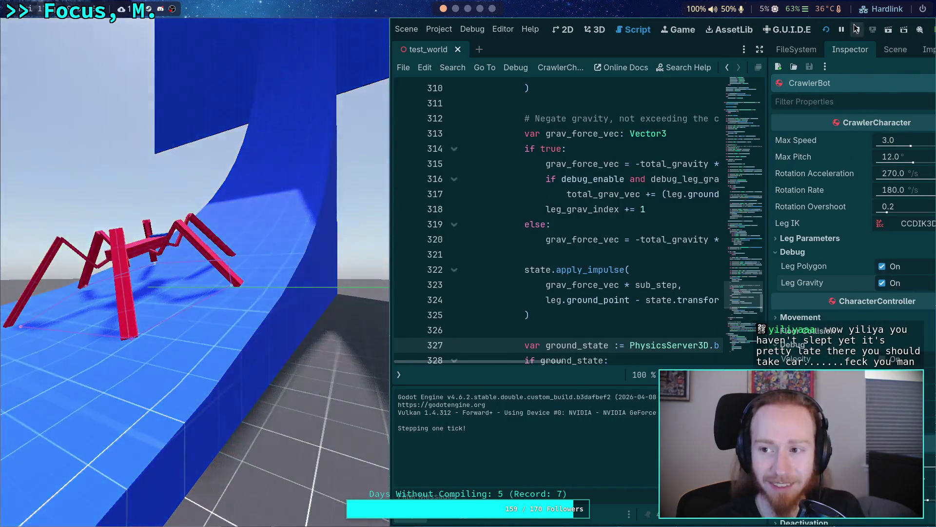
pyautogui.click(857, 29)
pyautogui.click(15, 518)
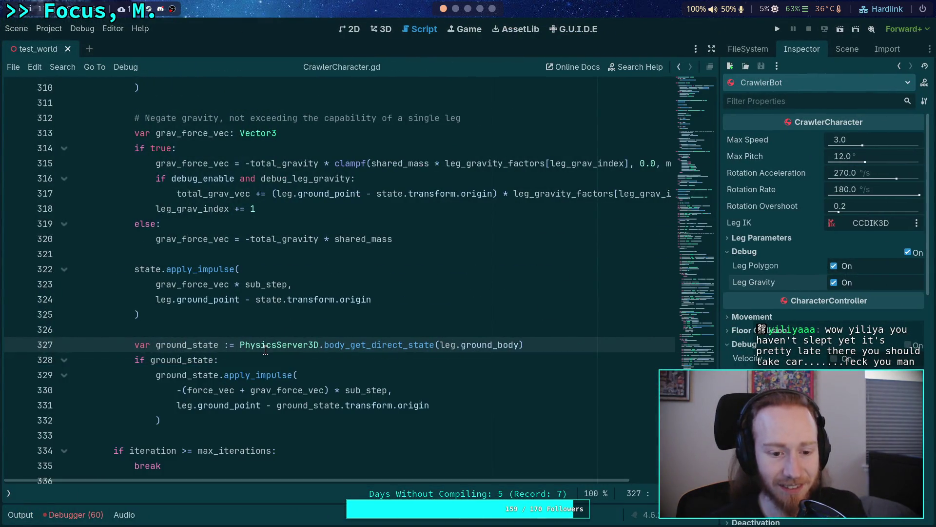
pyautogui.click(174, 317)
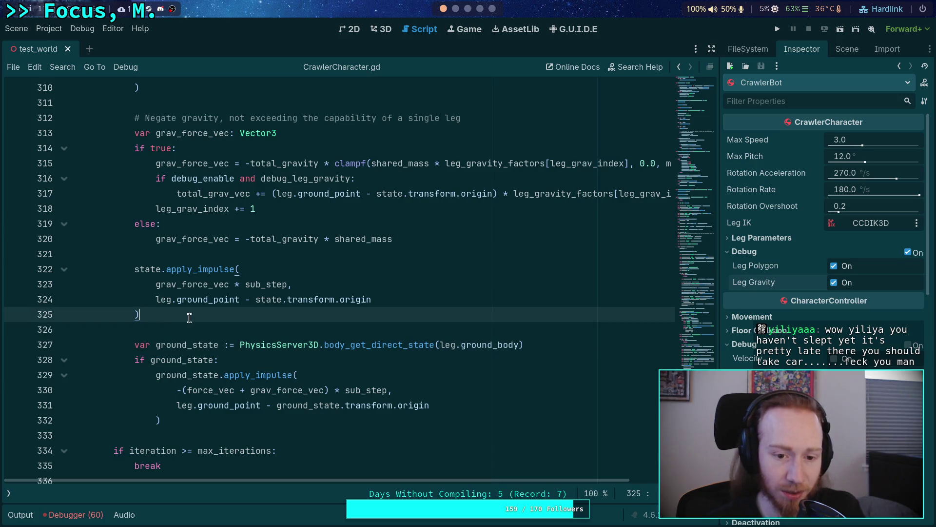
pyautogui.scroll(1, 191, 318)
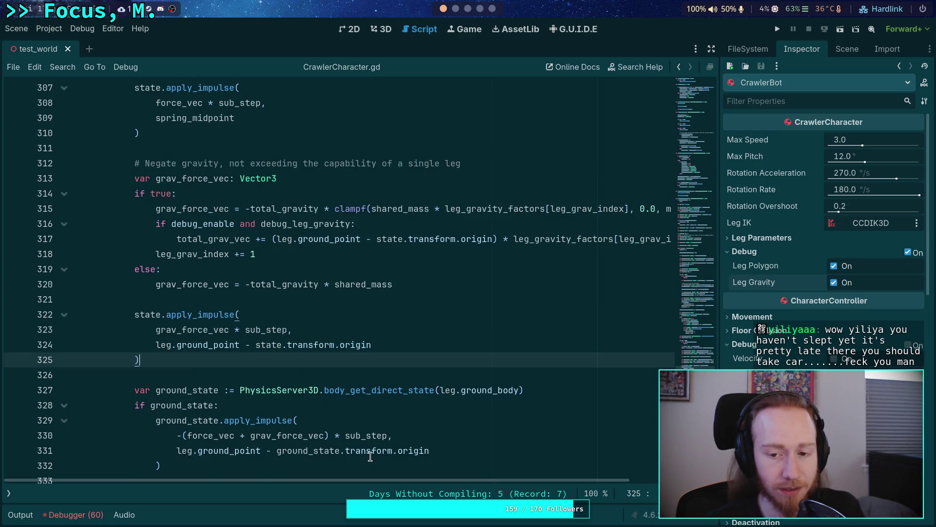
pyautogui.moveTo(423, 479)
pyautogui.mouseDown()
pyautogui.moveTo(476, 478)
pyautogui.moveTo(433, 472)
pyautogui.mouseUp()
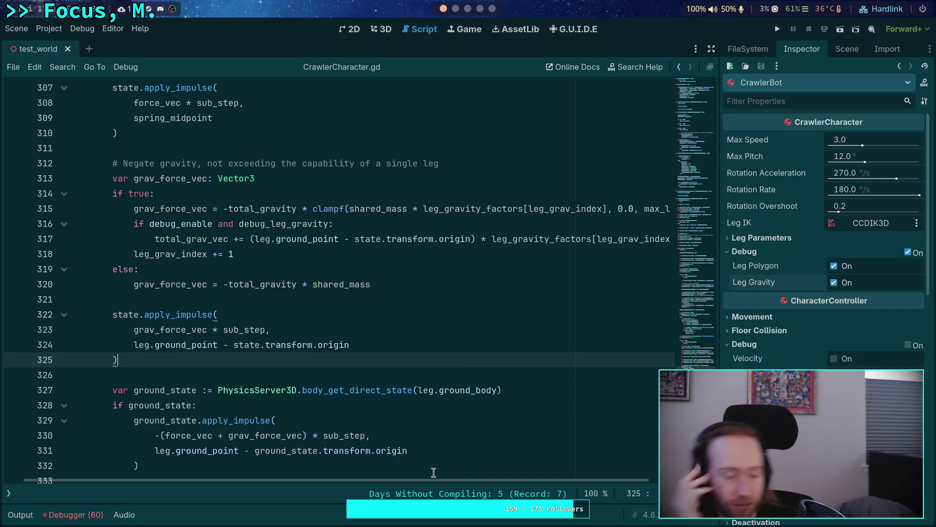
pyautogui.scroll(-10, 434, 472)
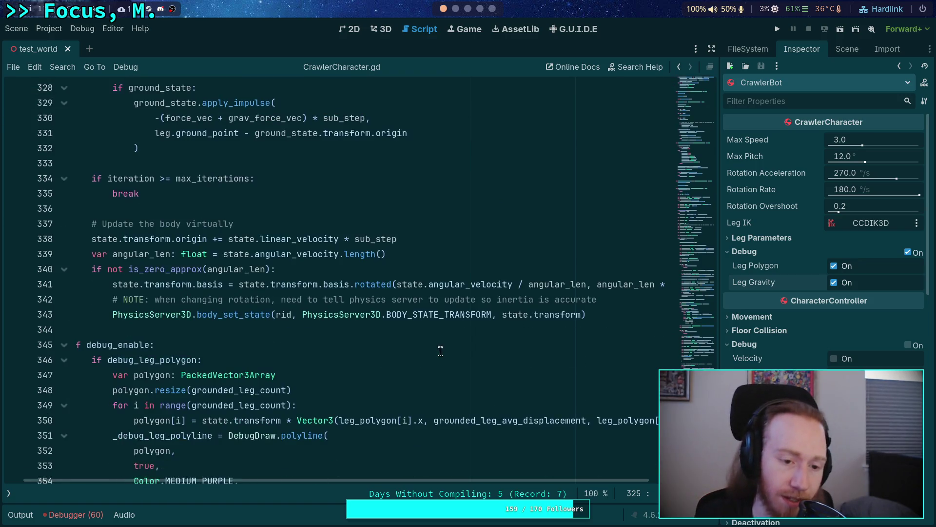
pyautogui.scroll(-3, 439, 358)
pyautogui.scroll(2, 439, 358)
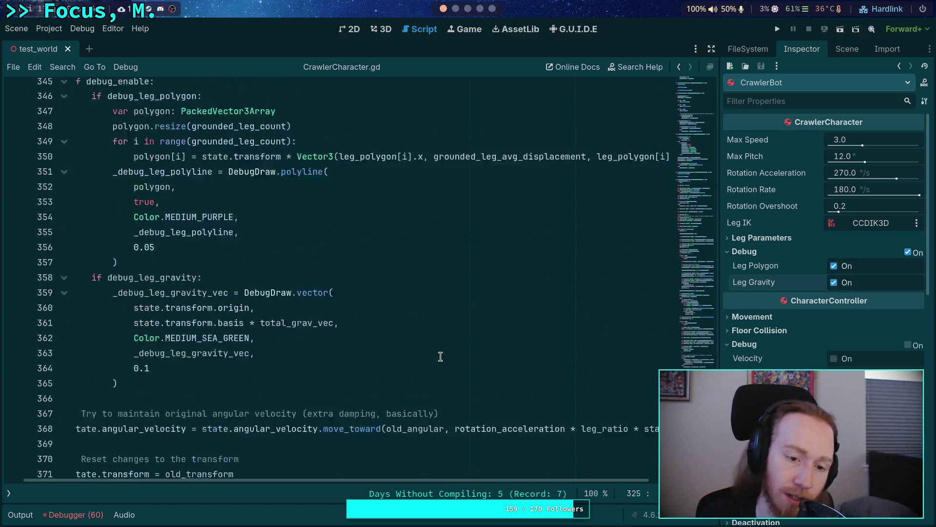
pyautogui.moveTo(261, 361)
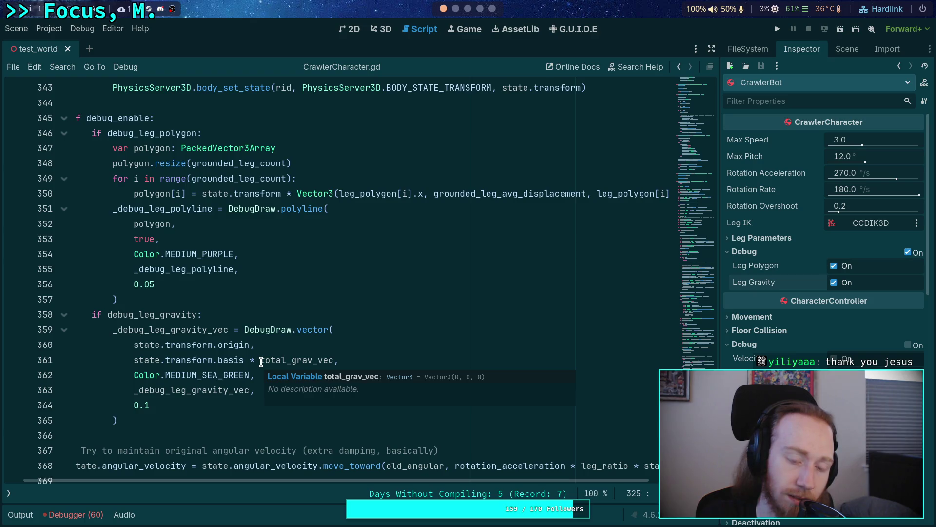
pyautogui.doubleClick(283, 359)
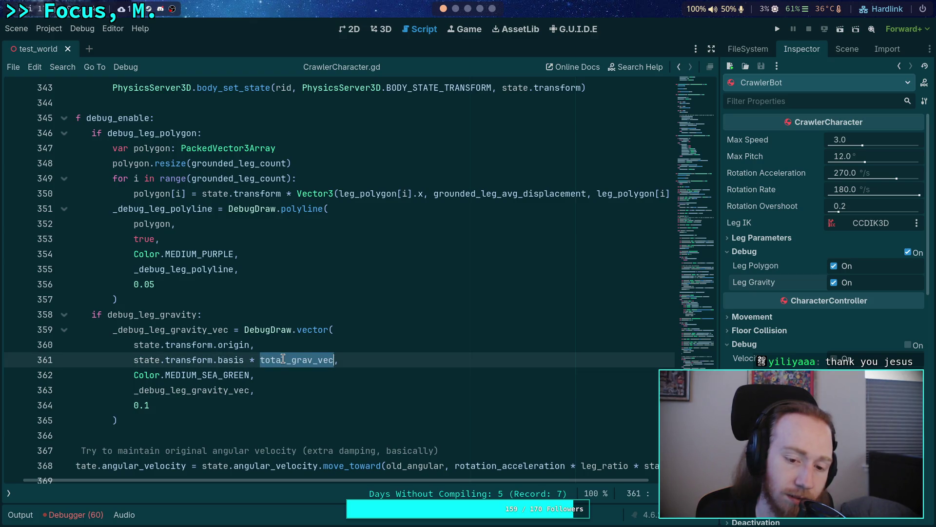
pyautogui.scroll(12, 293, 351)
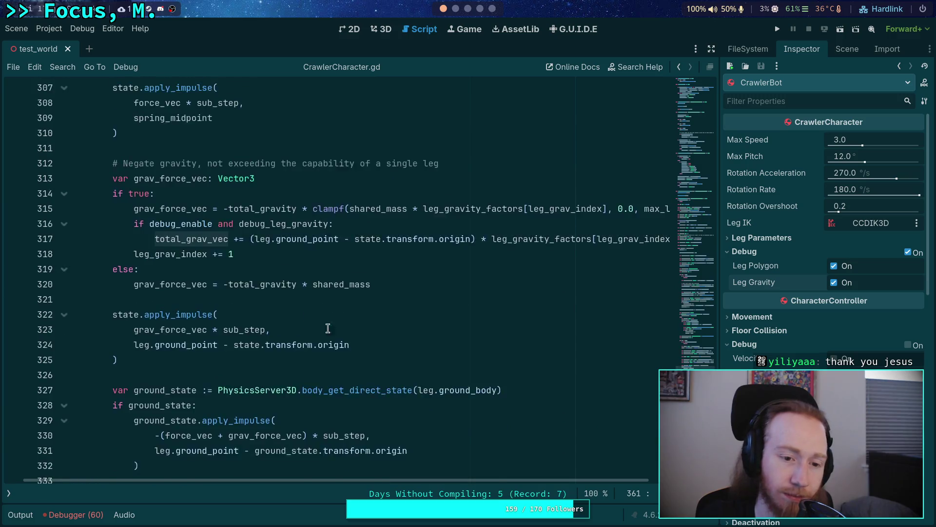
pyautogui.scroll(2, 328, 328)
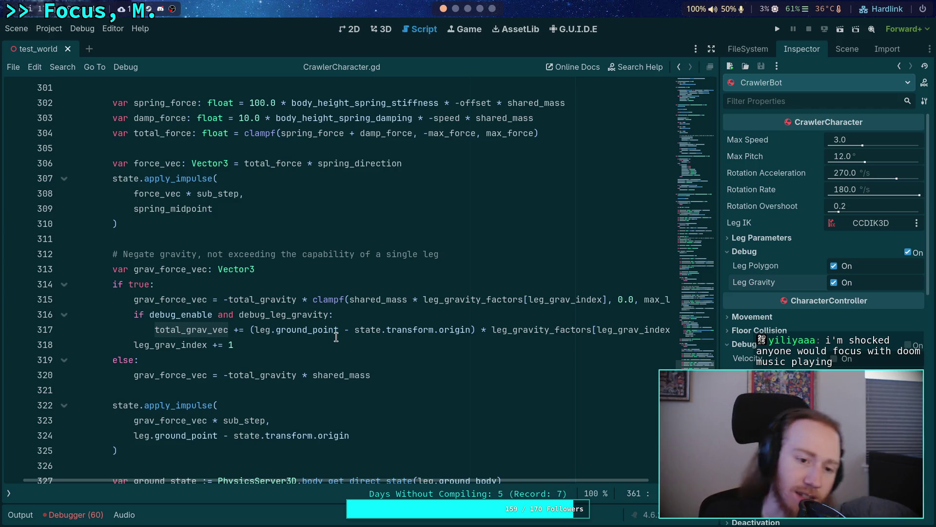
pyautogui.scroll(8, 241, 282)
pyautogui.scroll(8, 241, 281)
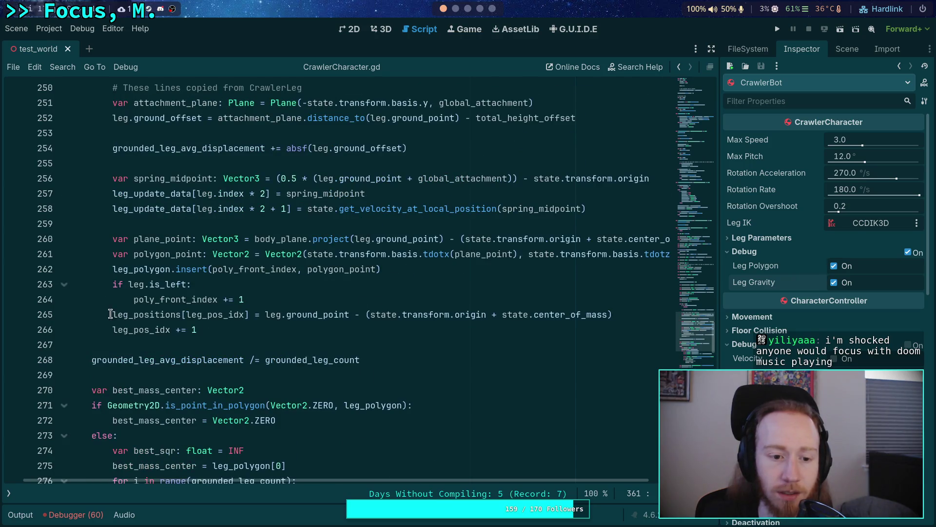
pyautogui.moveTo(111, 314); pyautogui.dragTo(613, 317)
pyautogui.scroll(-2, 413, 341)
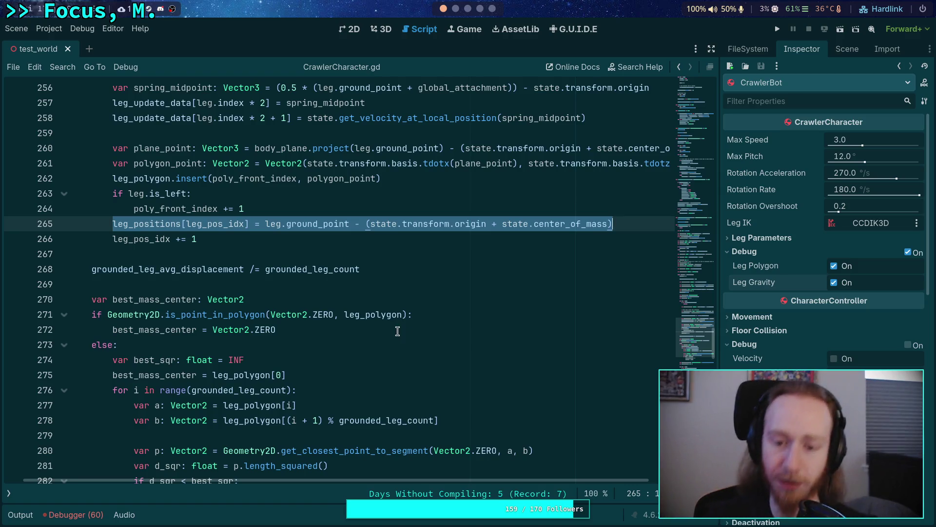
pyautogui.moveTo(366, 224); pyautogui.dragTo(609, 218)
pyautogui.scroll(-3, 562, 277)
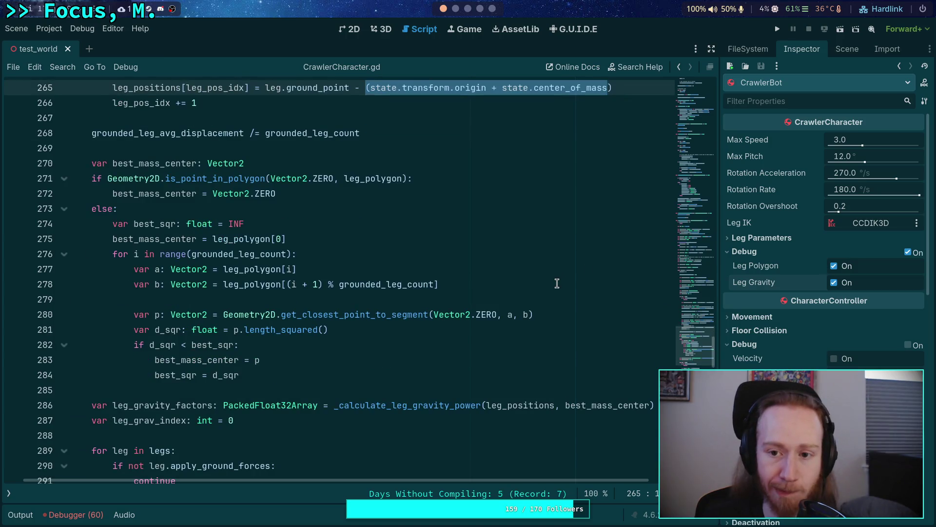
pyautogui.scroll(1, 557, 283)
pyautogui.scroll(-11, 488, 302)
pyautogui.scroll(-4, 438, 314)
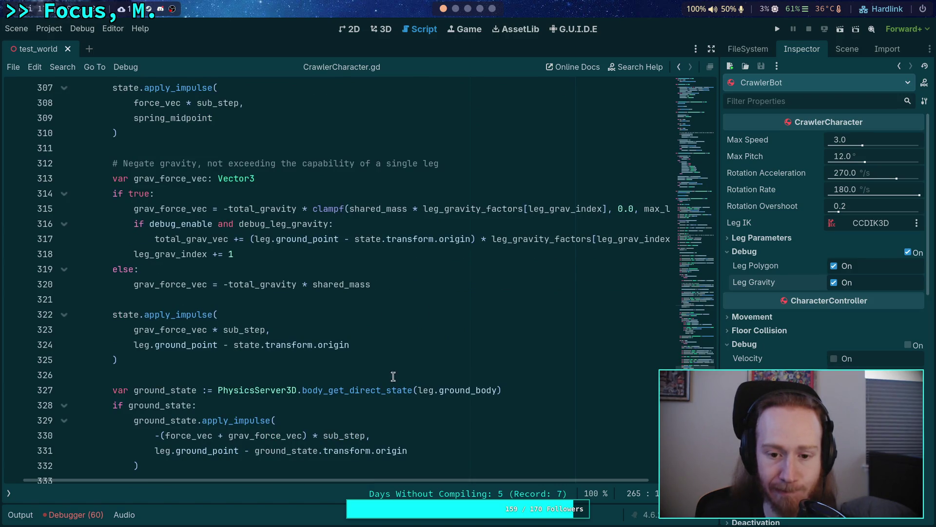
# Change line 317's offset base to (state.transform.origin + state.center_of_mass) and save
pyautogui.click(354, 239)
pyautogui.write('(')
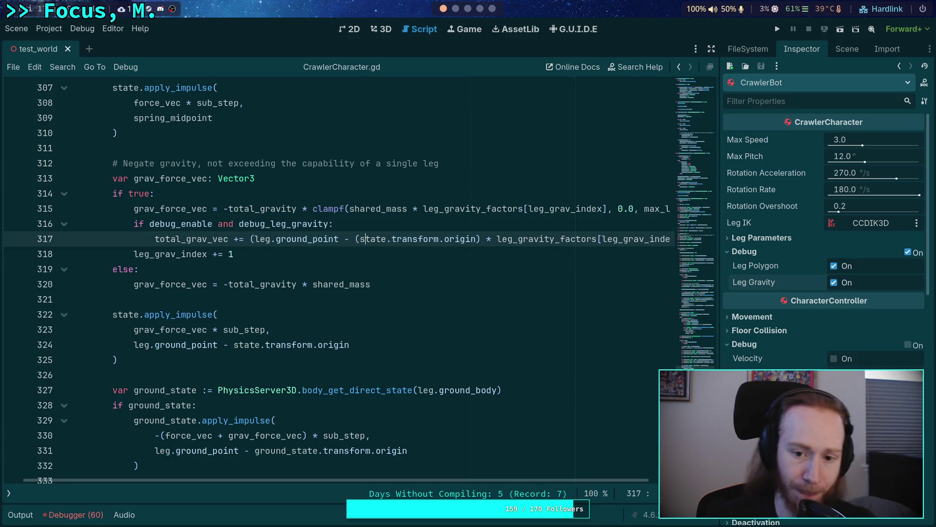
pyautogui.click(476, 239)
pyautogui.write('+ ')
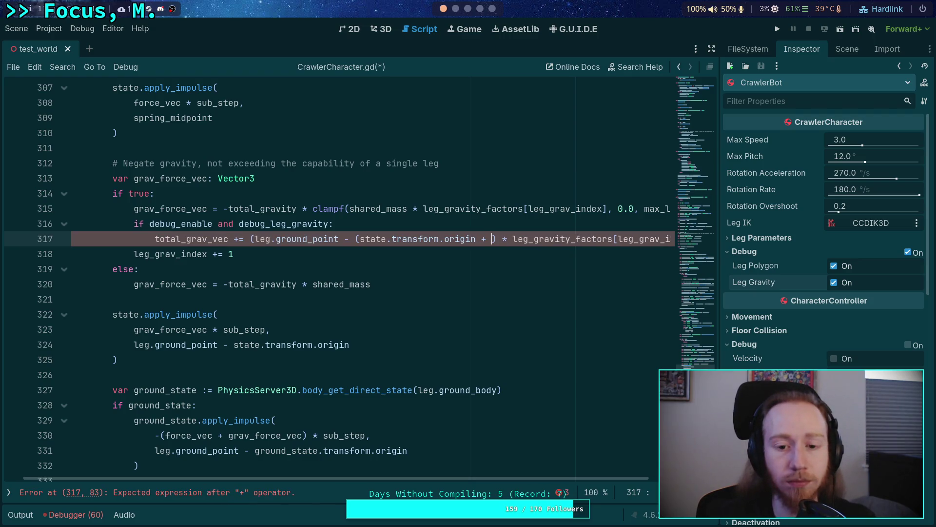
pyautogui.write('state.cen')
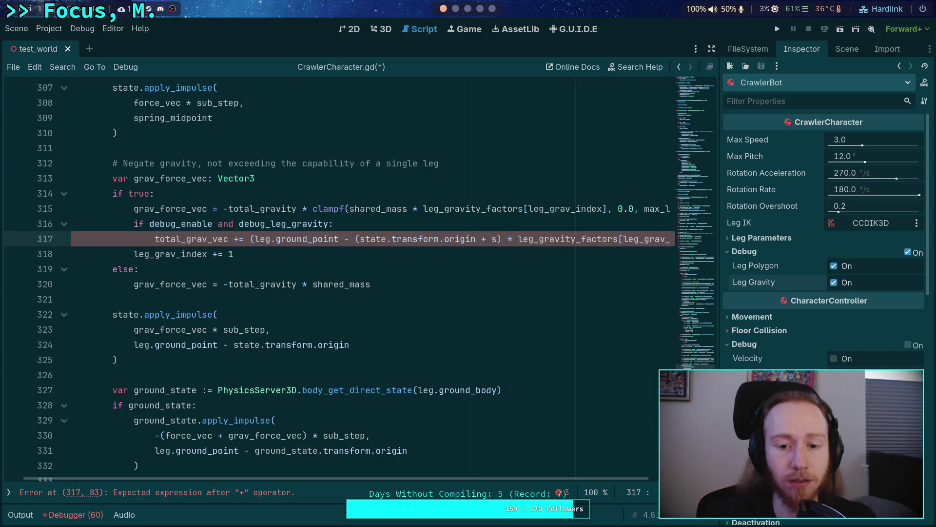
pyautogui.write('ter_of_mass)')
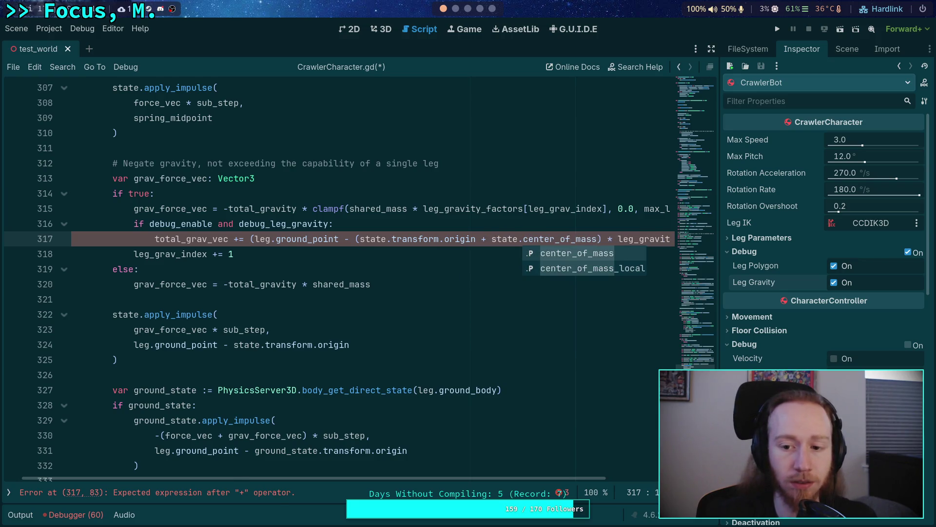
pyautogui.hotkey('ctrl', 's')
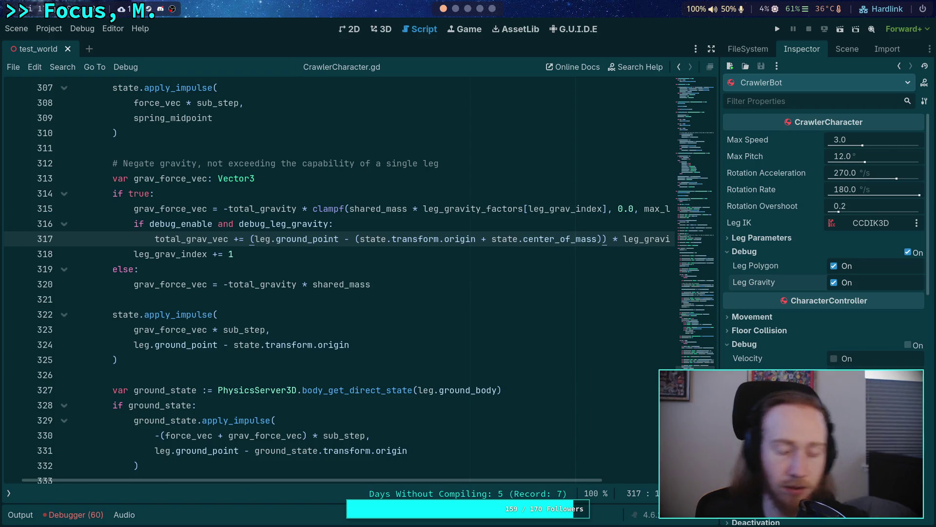
pyautogui.scroll(-1, 307, 225)
pyautogui.scroll(-3, 256, 287)
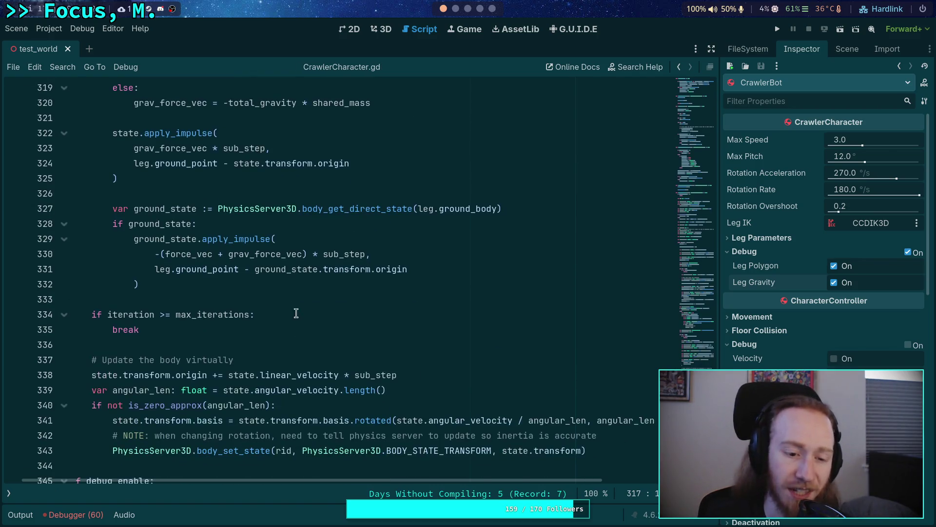
pyautogui.scroll(4, 360, 331)
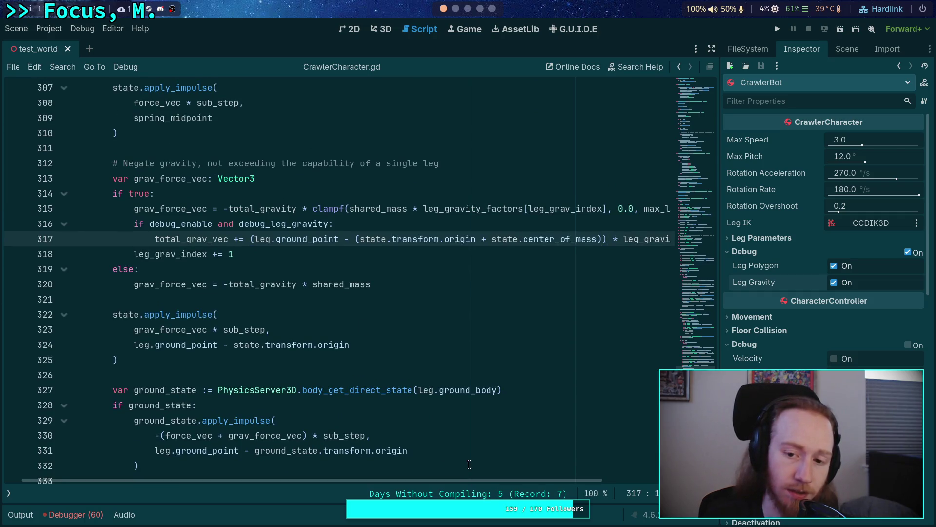
pyautogui.scroll(-9, 408, 449)
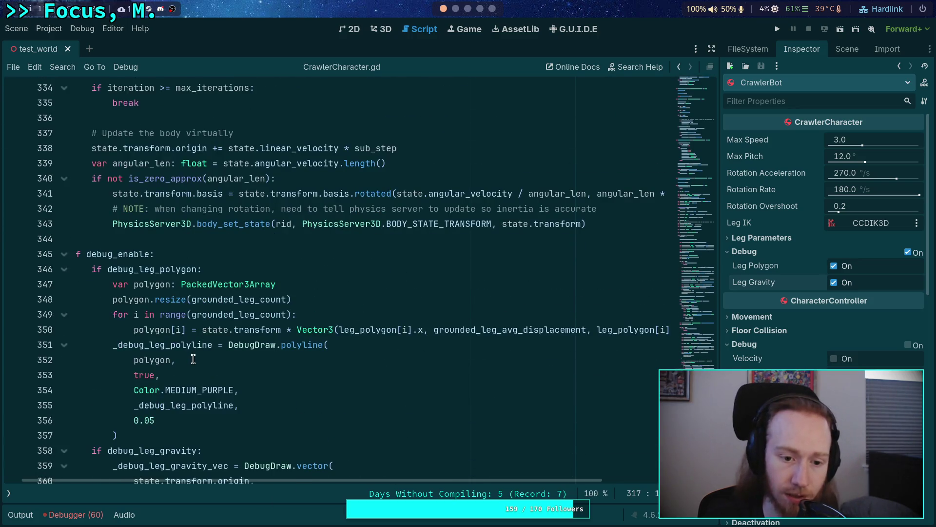
# Delete 'state.transform.basis * ' from the leg-gravity debug vector on line 361
pyautogui.scroll(-3, 193, 360)
pyautogui.moveTo(260, 360); pyautogui.dragTo(124, 361)
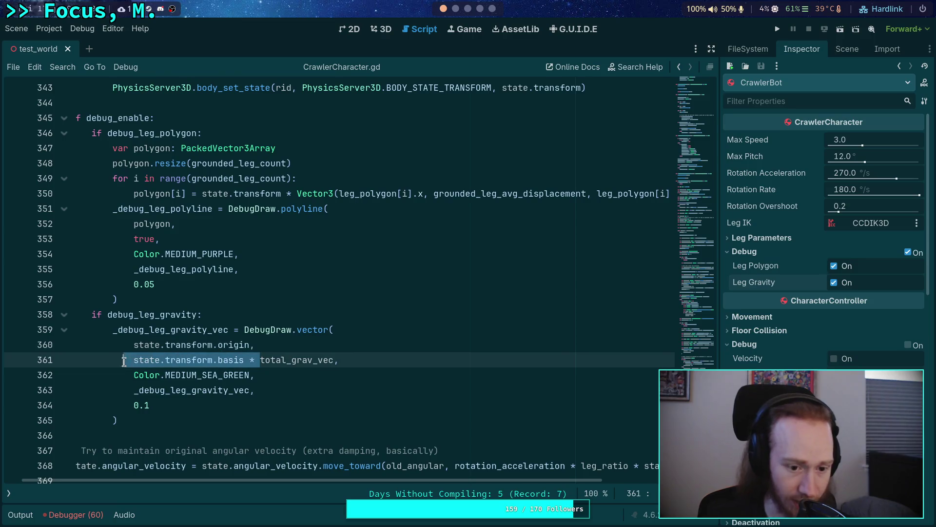
pyautogui.press('BackSpace')
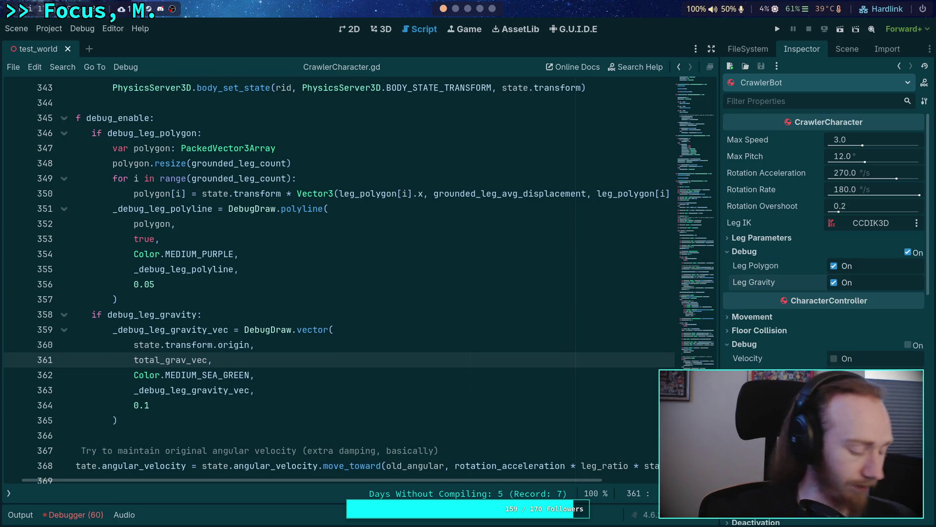
# Briefly test-run the game, then change the drawn vector to -total_grav_vec
pyautogui.click(778, 31)
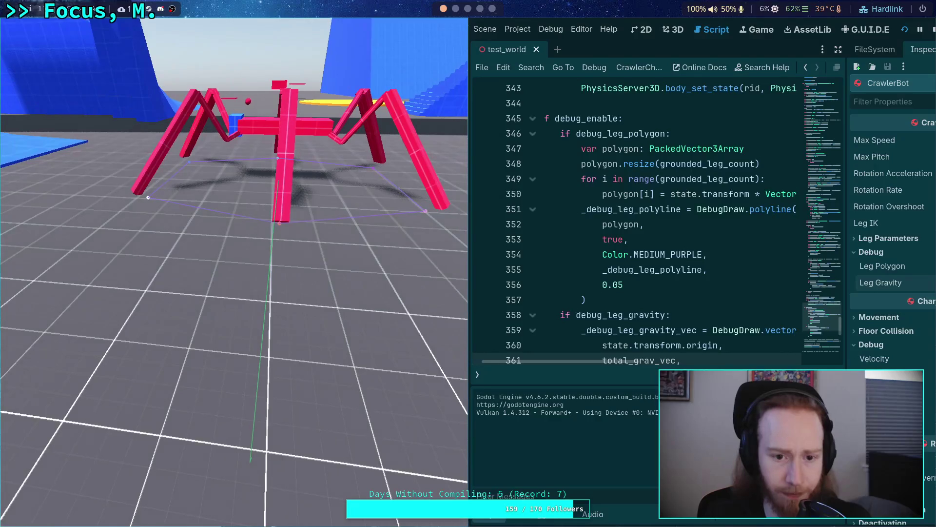
pyautogui.click(933, 30)
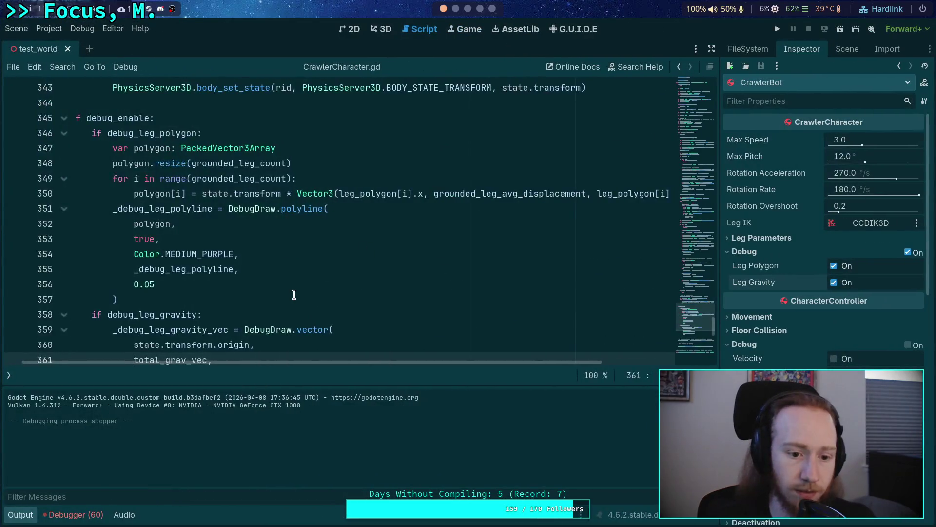
pyautogui.scroll(-2, 294, 294)
pyautogui.write('-')
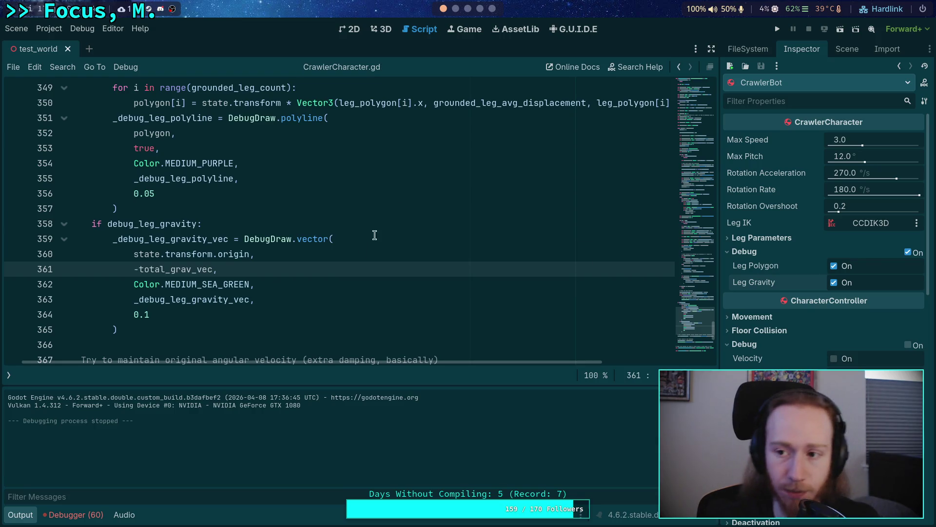